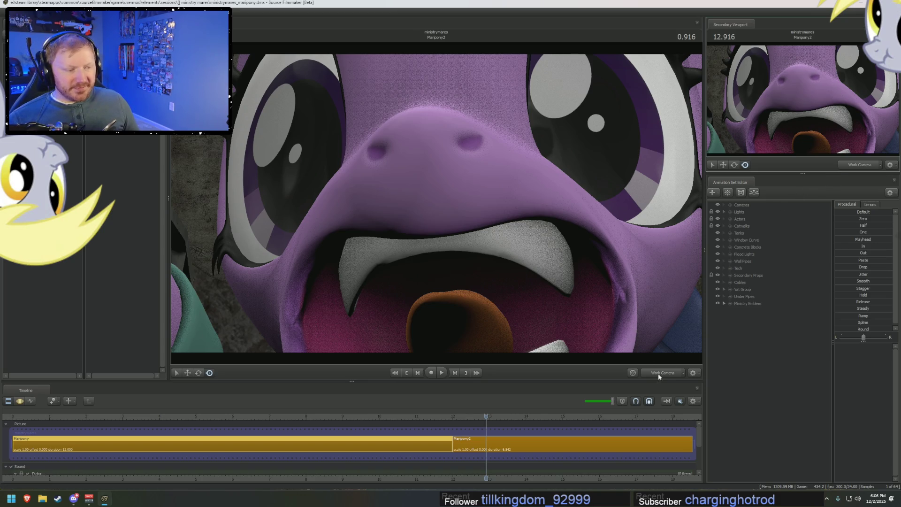
- Fly the work camera back from the pony's face to reveal the catwalk between the vats
mouse_move(436, 204)
left_mouse_down()
mouse_move(458, 212)
mouse_move(394, 212)
mouse_move(450, 206)
mouse_move(429, 208)
left_mouse_up()
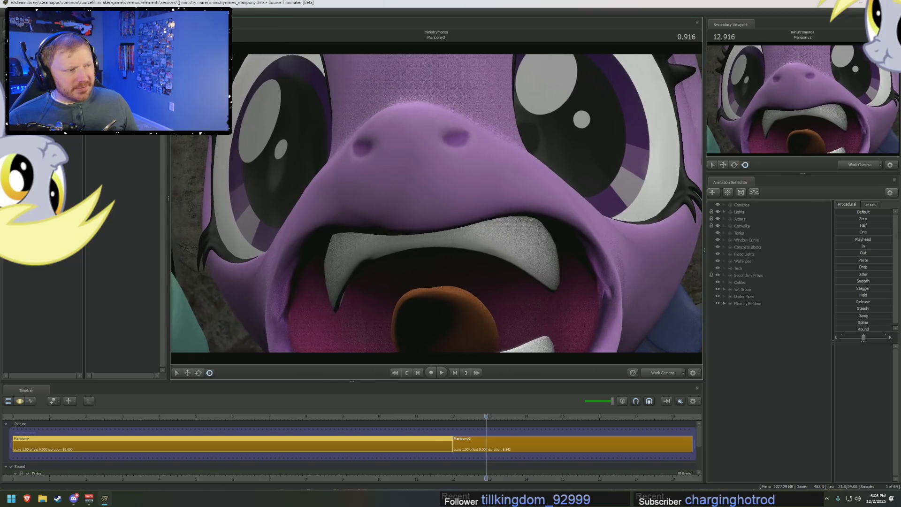
mouse_move(436, 204)
left_mouse_down()
mouse_move(427, 200)
mouse_move(444, 212)
mouse_move(446, 203)
mouse_move(432, 206)
left_mouse_up()
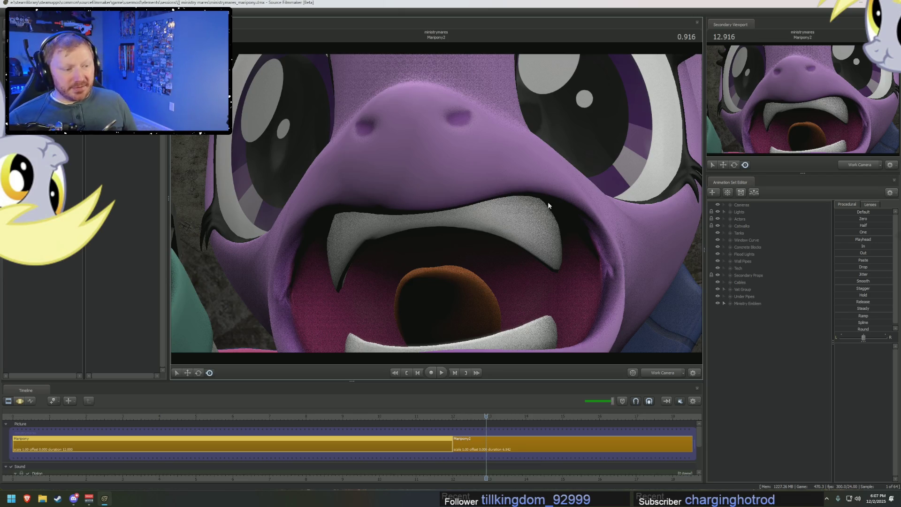
left_click_drag(436, 204, 437, 204)
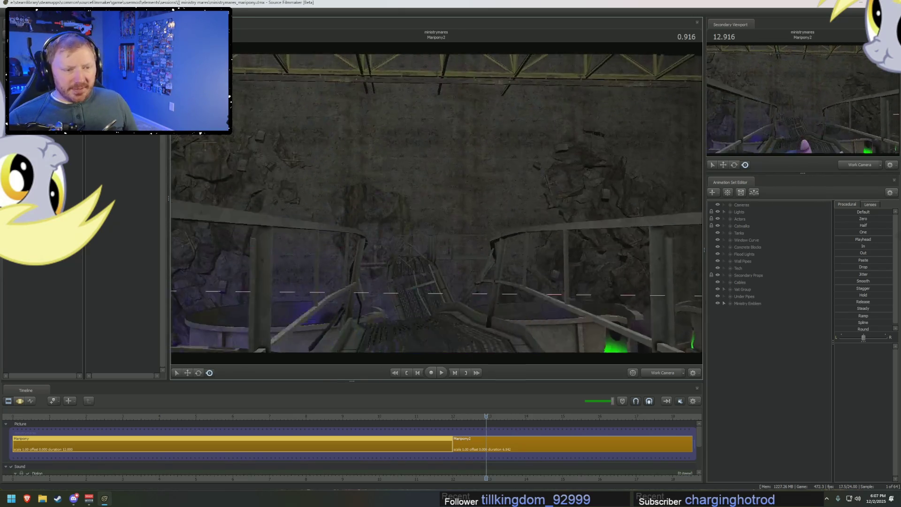
- Disable Enable Lighting in Render Settings and fly among the vats, looking down at the pony on the catwalk
right_click(440, 197)
left_click(506, 219)
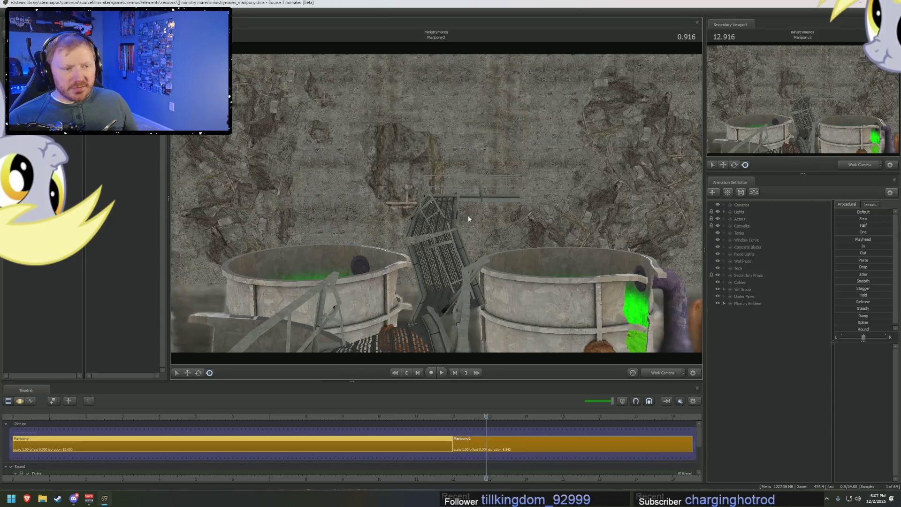
left_click_drag(436, 204, 436, 203)
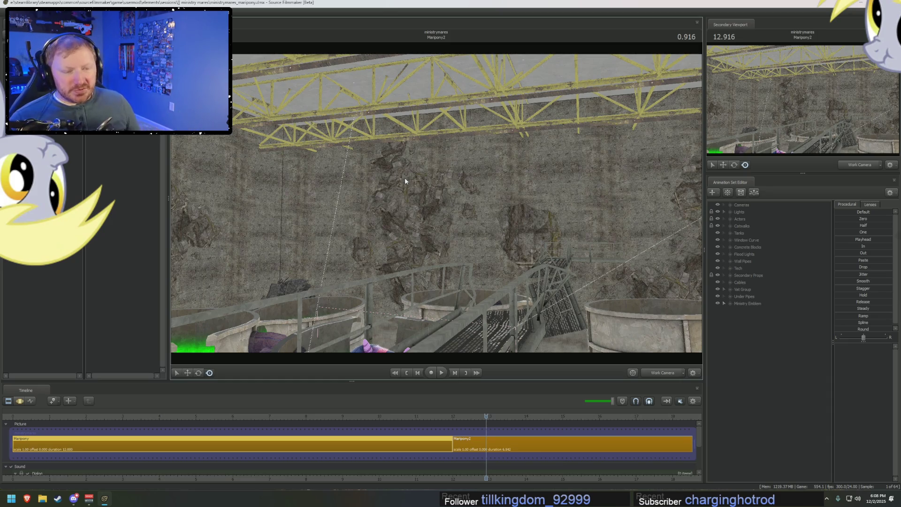
left_click_drag(436, 204, 436, 141)
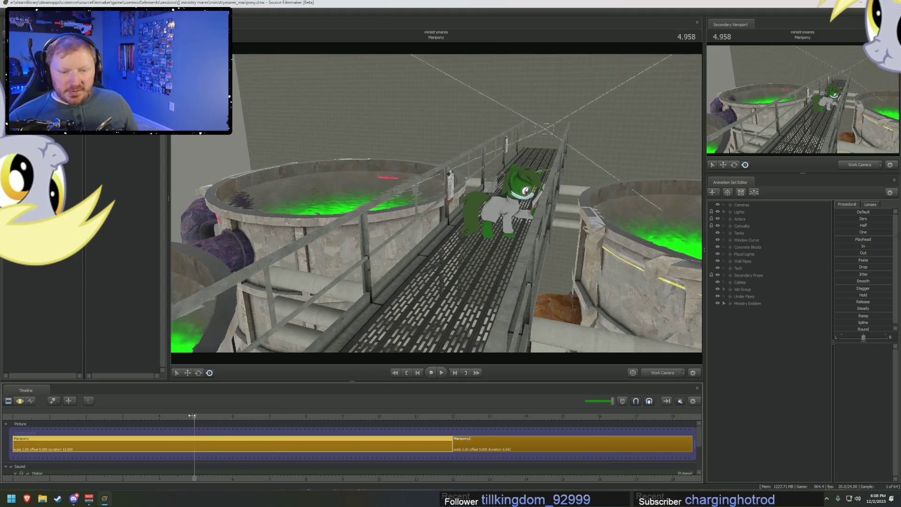
- Move the playhead later in the sequence and tilt the view up toward the ceiling trusses
left_click(478, 417)
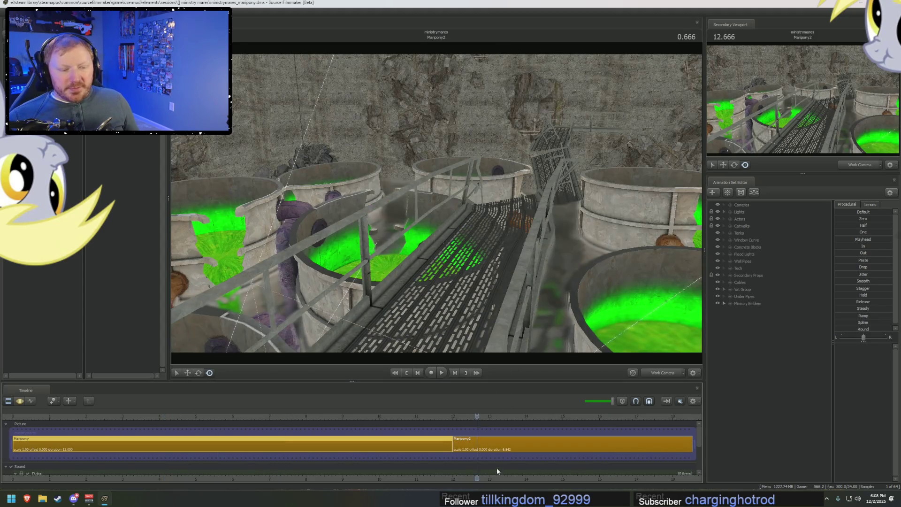
scroll(405, 419, "down", 3)
left_click_drag(436, 211, 437, 105)
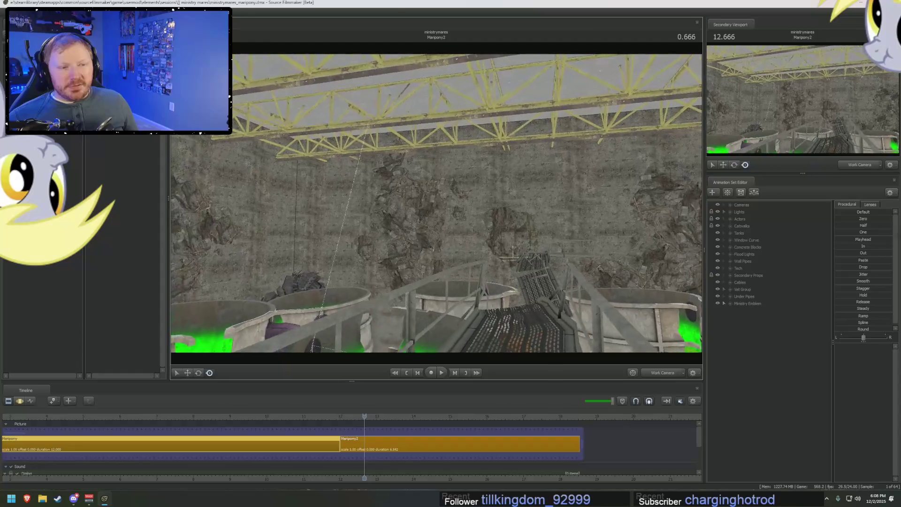
left_click_drag(436, 203, 493, 233)
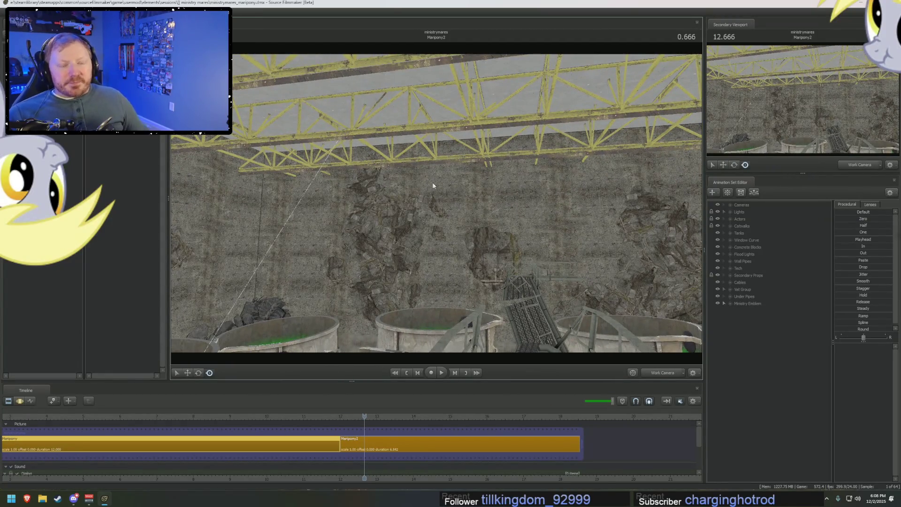
- Re-enable Enable Lighting in Render Settings so the factory renders dark again
right_click(439, 204)
left_click(454, 223)
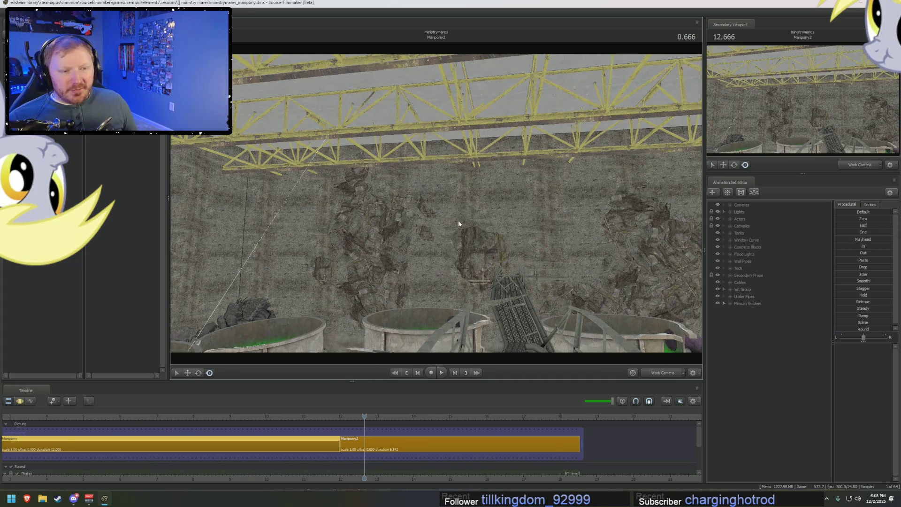
left_click_drag(469, 211, 469, 203)
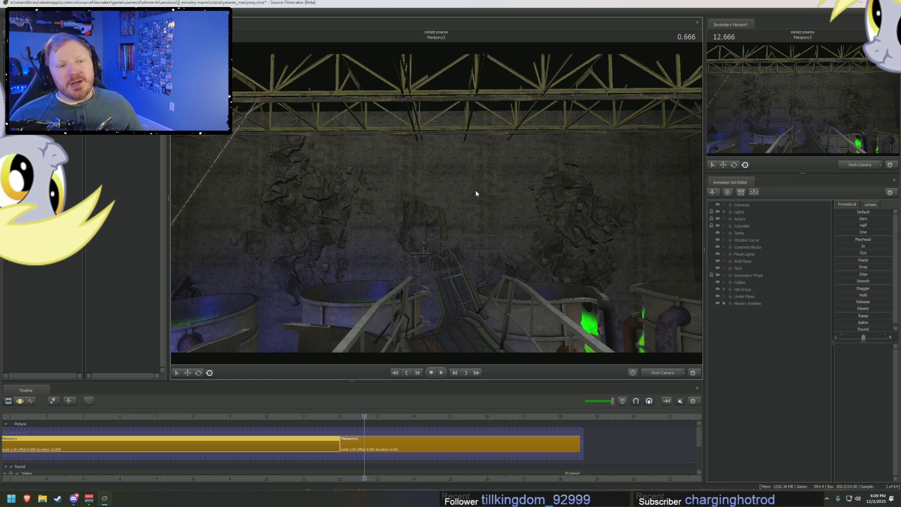
mouse_move(475, 190)
left_mouse_down()
mouse_move(451, 188)
mouse_move(436, 203)
left_mouse_up()
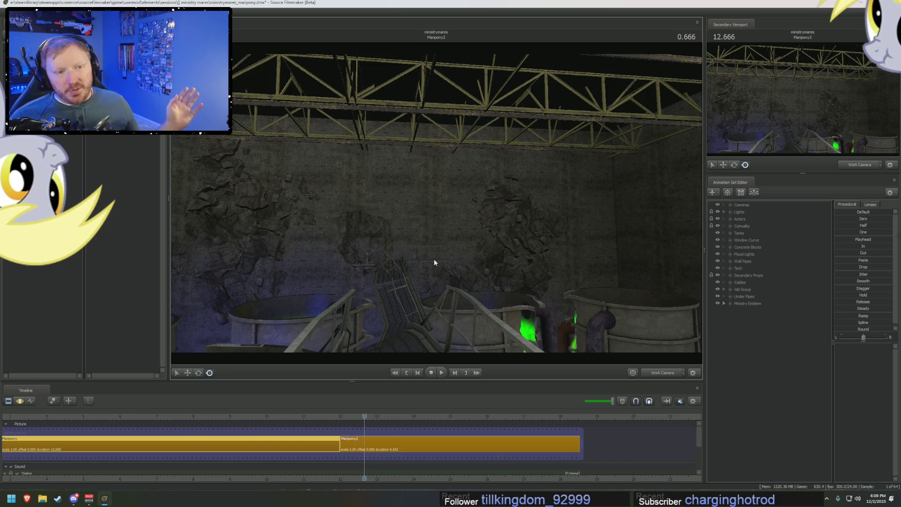
left_click_drag(433, 258, 434, 211)
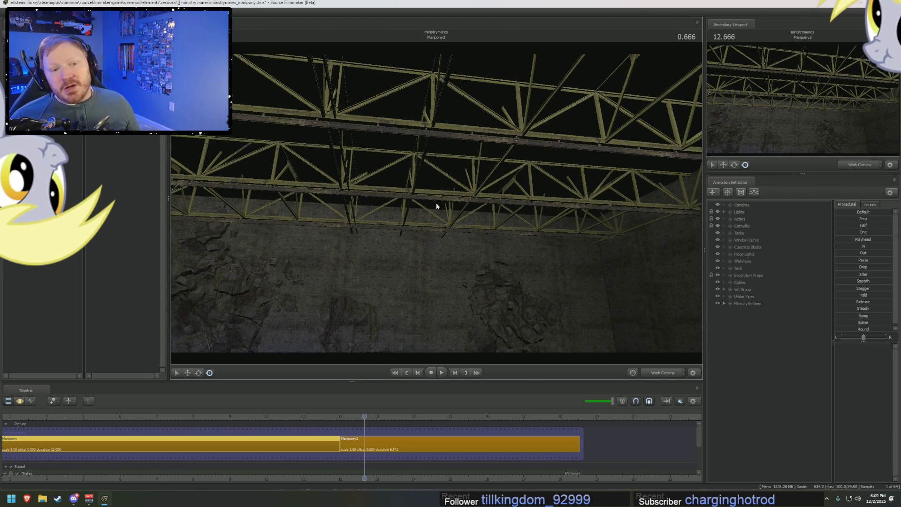
left_click_drag(436, 202, 436, 295)
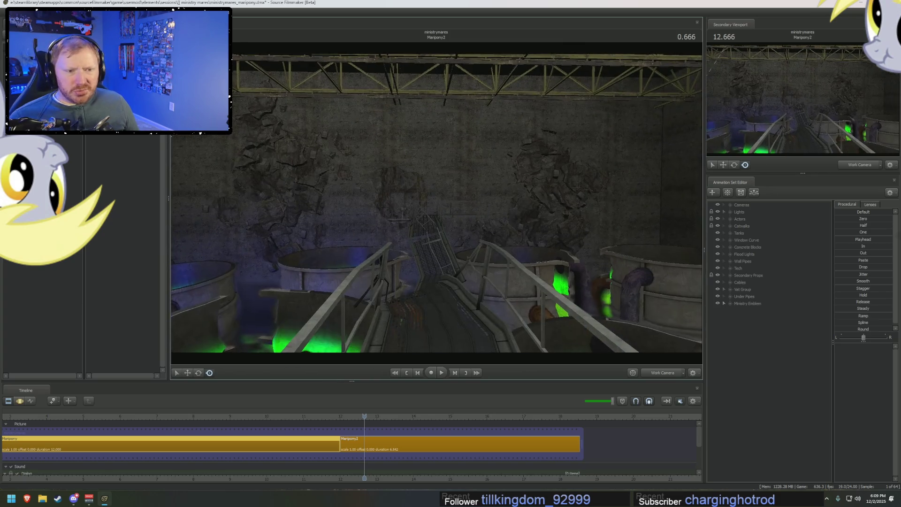
left_click_drag(435, 212, 436, 201)
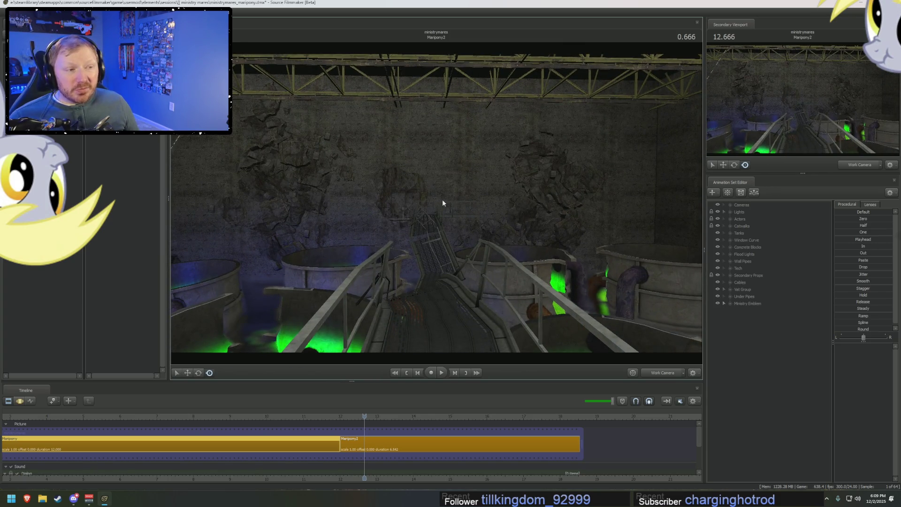
left_click_drag(450, 182, 436, 206)
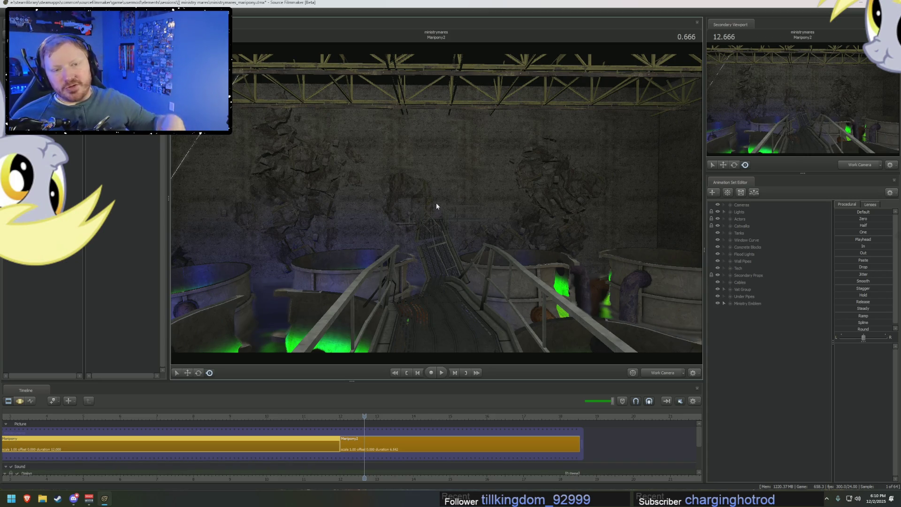
mouse_move(432, 216)
left_mouse_down()
mouse_move(394, 232)
mouse_move(436, 203)
left_mouse_up()
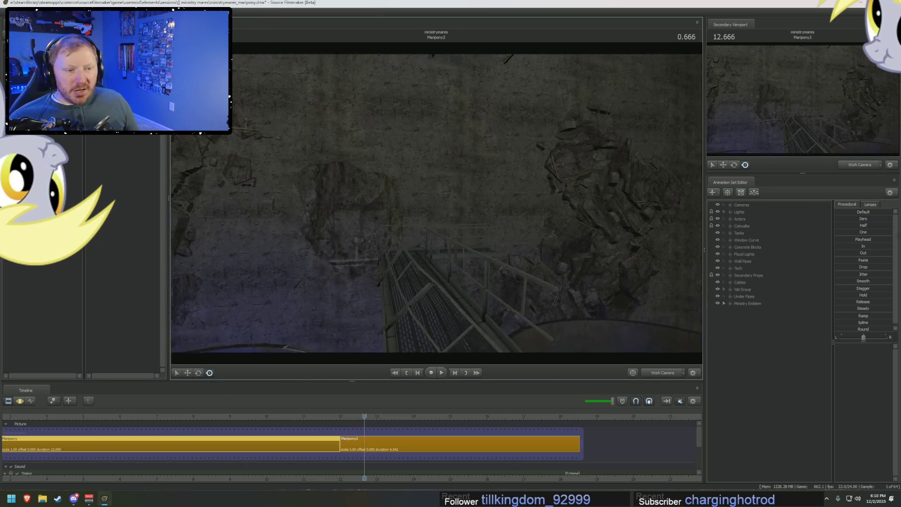
- Turn off Enable Lighting again and briefly look through the scene's shot camera
right_click(436, 202)
left_click(454, 223)
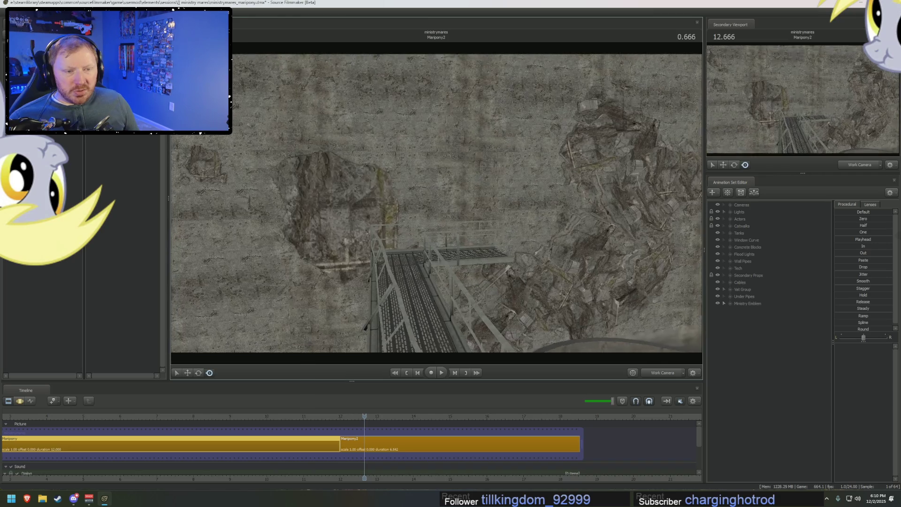
left_click(663, 374)
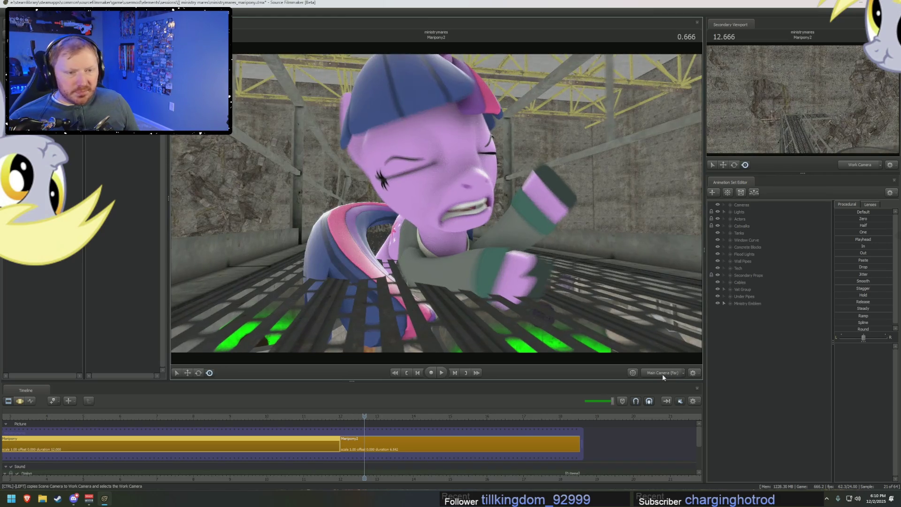
left_click(663, 374)
- Fly the work camera up to an overview across the vats and central catwalk
left_click_drag(571, 233, 570, 233)
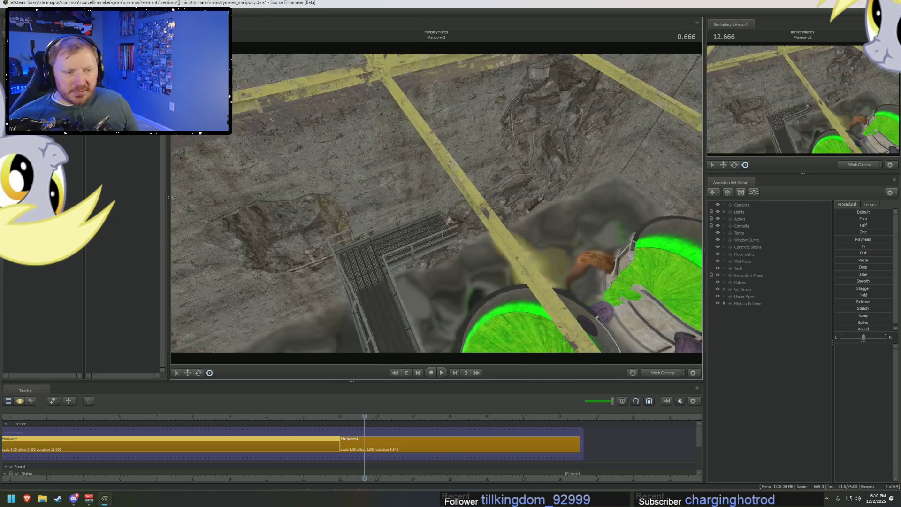
left_click_drag(380, 212, 381, 212)
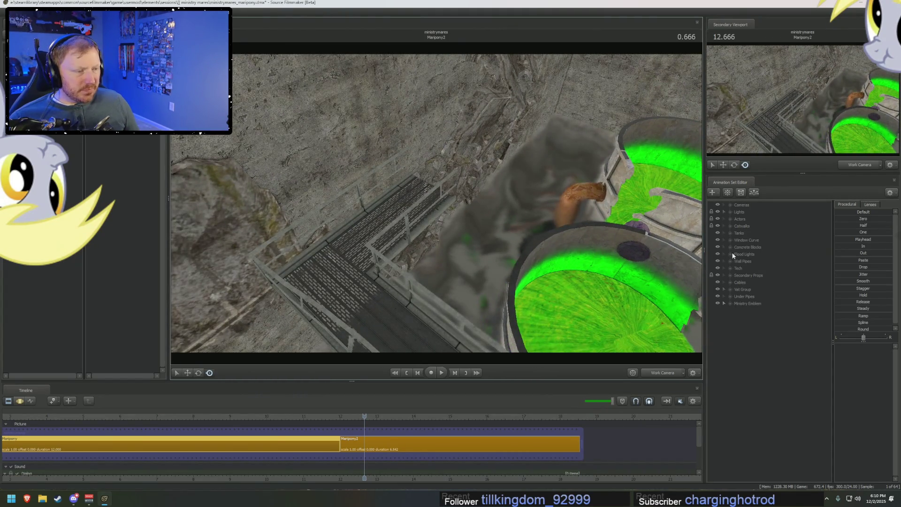
left_click_drag(436, 212, 430, 209)
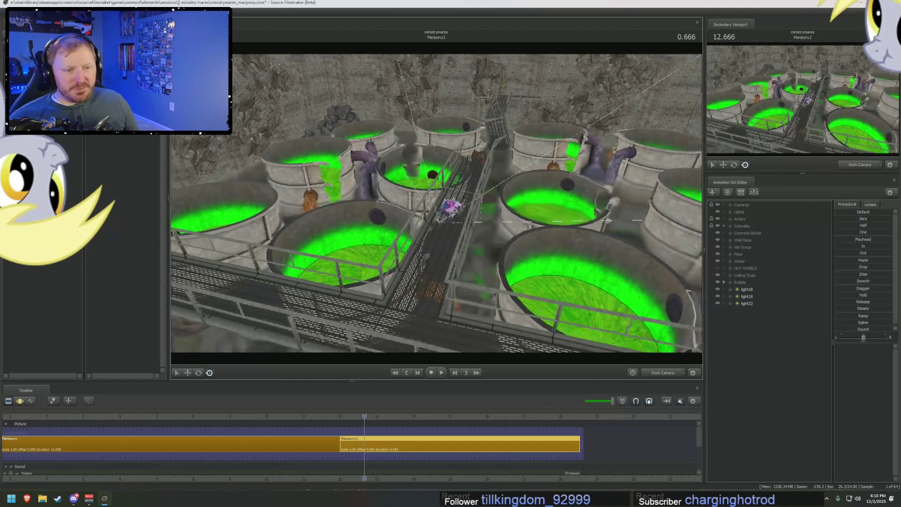
- Show Main Camera (Far) in the second viewport, scrub the pony's animation, and switch to the motion editor
left_click(350, 428)
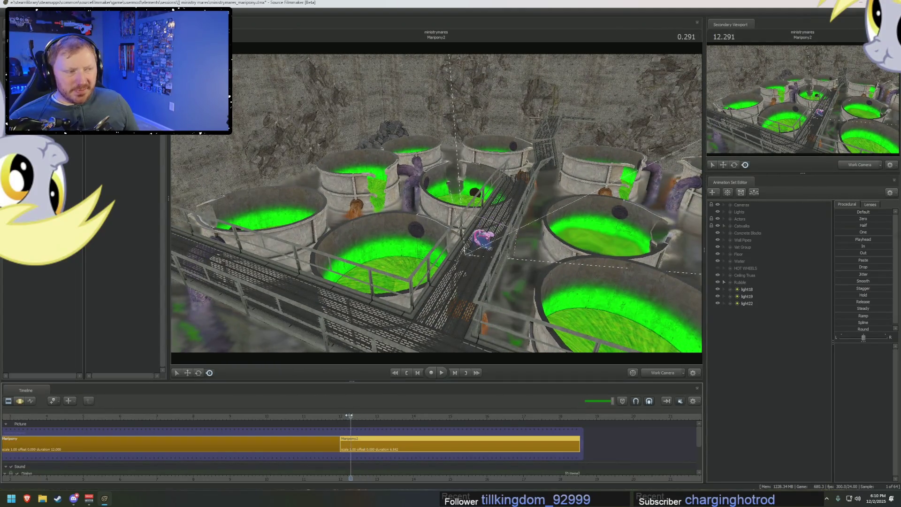
left_click(860, 164)
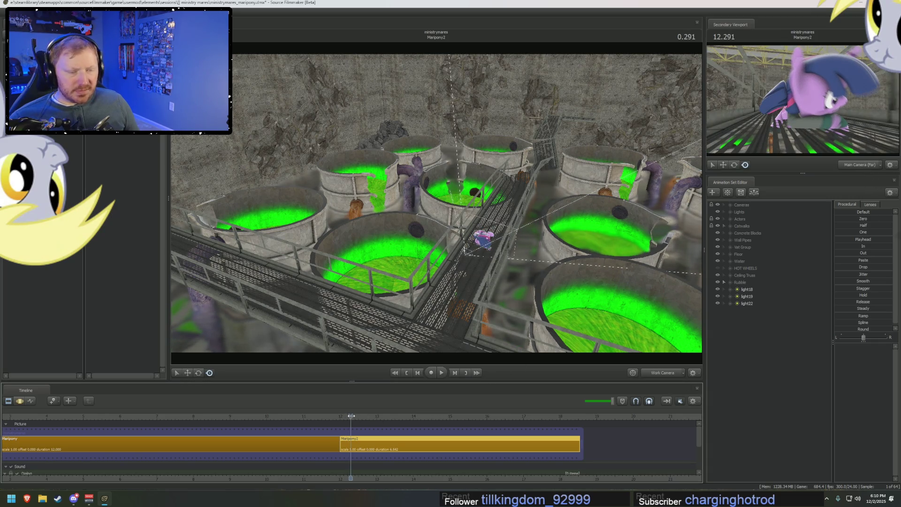
mouse_move(349, 420)
left_mouse_down()
mouse_move(394, 426)
mouse_move(340, 448)
left_mouse_up()
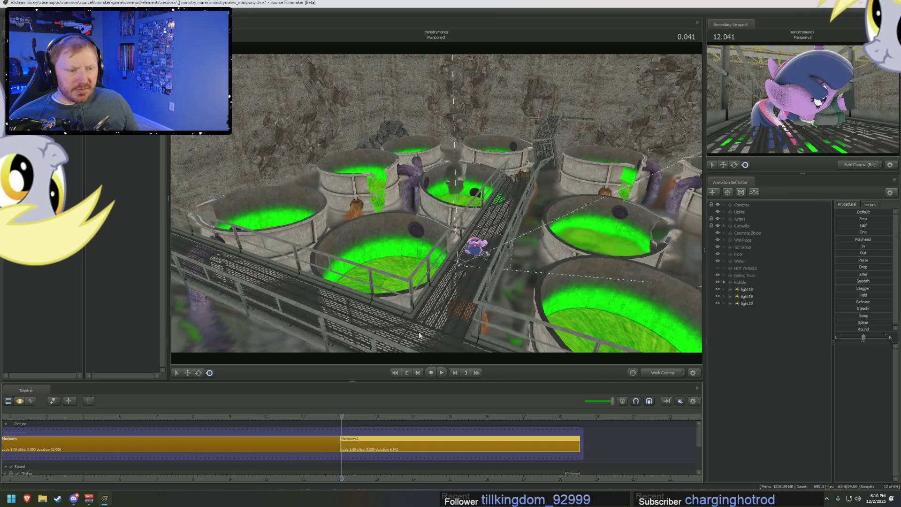
mouse_move(458, 211)
left_mouse_down("alt")
mouse_move(394, 219)
mouse_move(451, 141)
left_mouse_up("alt")
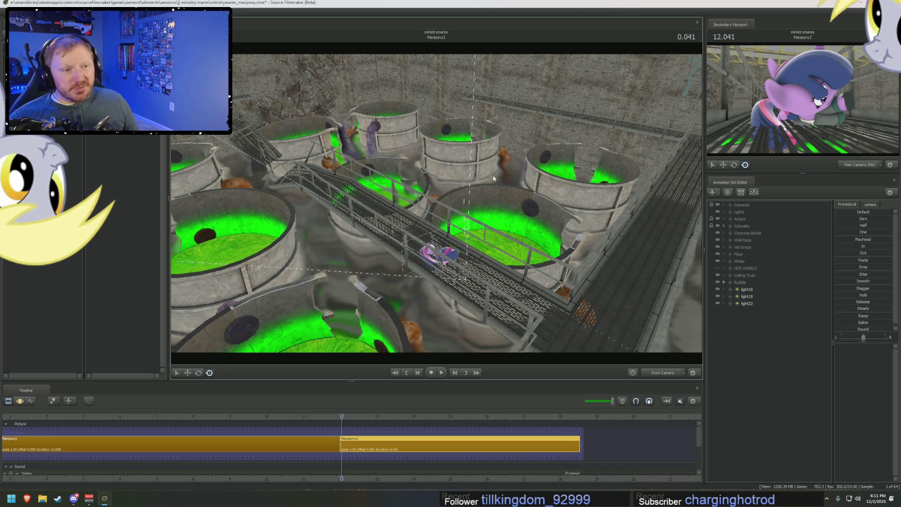
key("F3")
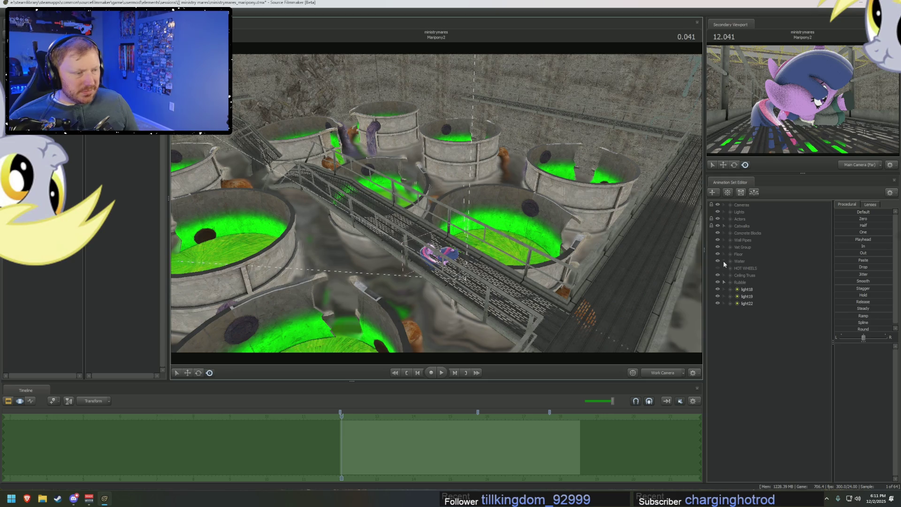
- Inspect the Vat Group and Vat 1-2 in the Animation Set Editor while viewing the vats and catwalk
left_click(732, 247)
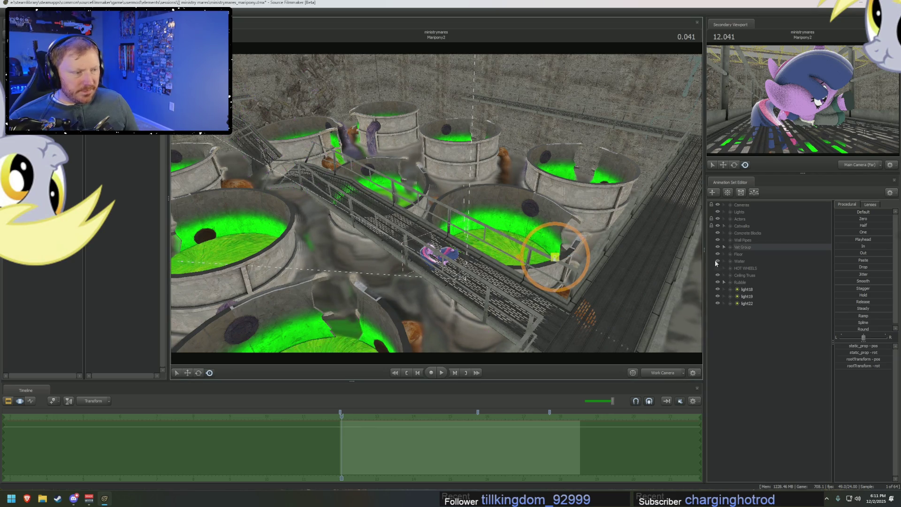
left_click(724, 247)
left_click(754, 262)
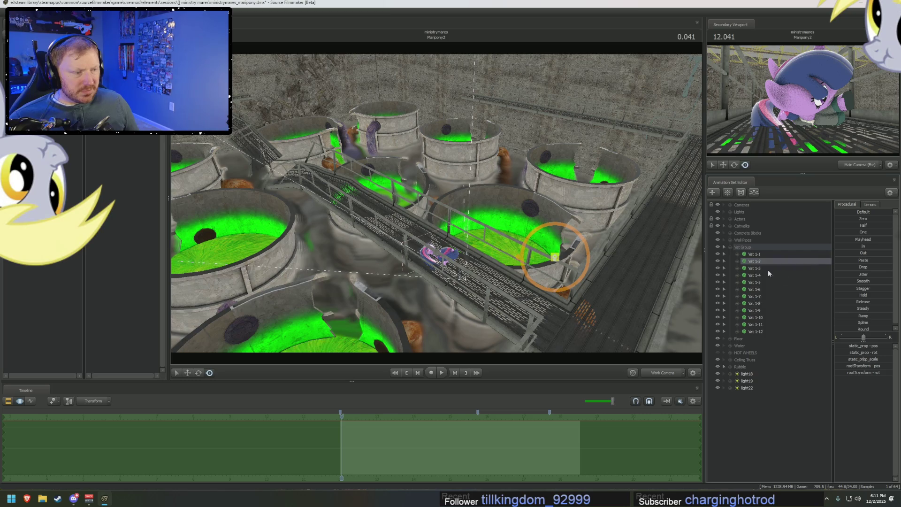
left_click_drag(436, 205, 422, 247)
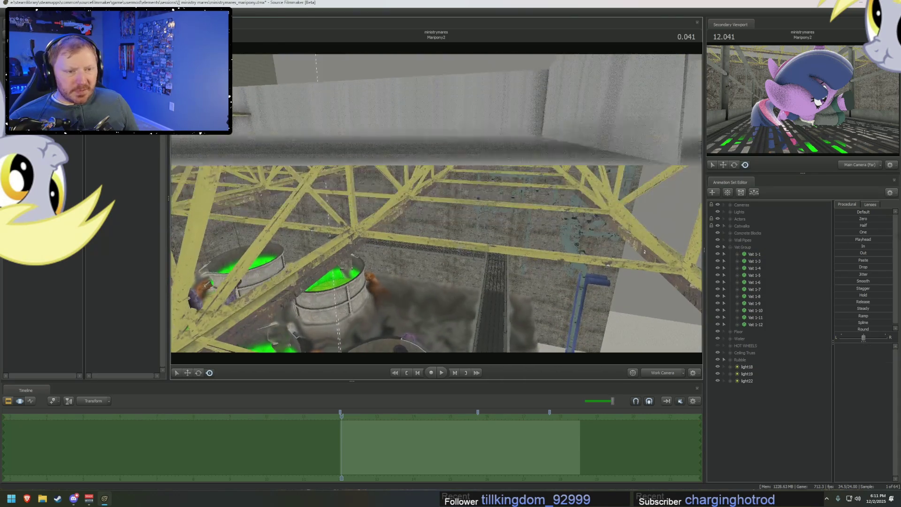
left_click_drag(437, 204, 448, 203)
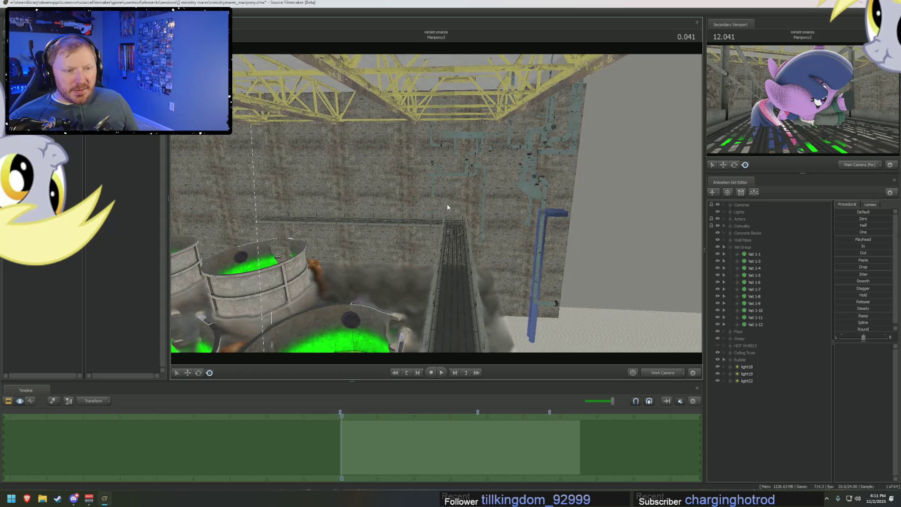
left_click(725, 247)
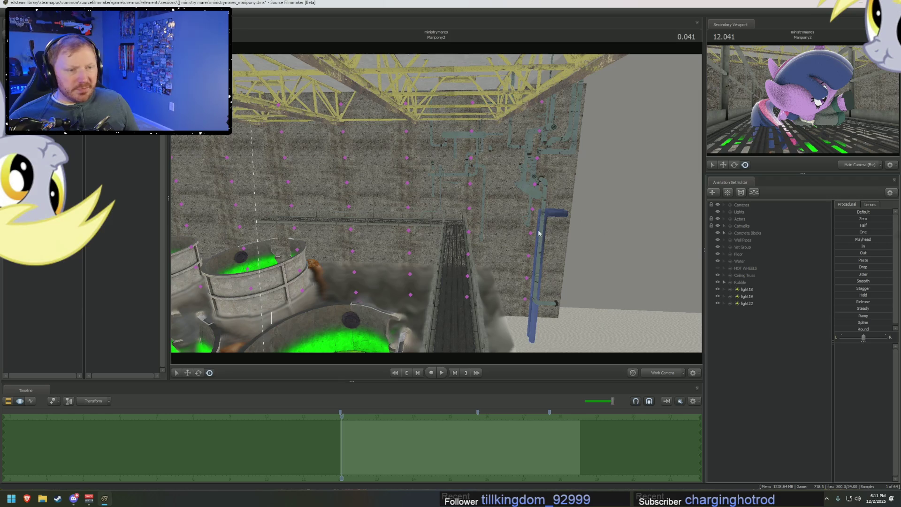
- Select the wall blocks by the blue pipe, Concrete Block 175 through 202, and delete their animation sets
mouse_move(592, 123)
left_mouse_down()
mouse_move(327, 178)
mouse_move(324, 352)
left_mouse_up()
left_click_drag(450, 219, 488, 276)
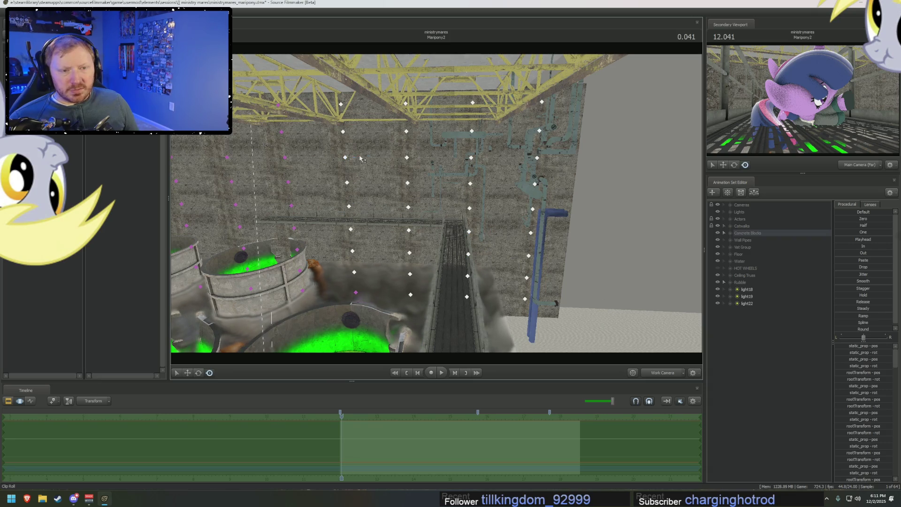
left_click(355, 292)
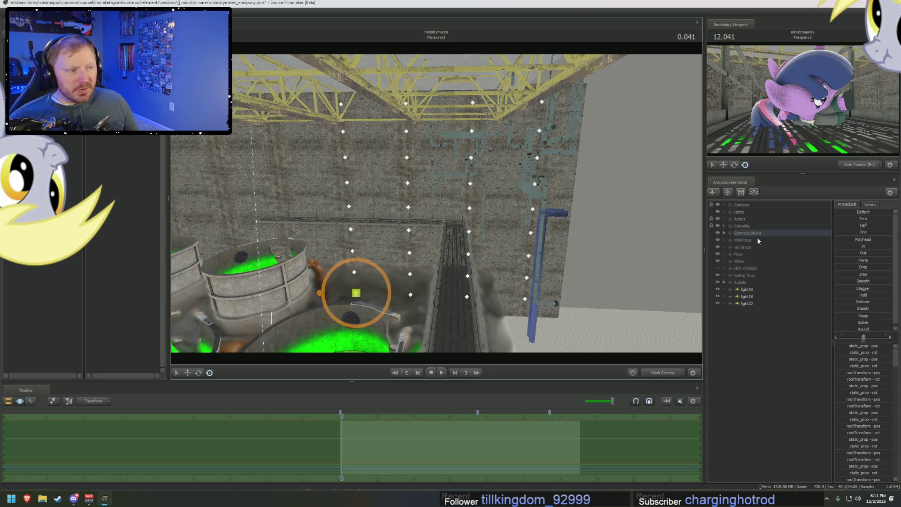
scroll(778, 332, "down", 5)
scroll(778, 333, "down", 5)
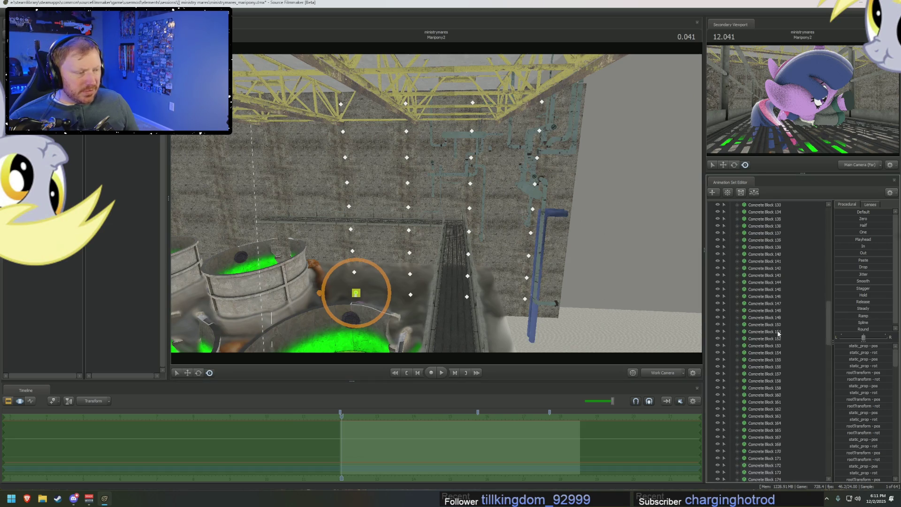
scroll(778, 333, "down", 5)
left_click(780, 278)
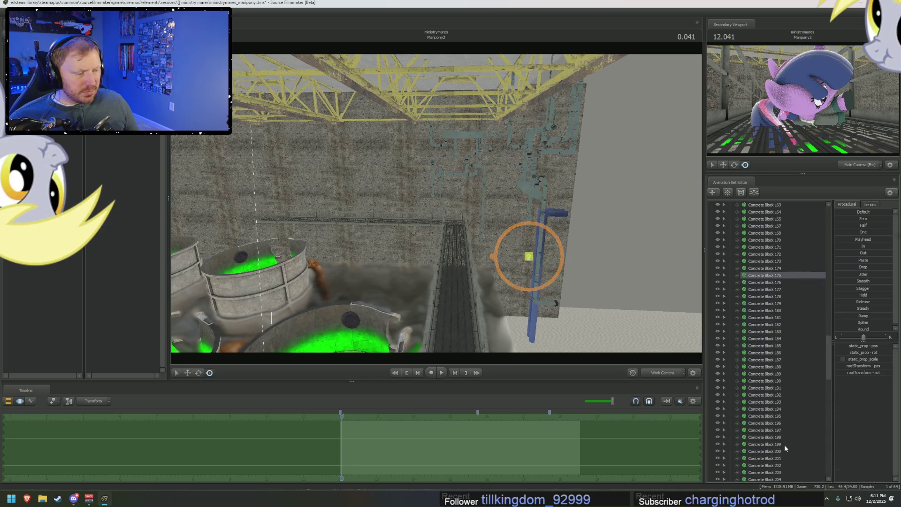
left_click(780, 467, "shift")
right_click(782, 387)
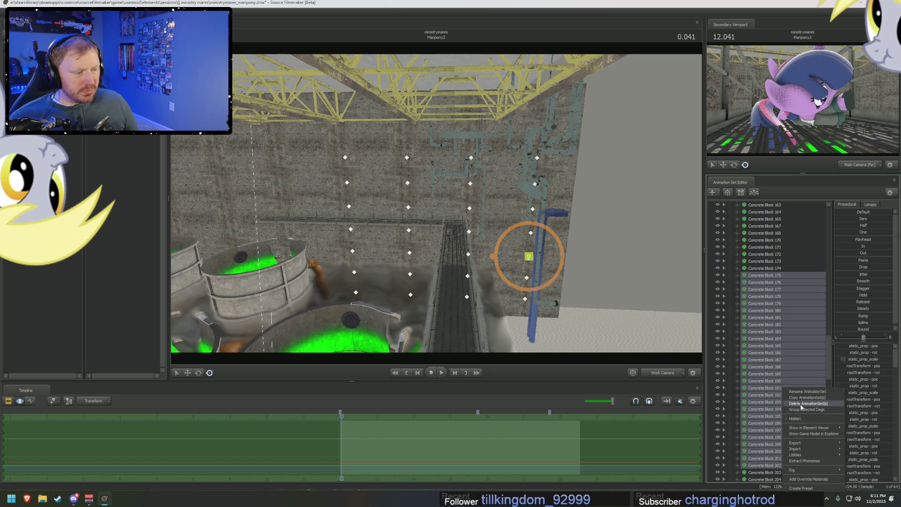
left_click(803, 404)
- Select Concrete Block 261 through 268 beside the trusses, then dismiss their context menu
left_click_drag(550, 252, 632, 166)
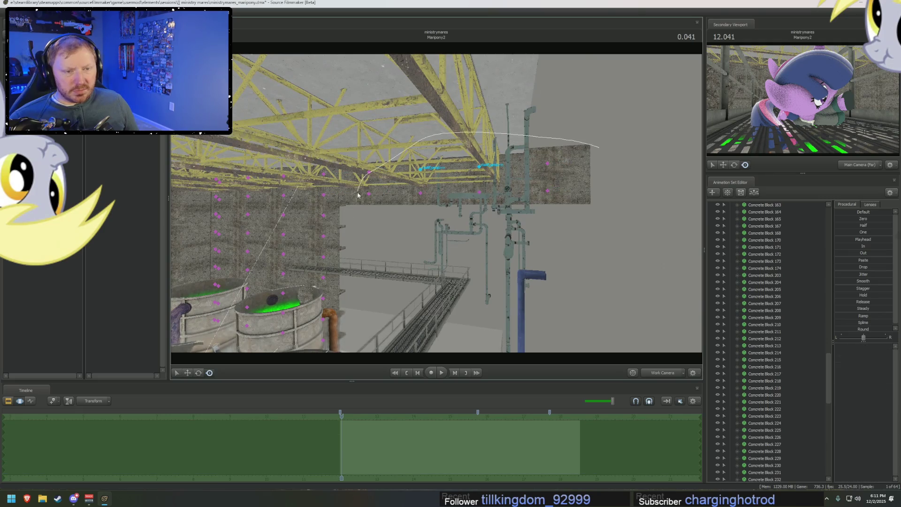
left_click_drag(612, 139, 612, 139)
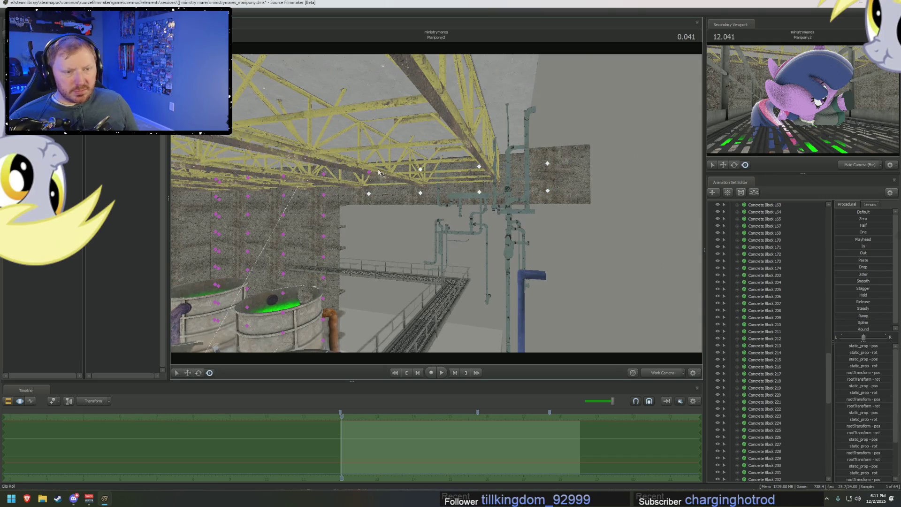
scroll(769, 358, "down", 10)
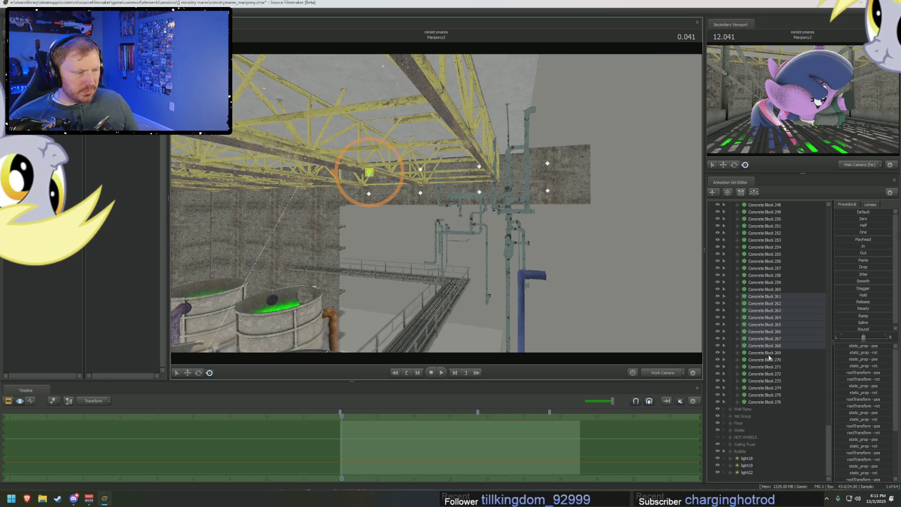
left_click(780, 302, "shift")
right_click(781, 307)
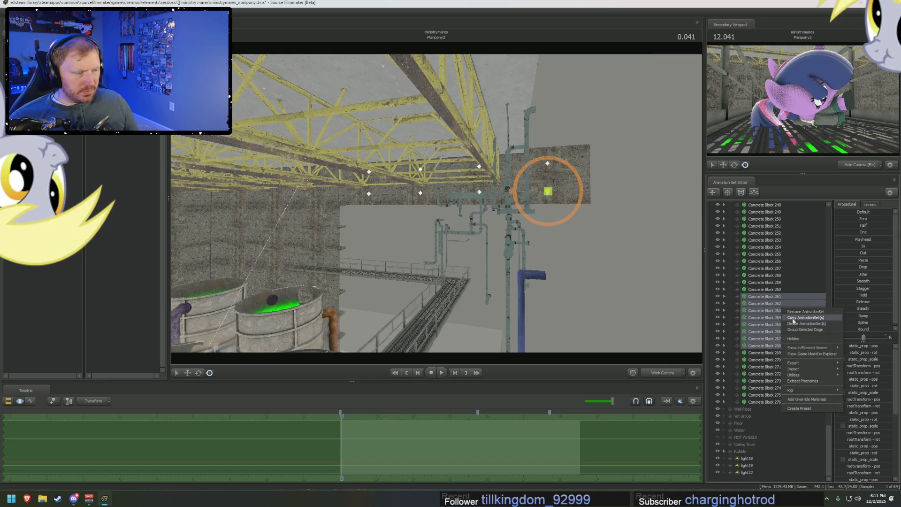
left_click(797, 323)
right_click_drag(436, 211, 352, 247)
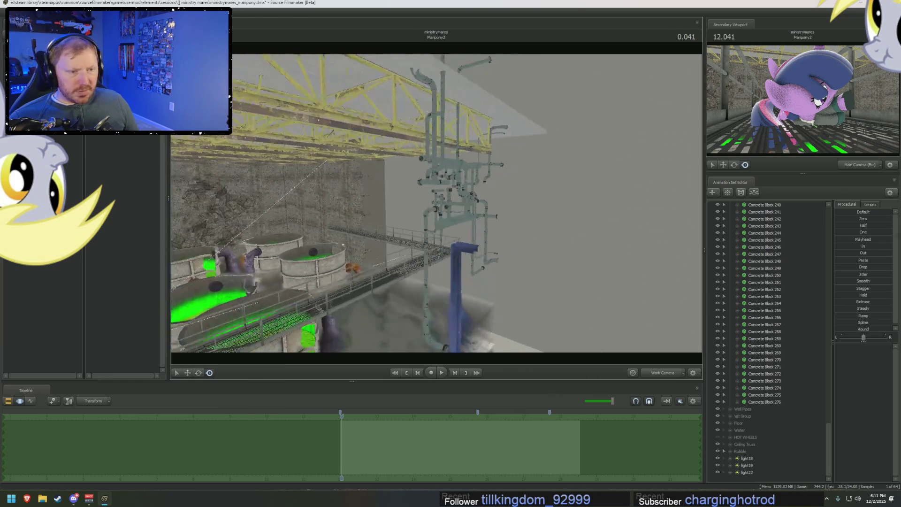
- Orbit over the vats and drag the playhead forward to about 3.75 seconds
left_click_drag(436, 211, 395, 233)
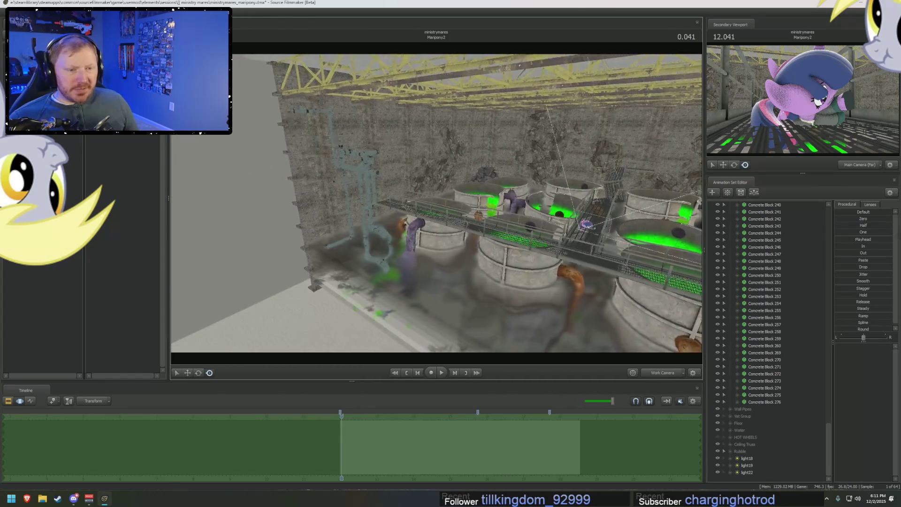
left_click_drag(436, 211, 408, 239)
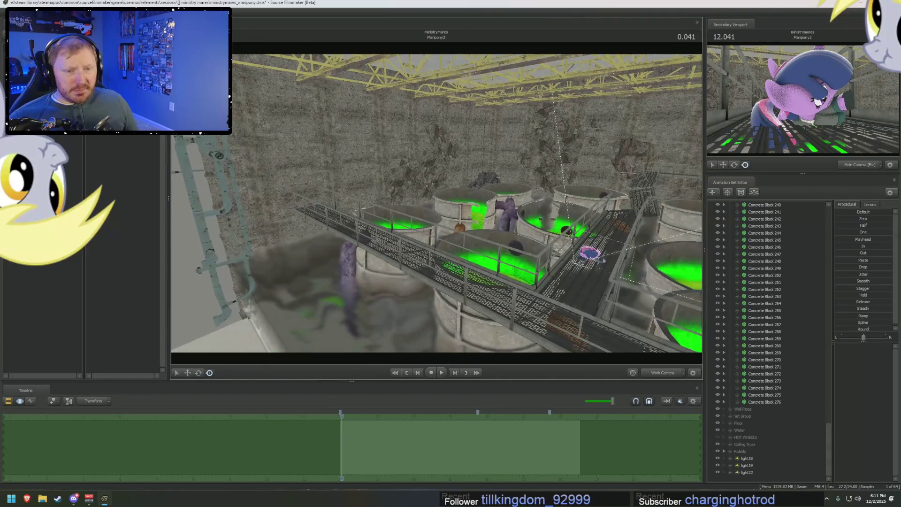
left_click_drag(437, 211, 409, 232)
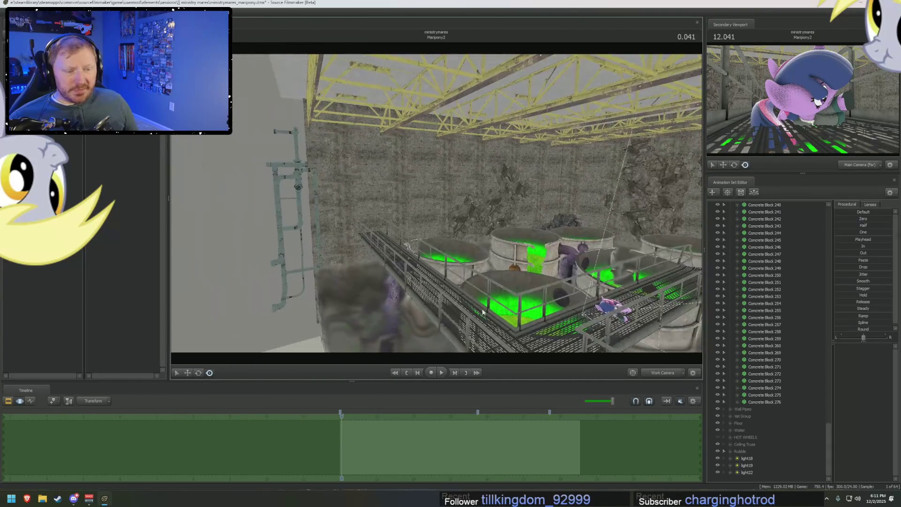
left_click_drag(340, 420, 462, 431)
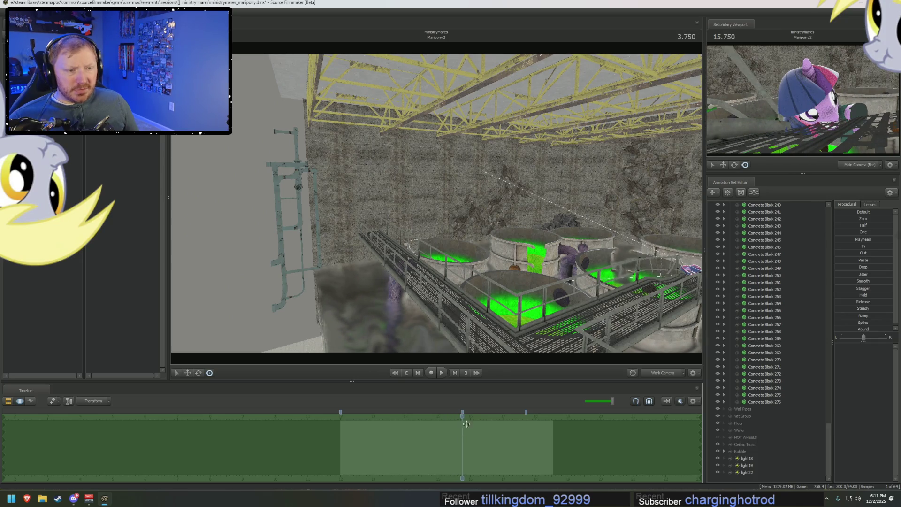
- Lasso-select three columns of wall block controls behind the vats
left_click_drag(436, 205, 394, 233)
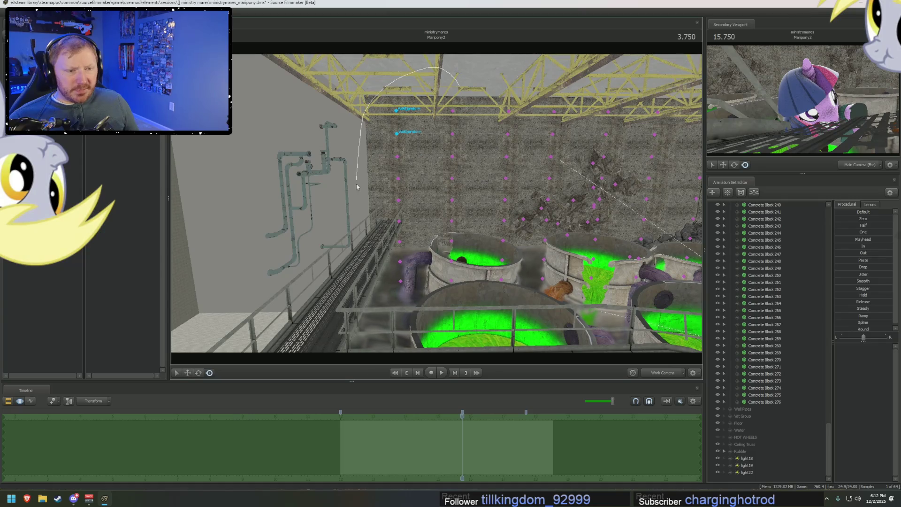
left_click_drag(356, 339, 467, 67)
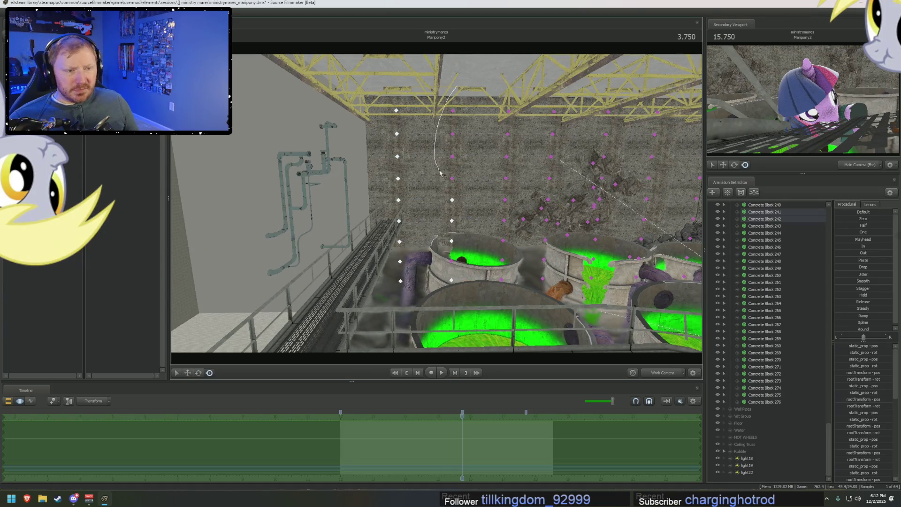
left_click_drag(451, 106, 454, 199, "ctrl")
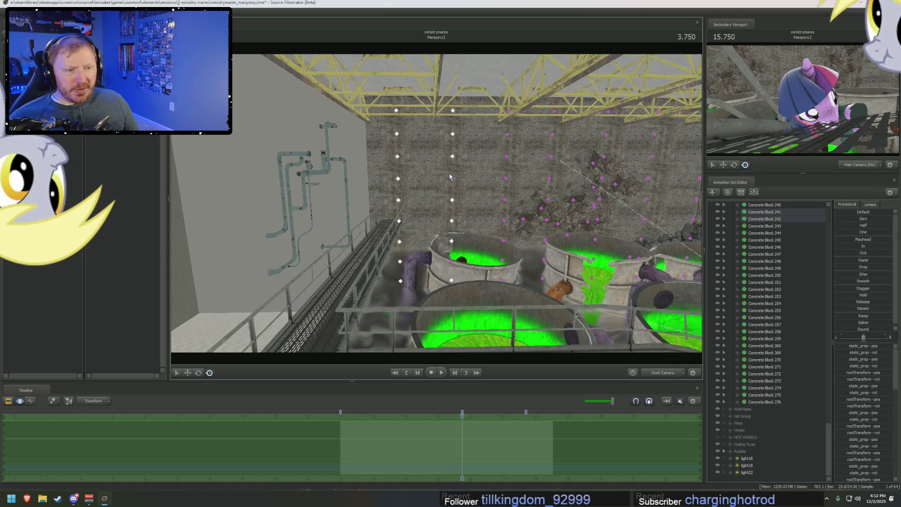
left_click(456, 259)
scroll(789, 323, "up", 5)
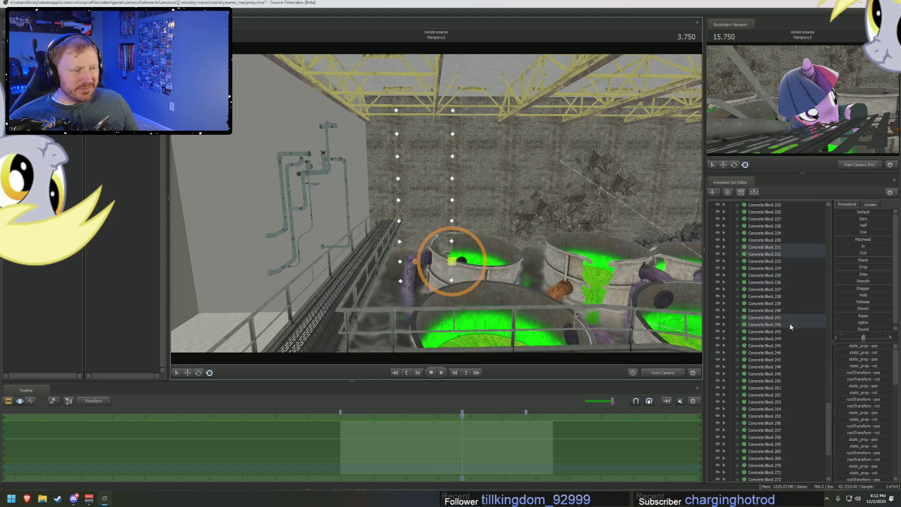
- Extend the selection across Concrete Blocks 241, 116, 80, 26, 8, 9 and more, then delete them
left_click(779, 320)
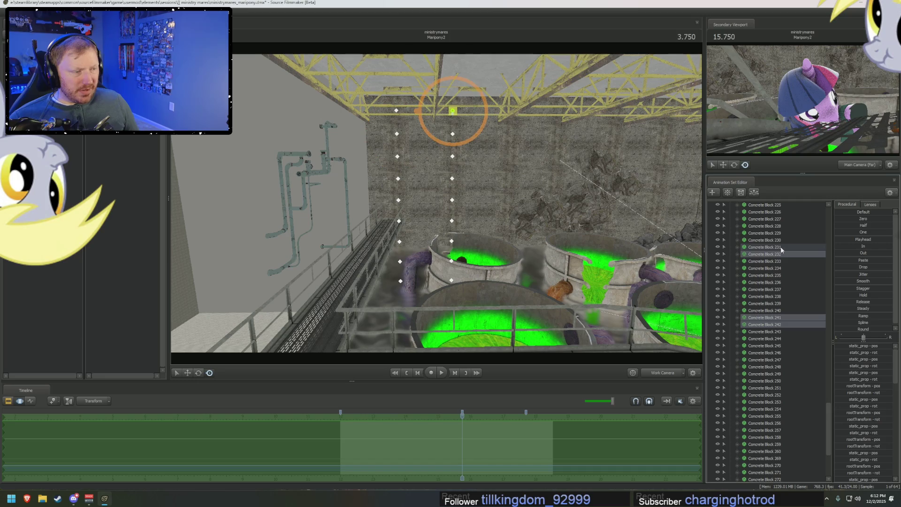
scroll(782, 322, "up", 10)
scroll(782, 322, "up", 5)
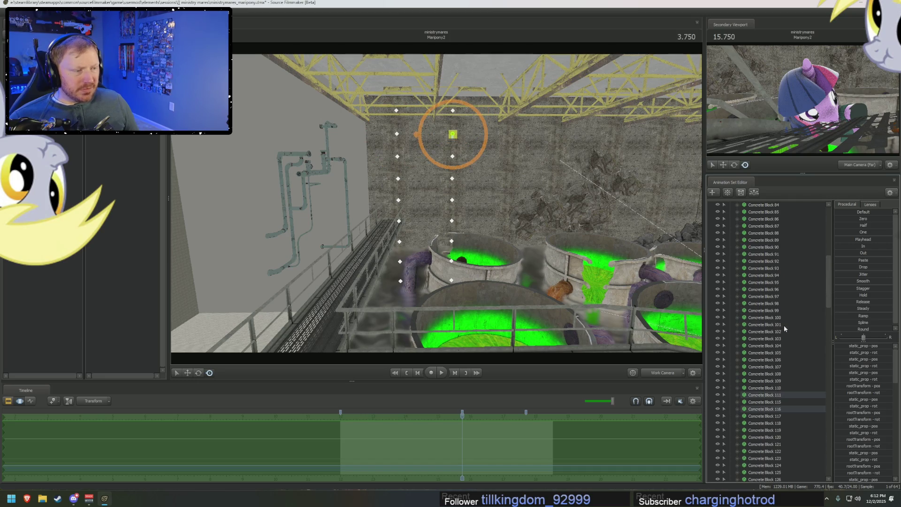
left_click(774, 396)
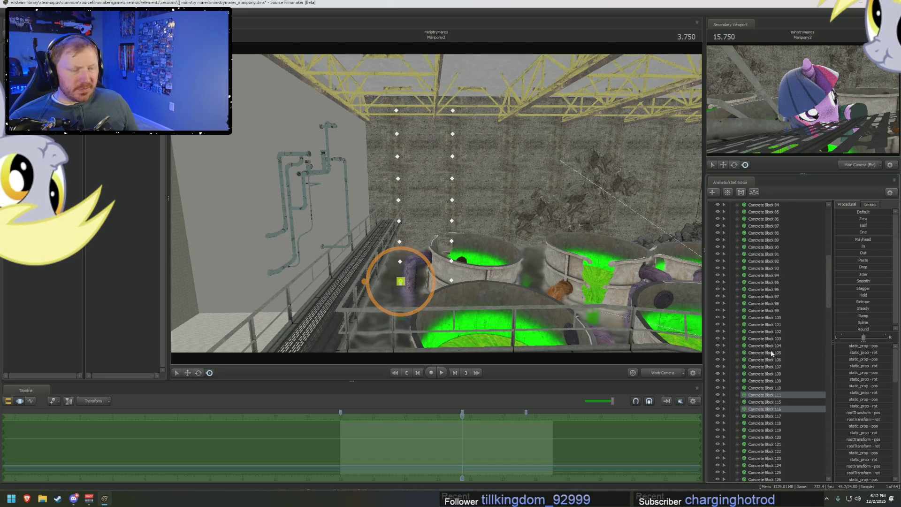
scroll(774, 352, "up", 10)
left_click(778, 365)
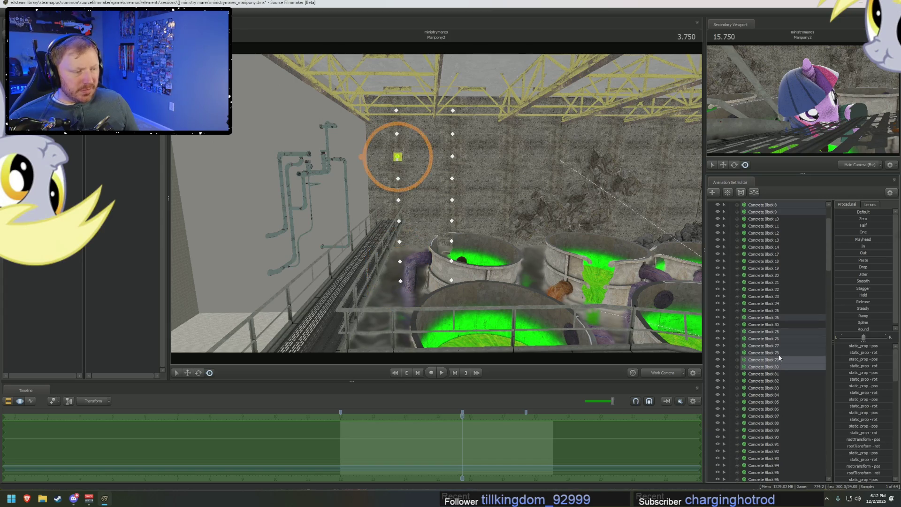
left_click(780, 349, "ctrl")
left_click(781, 334, "ctrl")
left_click(780, 317, "ctrl")
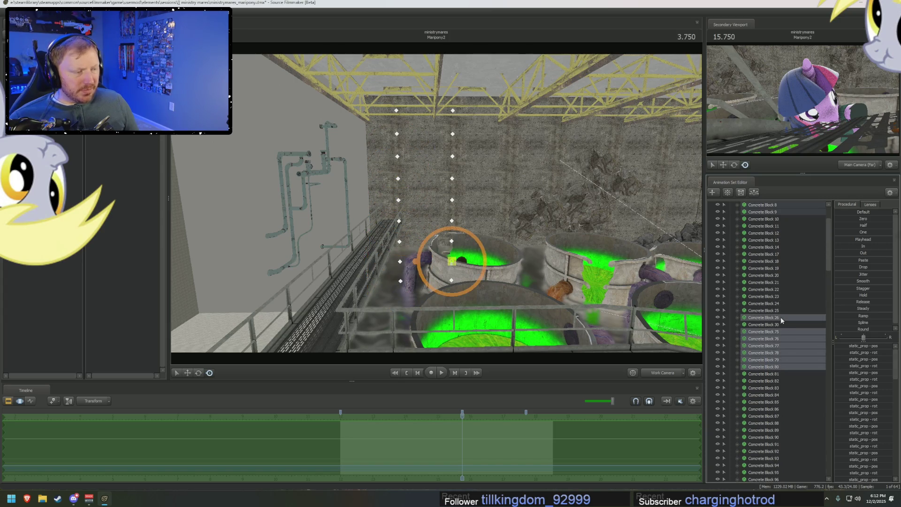
scroll(780, 316, "up", 3)
left_click(777, 268, "ctrl")
left_click(778, 254, "ctrl")
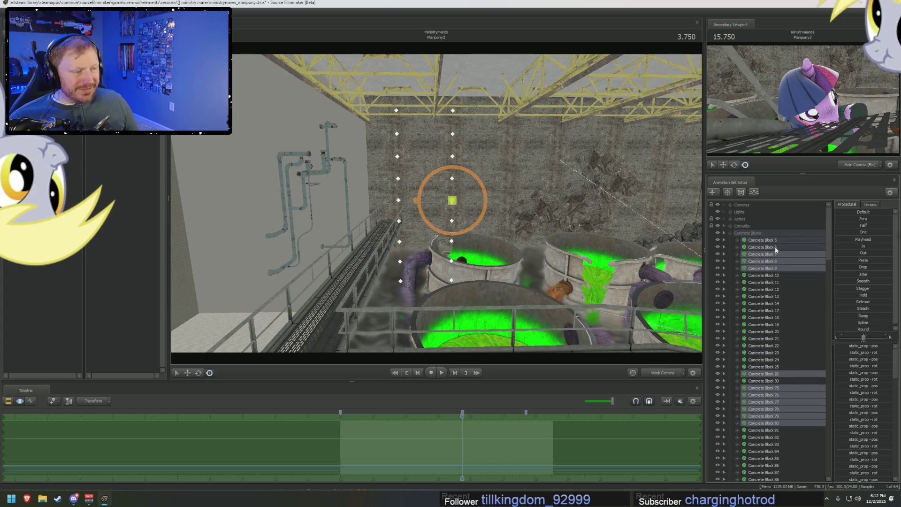
right_click(777, 251)
left_click(782, 268)
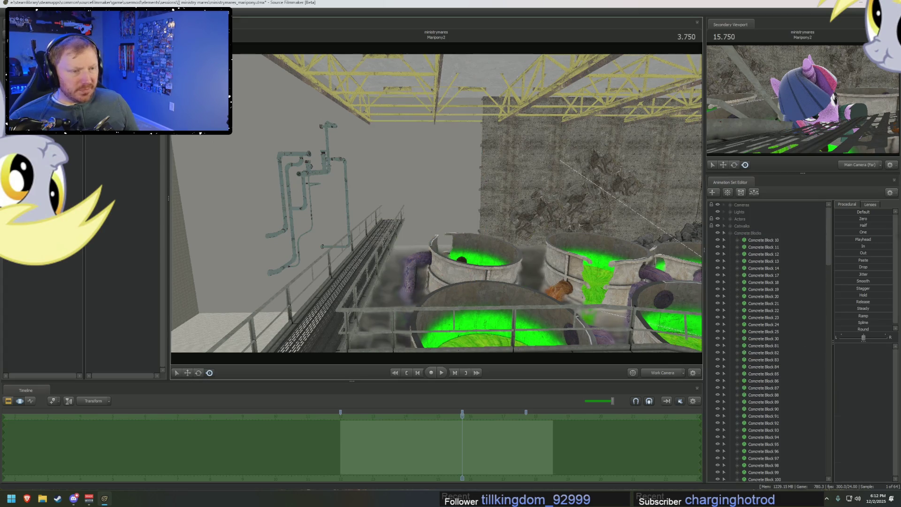
right_click_drag(437, 205, 395, 232)
- Tour the work camera around and above the vats, peering into a green vat and the brown tentacle
right_click_drag(437, 205, 437, 141)
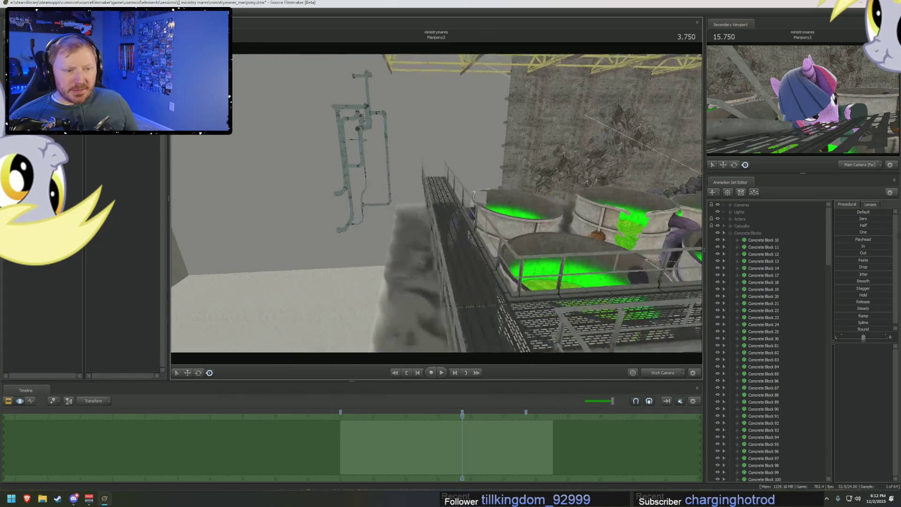
mouse_move(437, 204)
right_mouse_down()
mouse_move(437, 176)
mouse_move(394, 253)
right_mouse_up()
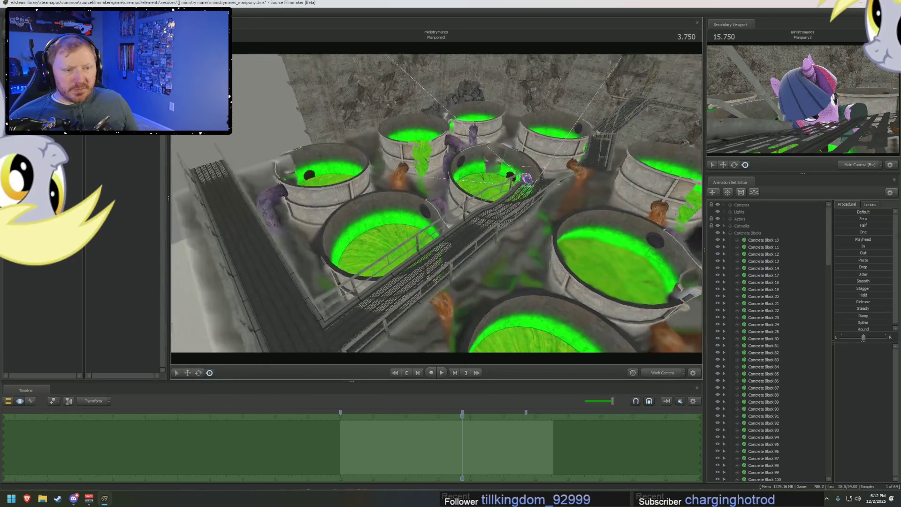
right_click_drag(436, 204, 437, 203)
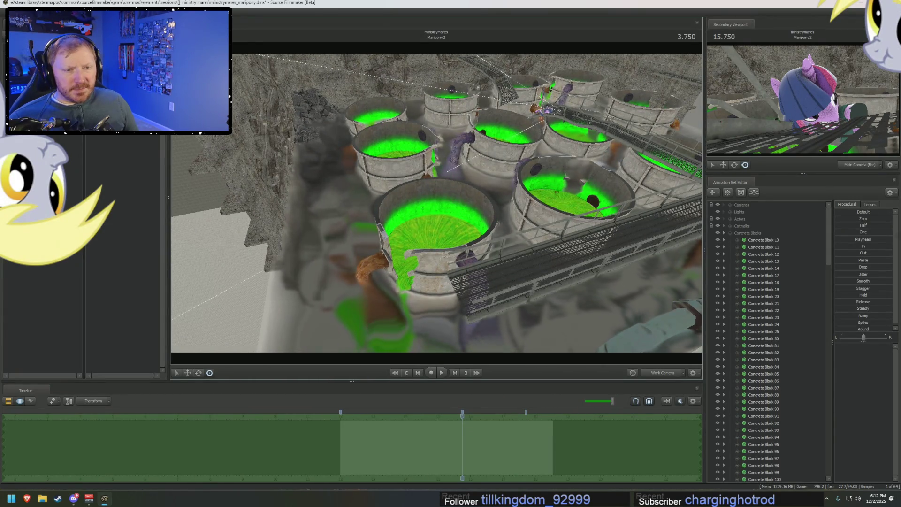
key("w")
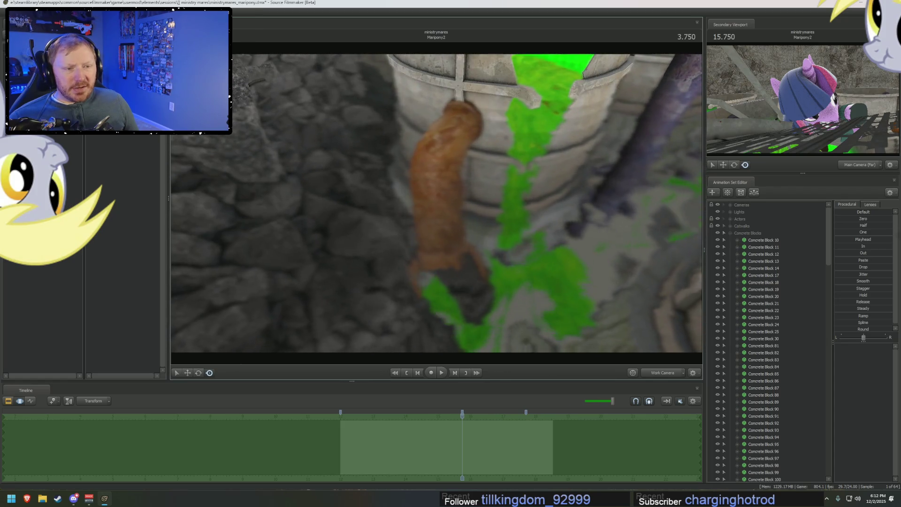
key("w")
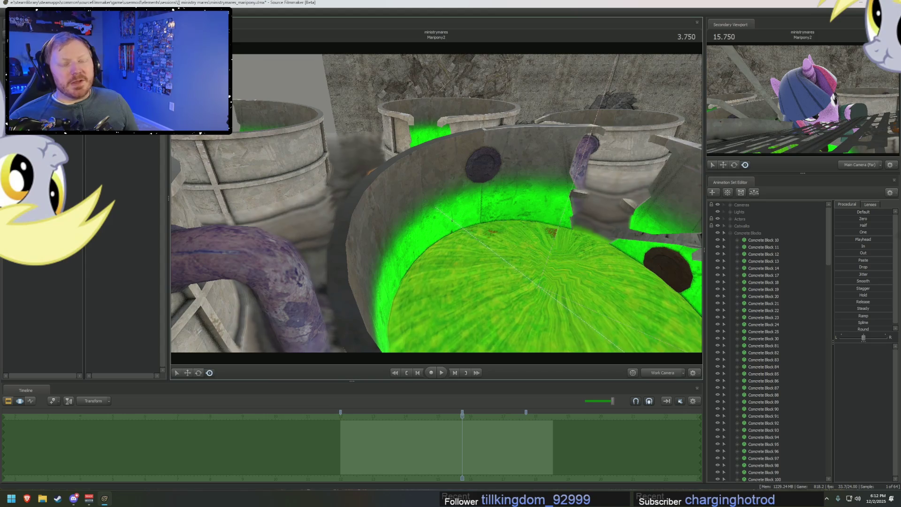
left_click_drag(437, 212, 437, 296)
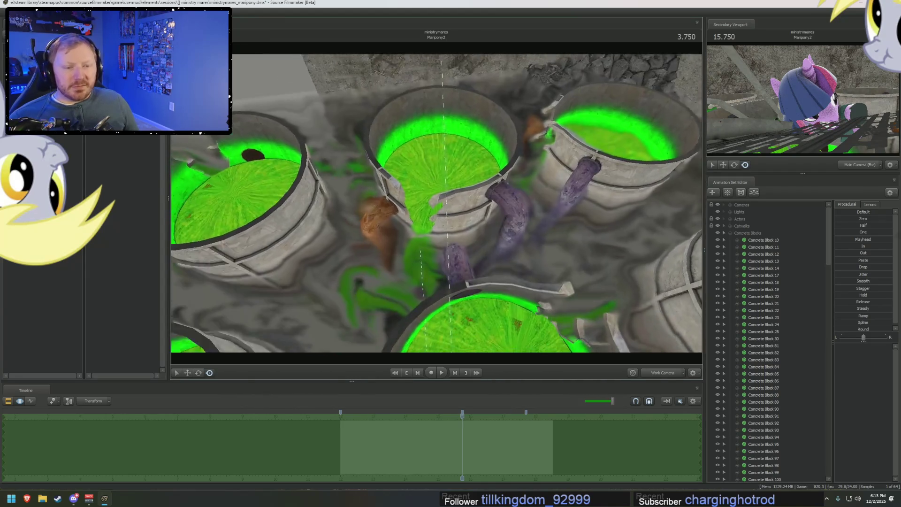
left_click_drag(437, 212, 436, 267)
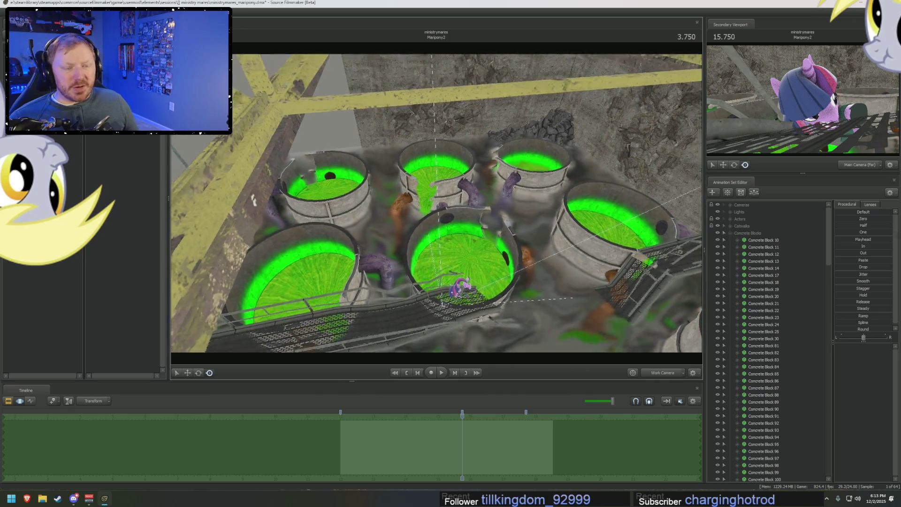
left_click_drag(436, 211, 436, 268)
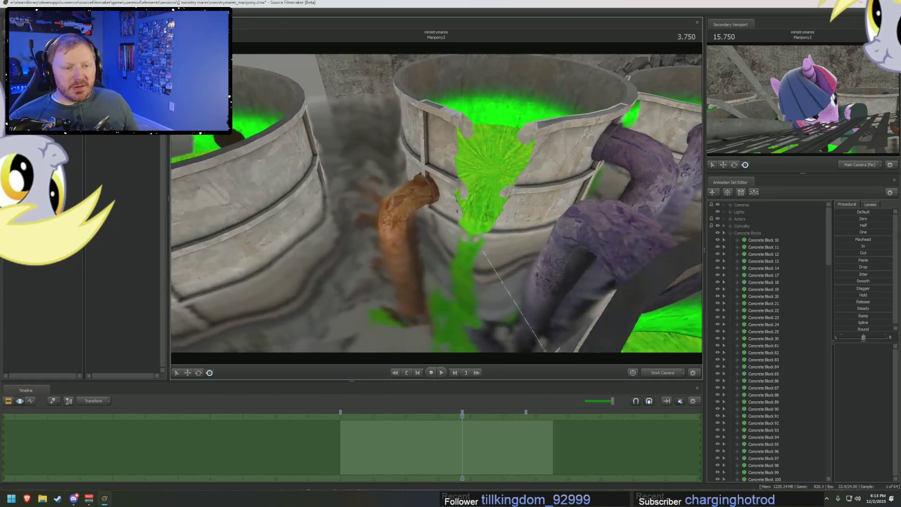
left_click_drag(437, 211, 437, 268)
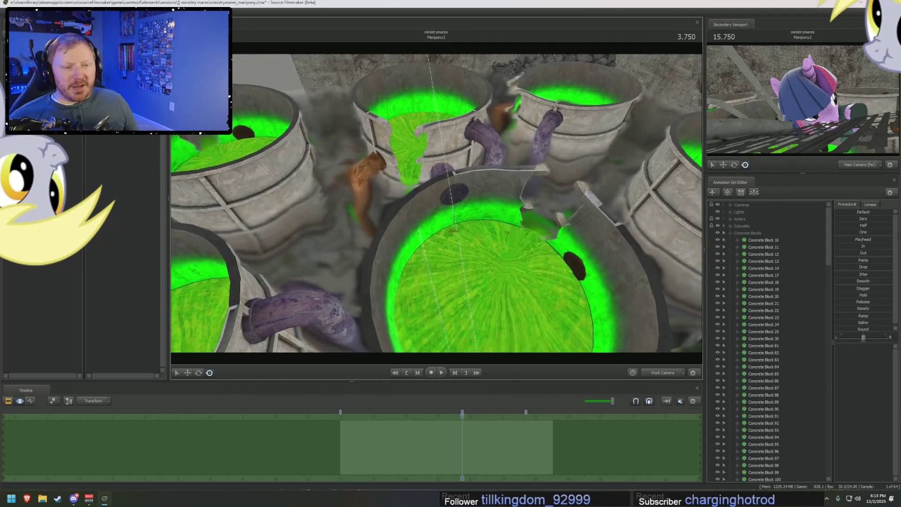
left_click_drag(437, 212, 435, 204)
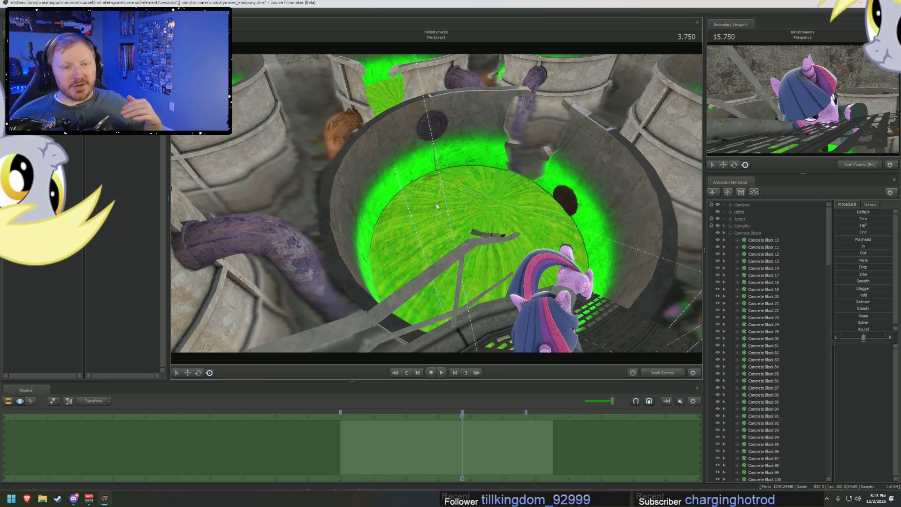
left_click_drag(436, 203, 436, 254)
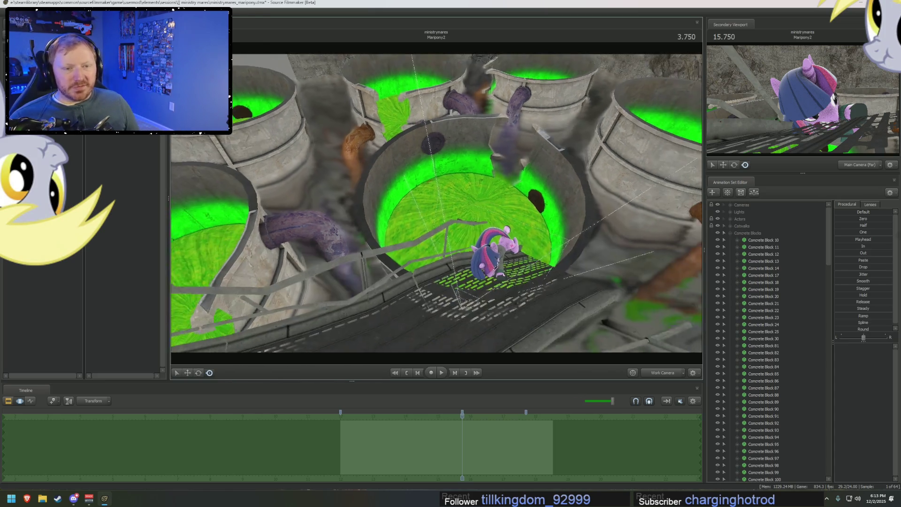
left_click_drag(435, 211, 395, 183)
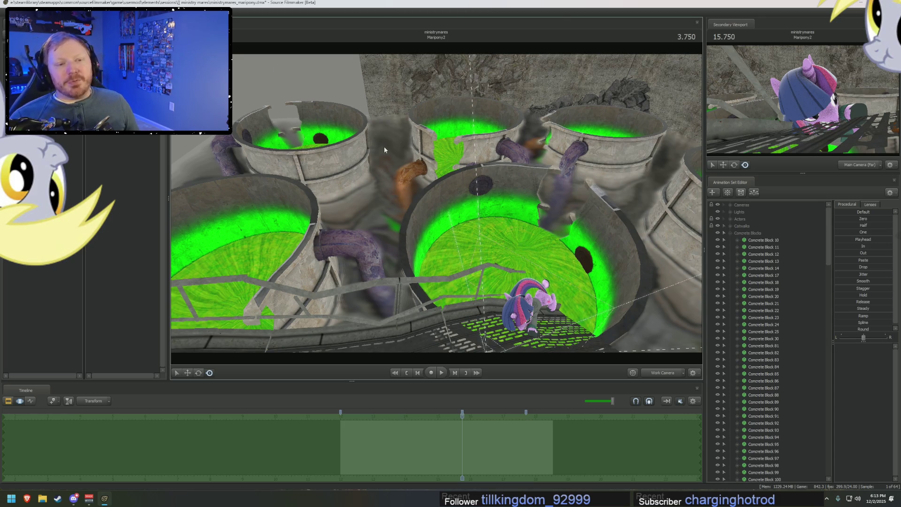
mouse_move(384, 147)
left_mouse_down()
mouse_move(384, 211)
mouse_move(436, 233)
mouse_move(436, 155)
left_mouse_up()
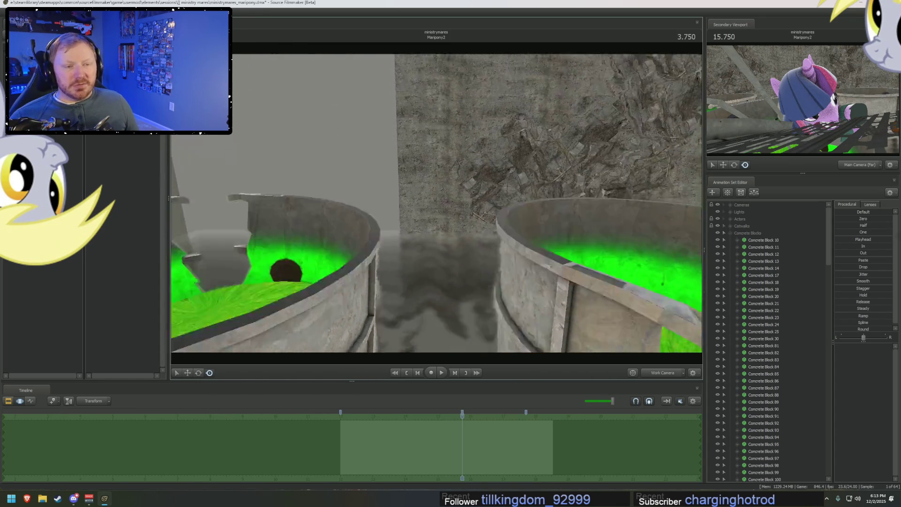
mouse_move(436, 205)
left_mouse_down()
mouse_move(436, 127)
mouse_move(479, 183)
left_mouse_up()
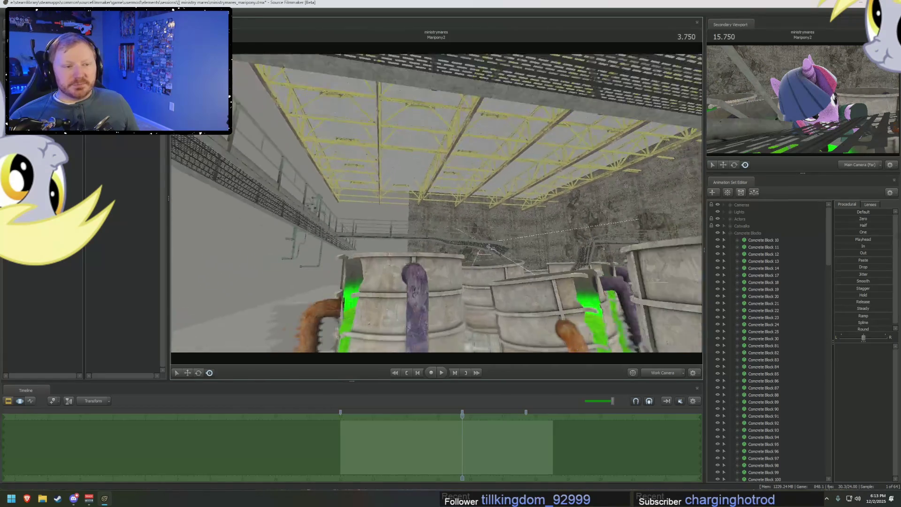
left_click_drag(436, 204, 435, 281)
mouse_move(436, 247)
left_mouse_down()
mouse_move(436, 390)
mouse_move(370, 417)
mouse_move(421, 418)
mouse_move(346, 416)
left_mouse_up()
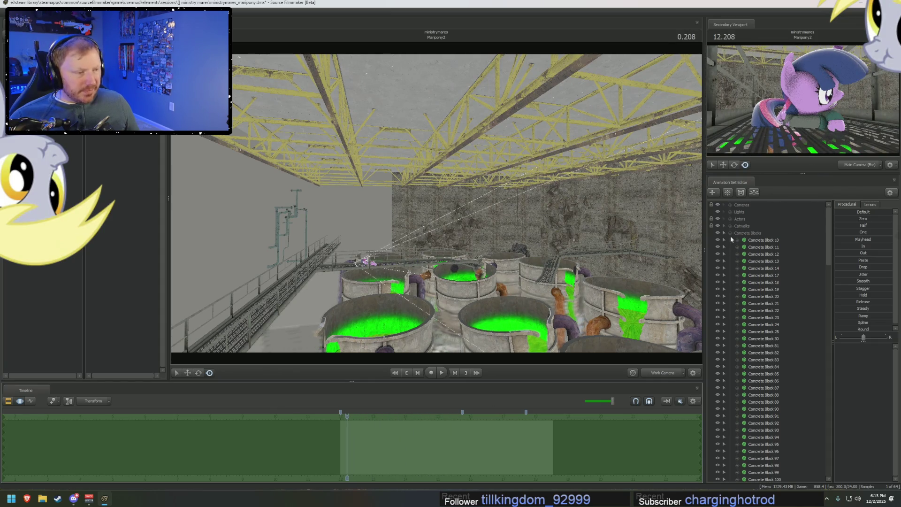
- Collapse the Concrete Blocks group and expand the Floor group to list its floor pieces
left_click(730, 233)
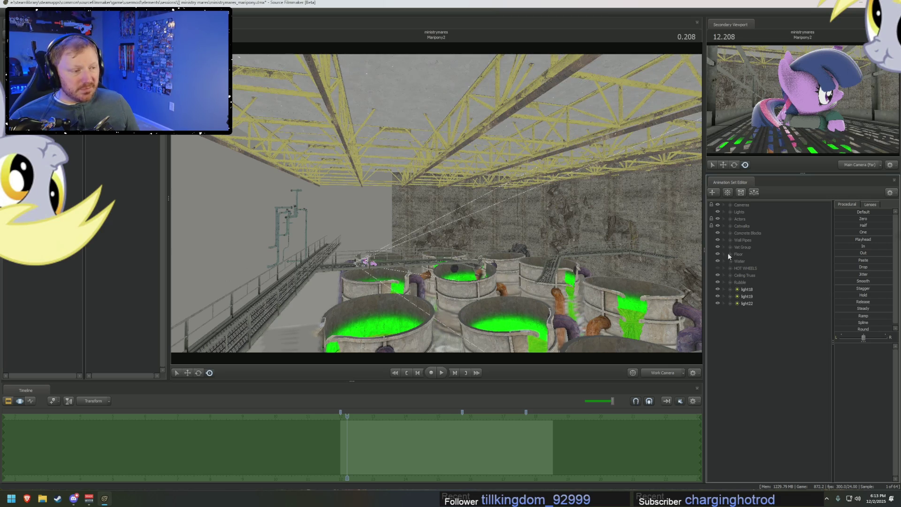
left_click(729, 254)
left_click_drag(437, 212, 395, 232)
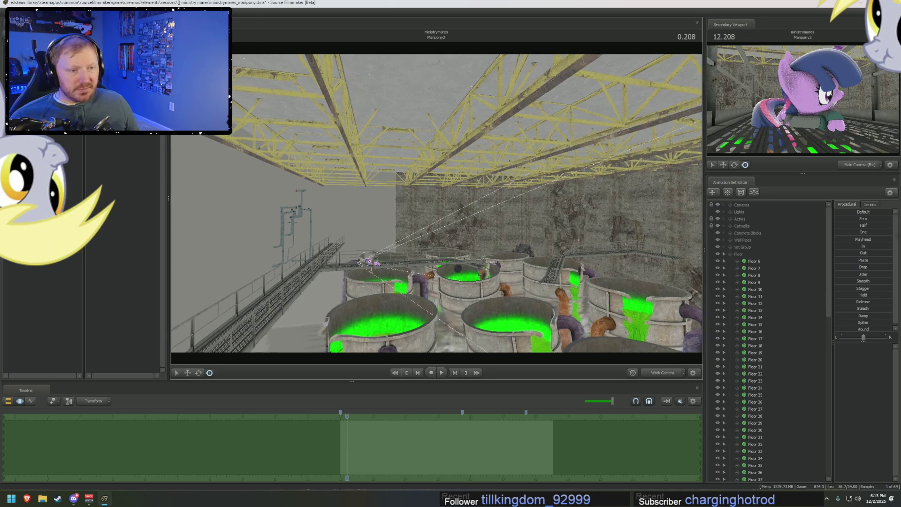
- Lasso-select all the Floor pieces that make up the ceiling panel, adding the rest after orbiting
left_click_drag(436, 211, 437, 211)
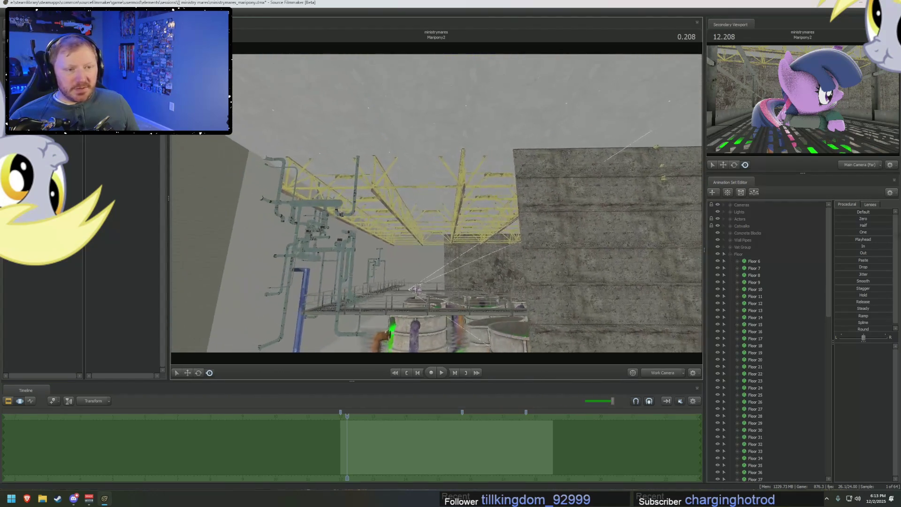
left_click_drag(445, 106, 391, 308)
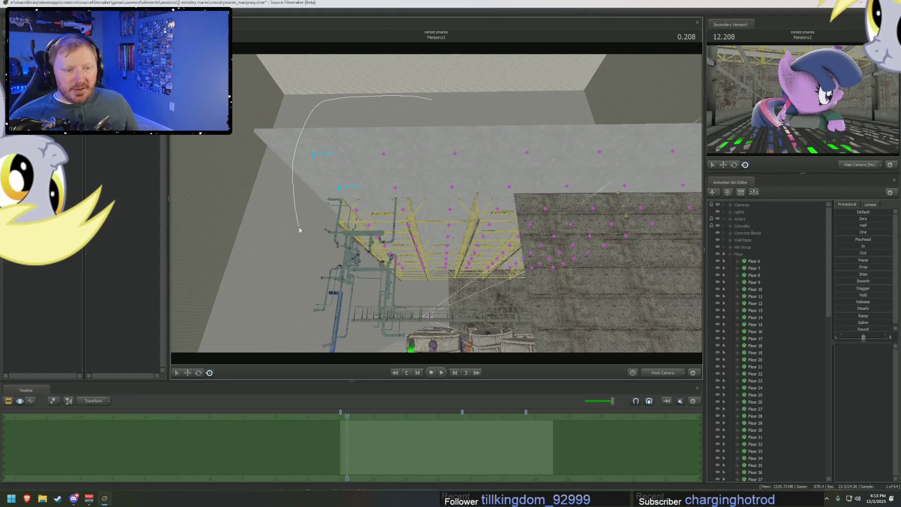
left_click_drag(456, 286, 458, 287)
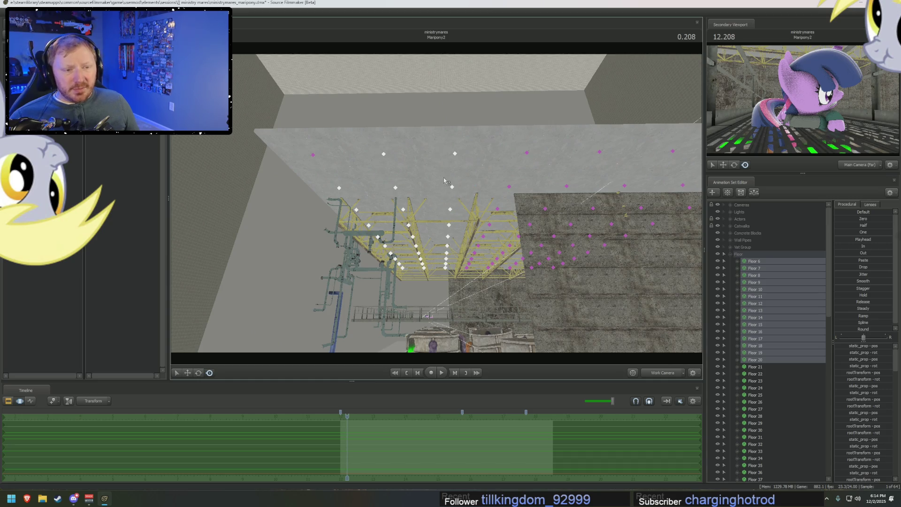
left_click_drag(318, 151, 437, 204)
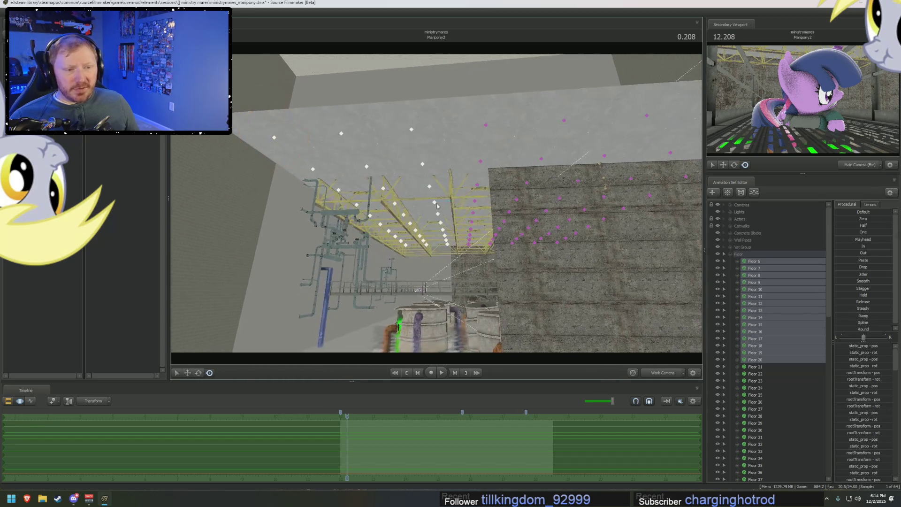
left_click_drag(495, 96, 461, 210)
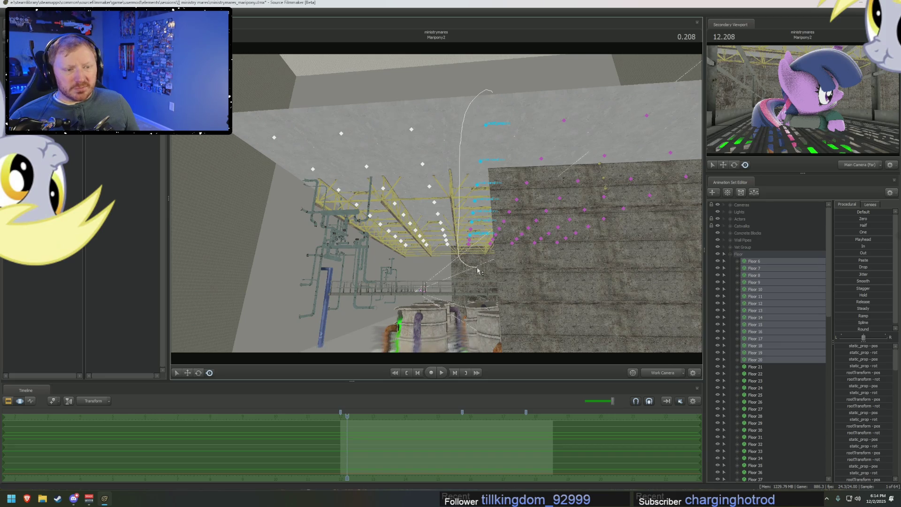
left_click_drag(479, 271, 479, 272)
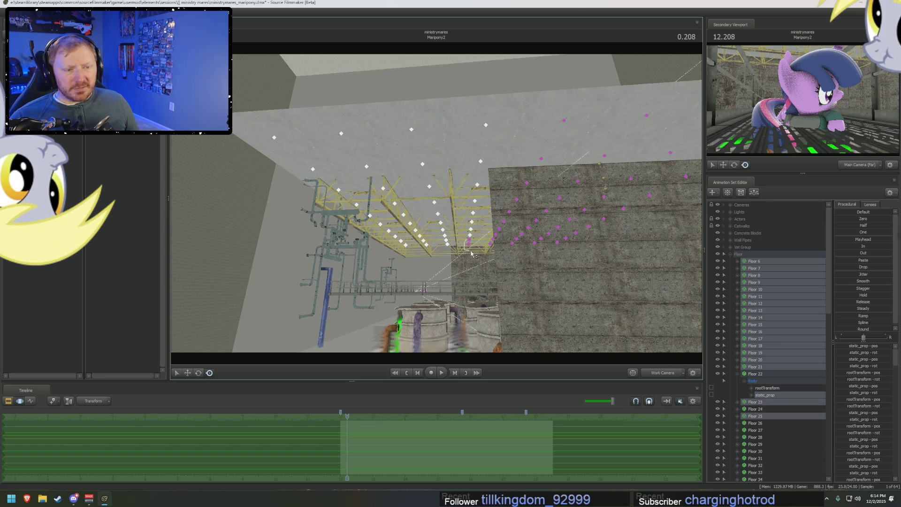
left_click(479, 240)
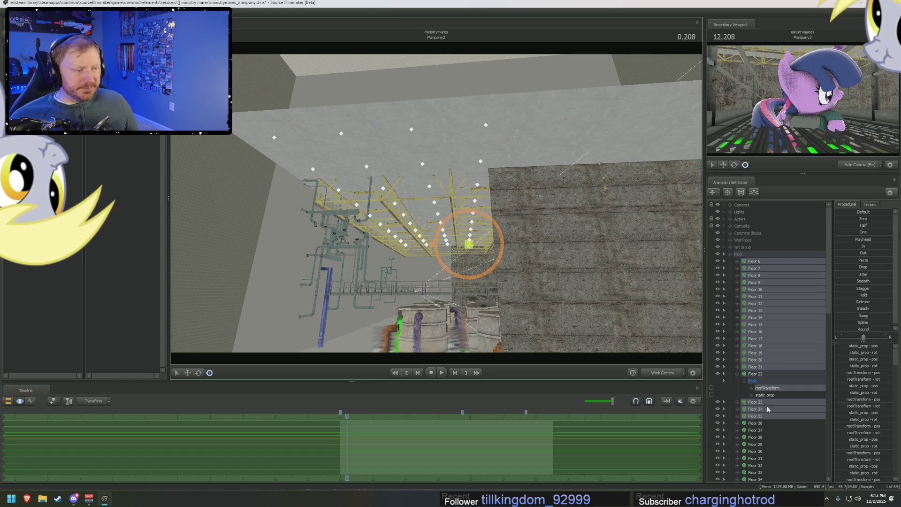
- Delete the selected ceiling Floor animation sets from the Animation Set Editor
left_click(743, 378)
scroll(746, 380, "down", 5)
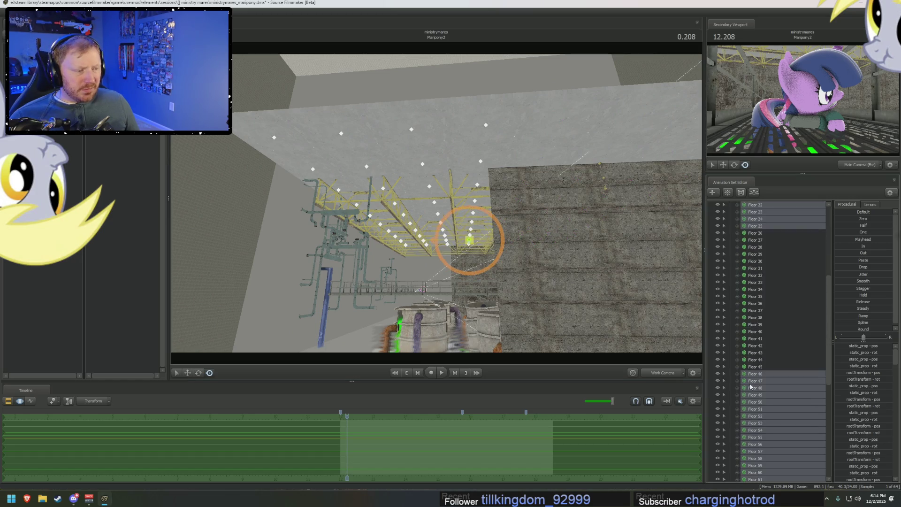
scroll(763, 384, "down", 5)
scroll(767, 386, "down", 3)
right_click(774, 345)
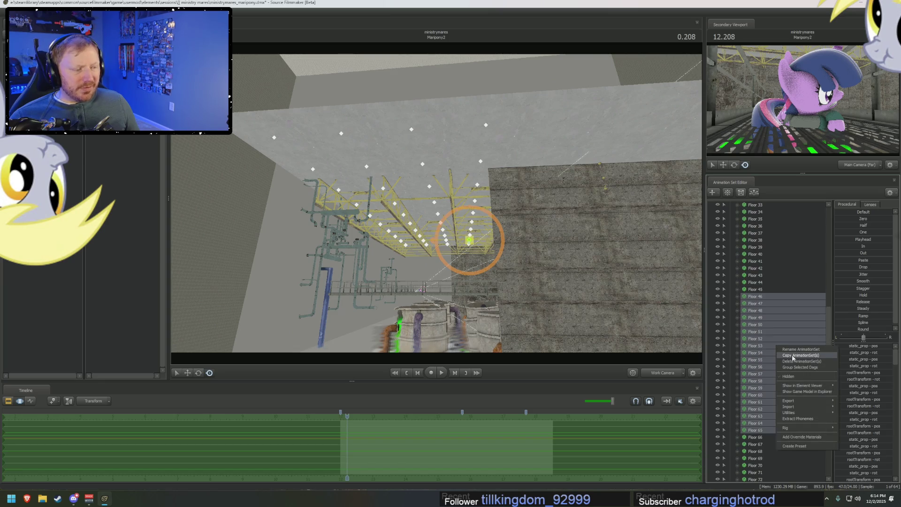
left_click(795, 357)
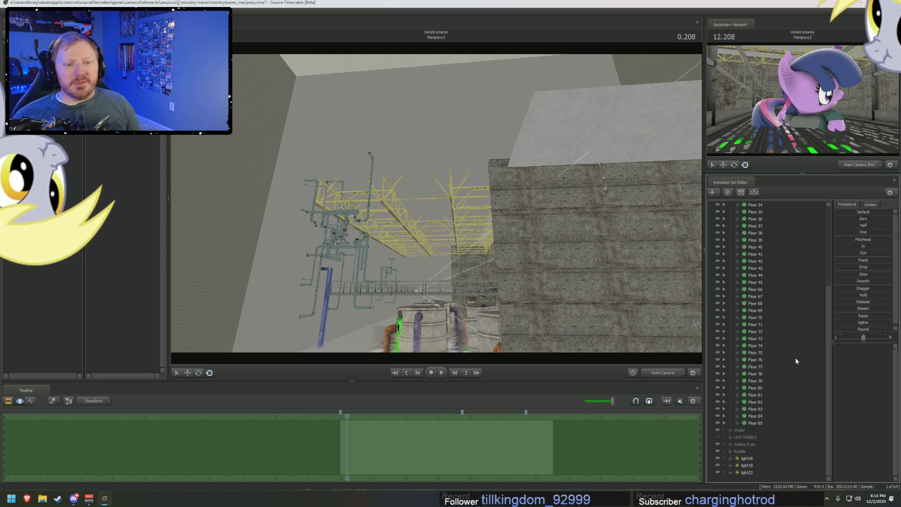
- Fly the work camera to look up at the yellow ceiling trusses above the vats
left_click_drag(437, 212, 464, 225)
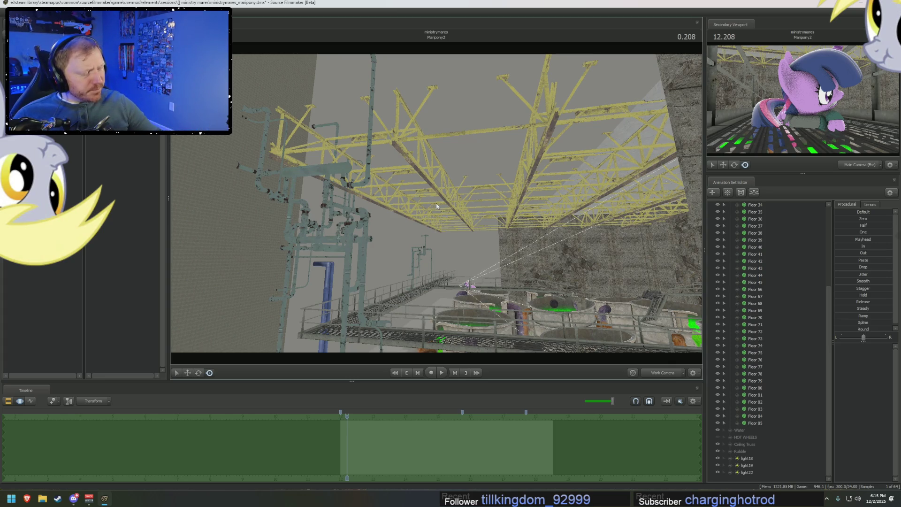
left_click_drag(435, 204, 437, 205)
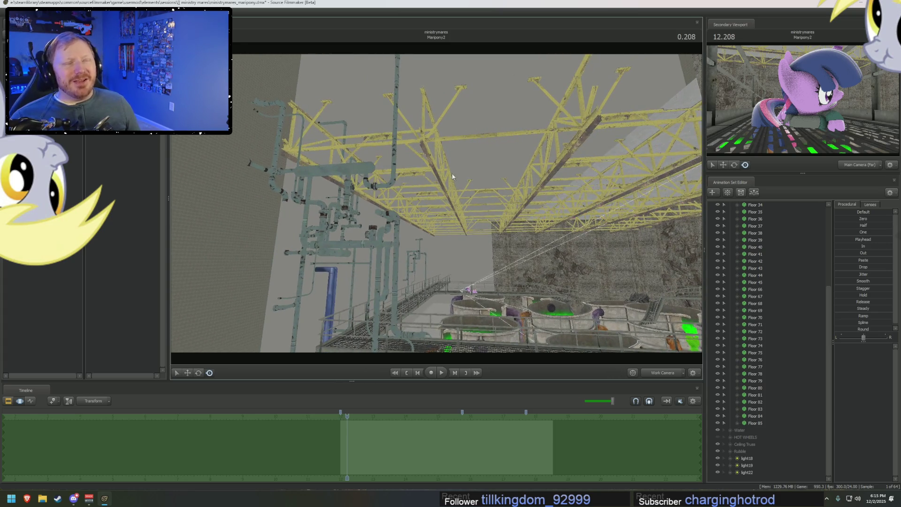
scroll(753, 345, "up", 5)
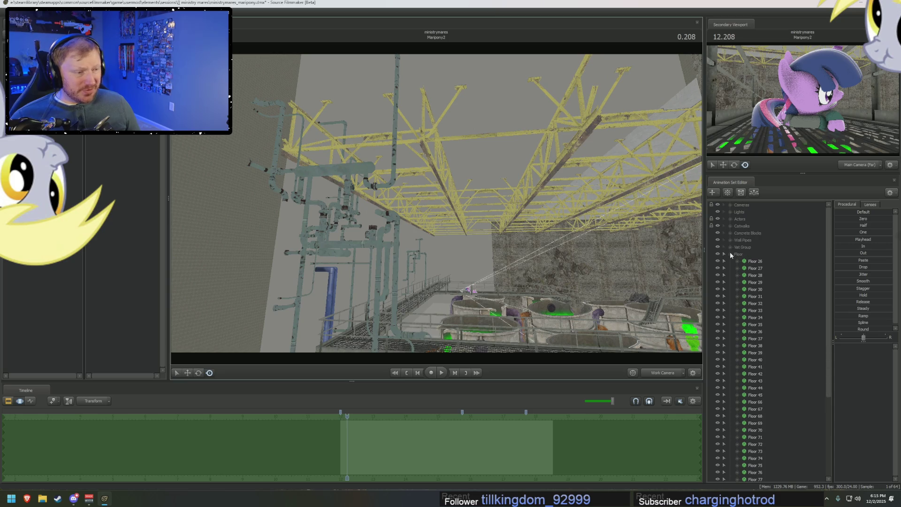
- Collapse the Floor group and pick the light18 and light22 rows
left_click(726, 254)
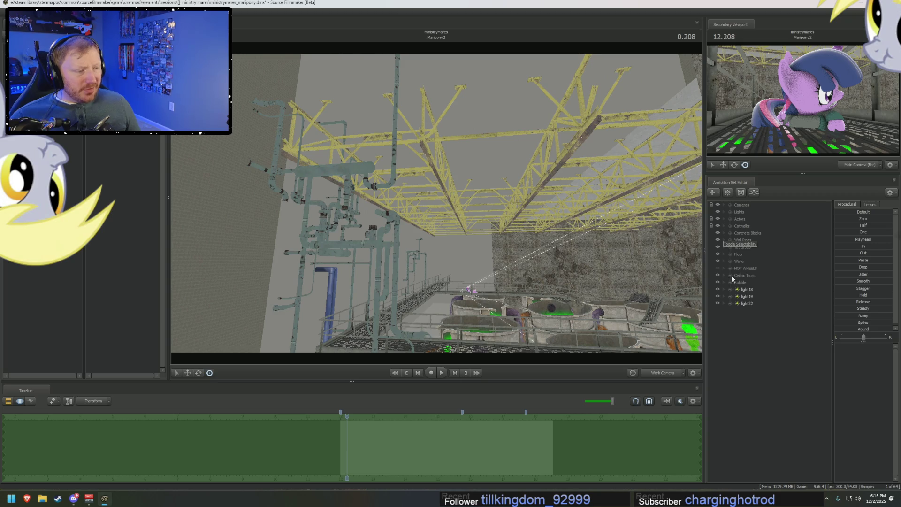
left_click(748, 290)
left_click(748, 305)
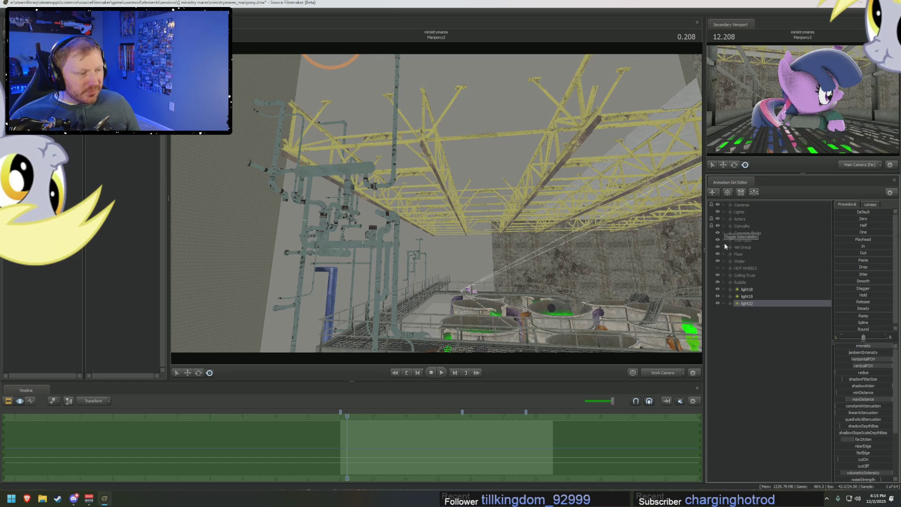
- Select the Ceiling Truss group, shift it, and expand it to list Ceiling Truss 1 through 6
left_click(726, 274)
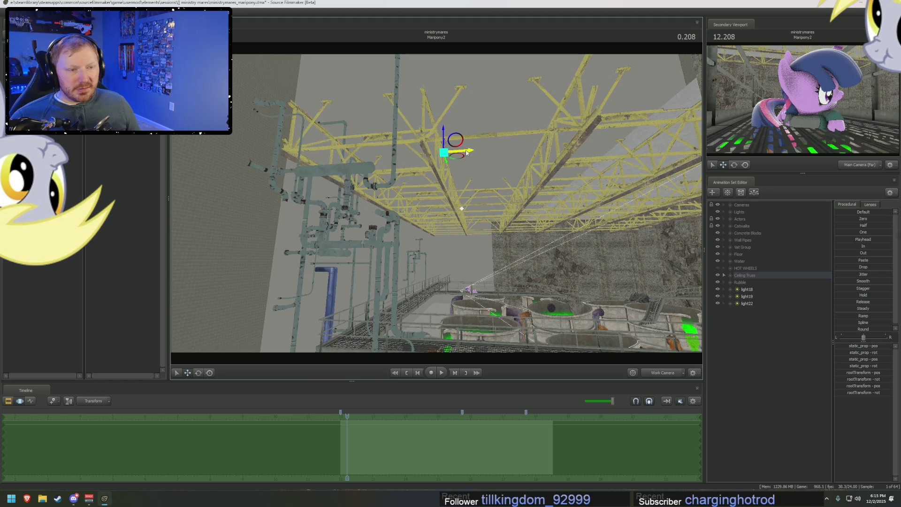
left_click_drag(447, 193, 353, 141)
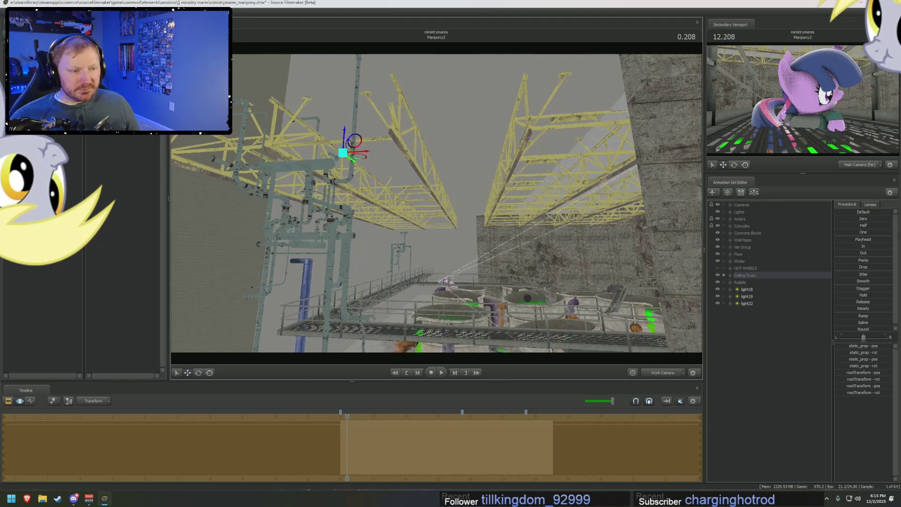
left_click(727, 275)
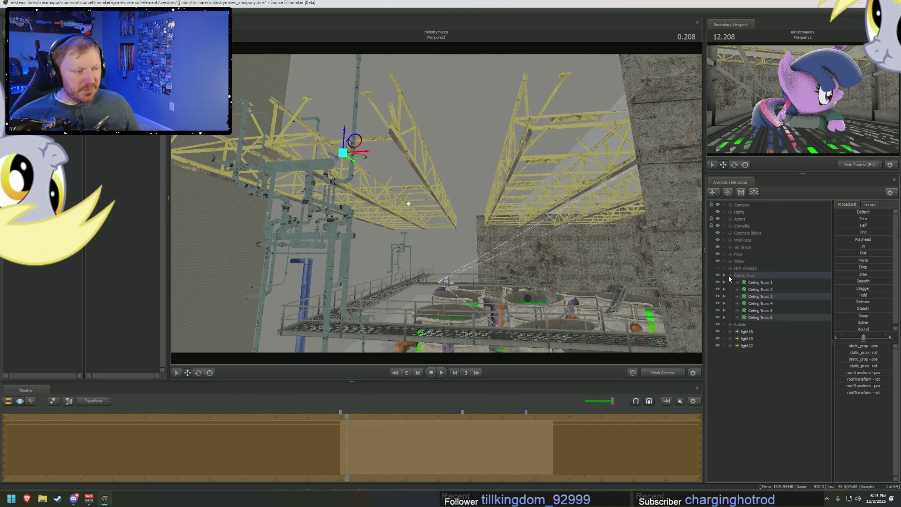
- Delete Ceiling Truss 3 and 6, then slide Ceiling Truss 2 and 5 sideways
right_click(765, 315)
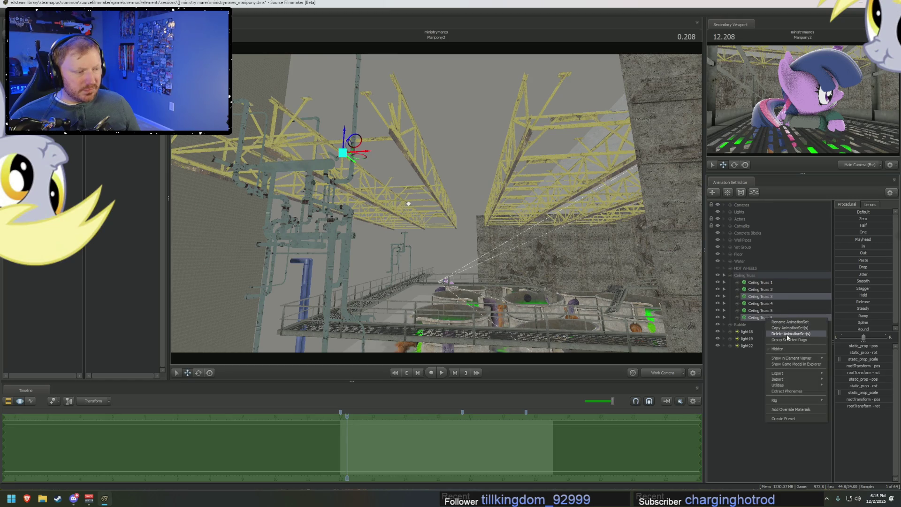
left_click(774, 330)
left_click(759, 304)
left_click(759, 290, "ctrl")
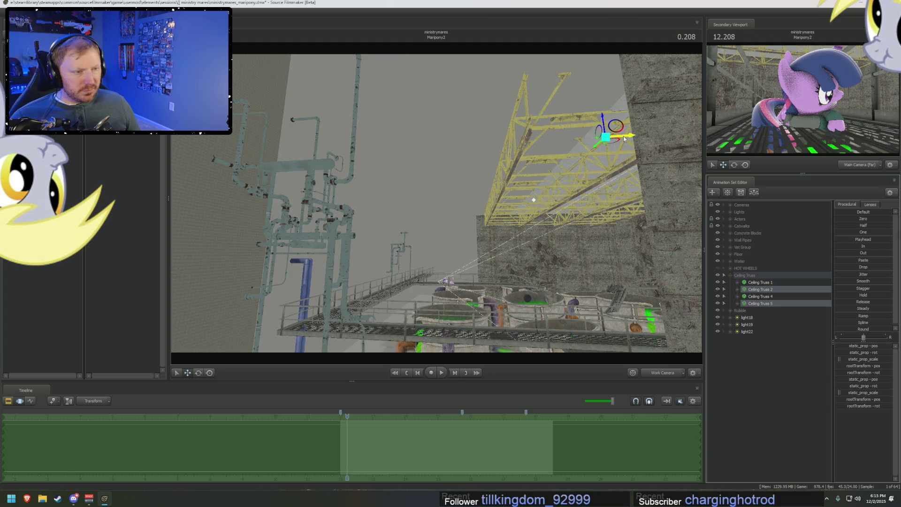
left_click_drag(624, 136, 595, 138)
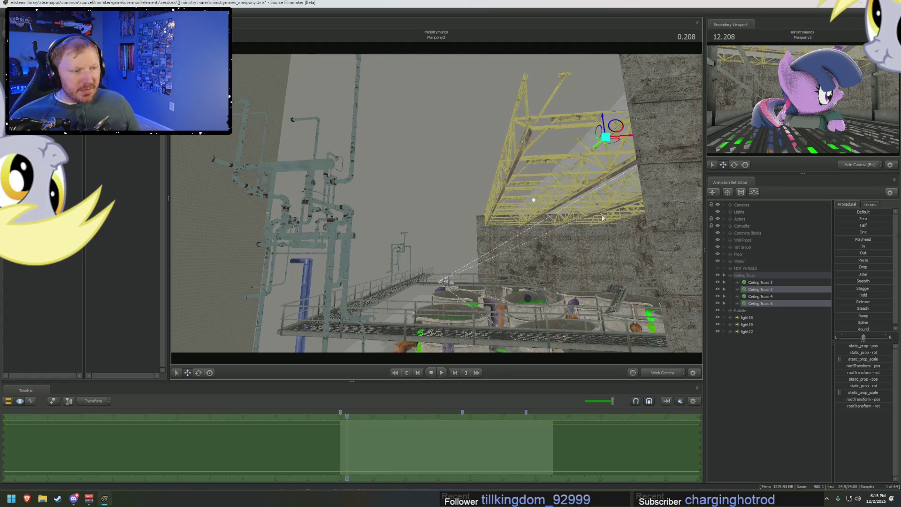
- Fly along the ceiling to the wall and select all remaining ceiling trusses
left_click_drag(493, 211, 352, 226)
left_click_drag(437, 211, 352, 198)
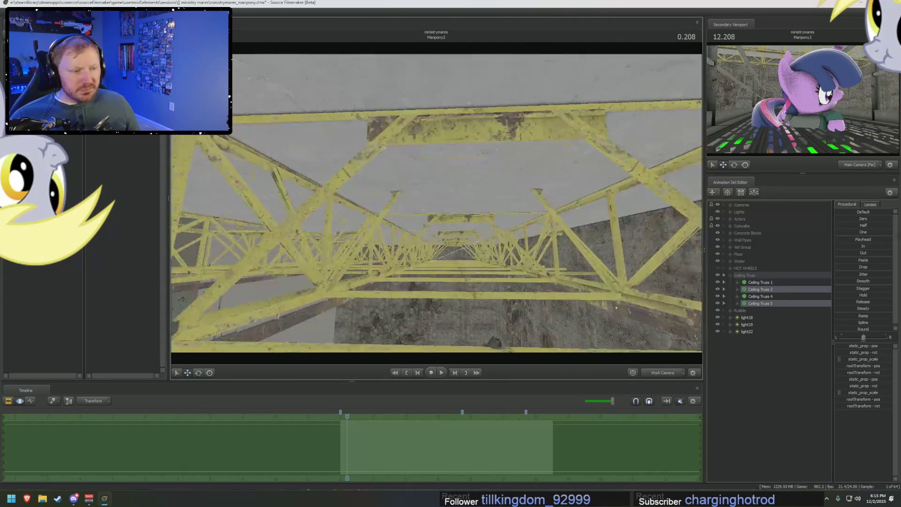
left_click_drag(437, 211, 353, 225)
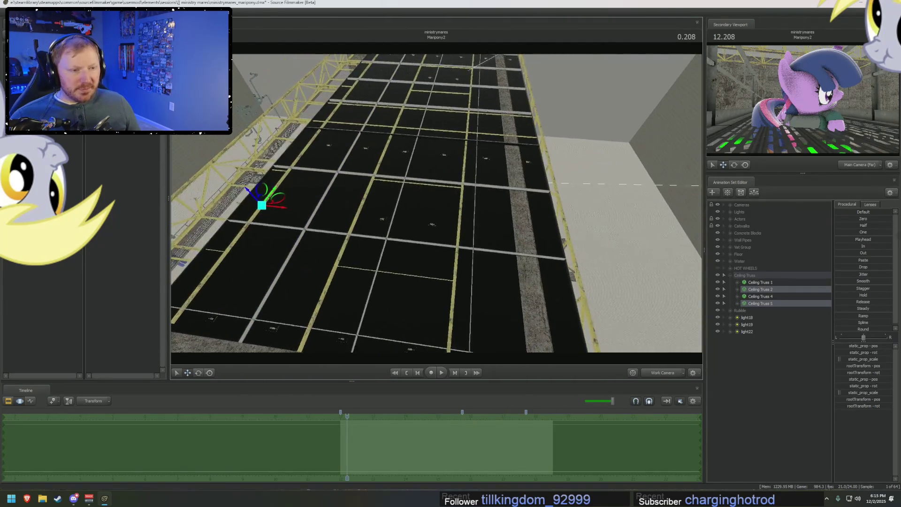
left_click_drag(436, 211, 352, 197)
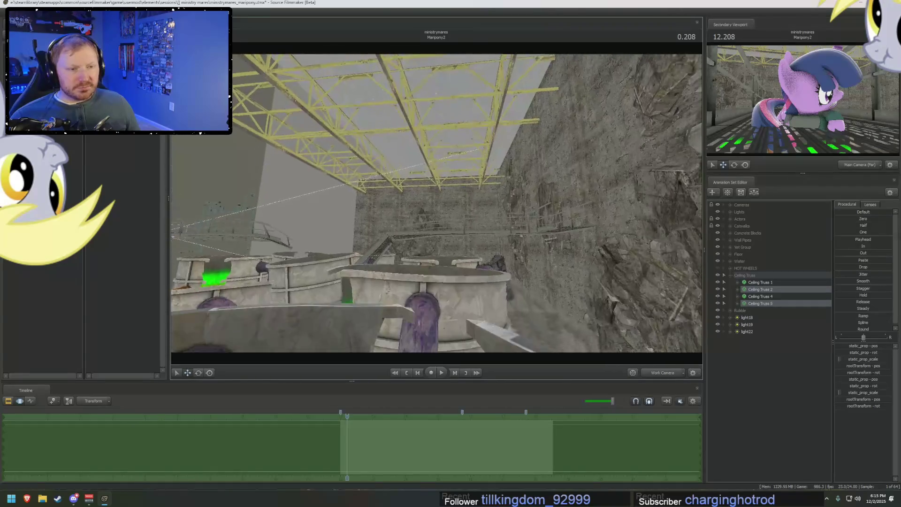
left_click(748, 277)
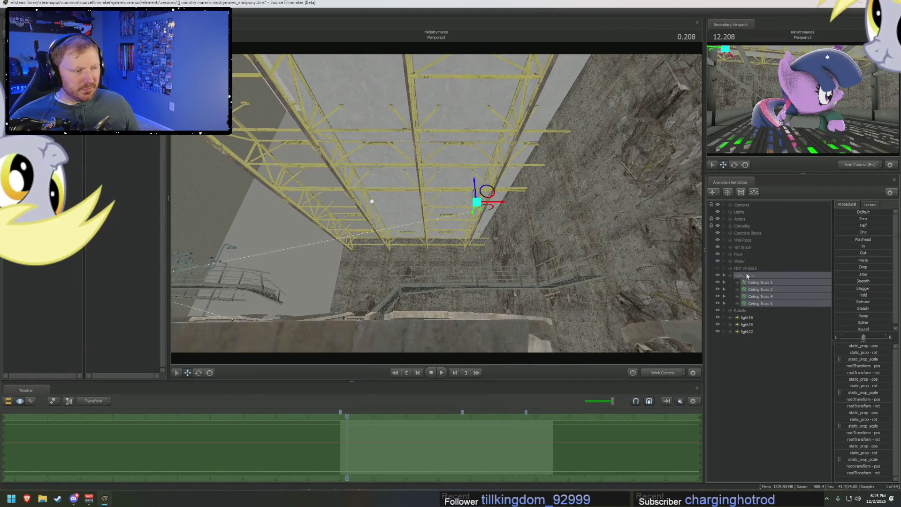
- Move the remaining trusses along one axis and rotate them to run along the rock wall
left_click_drag(493, 204, 469, 209)
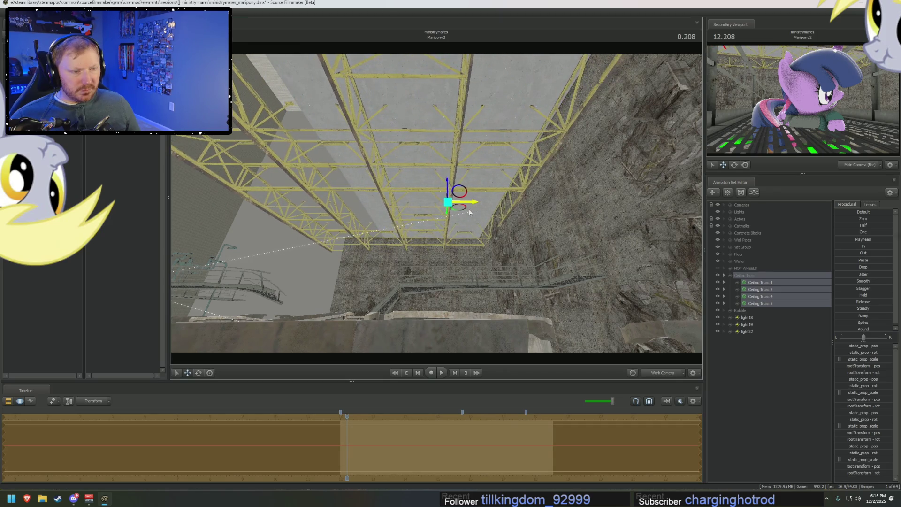
left_click_drag(469, 209, 437, 296)
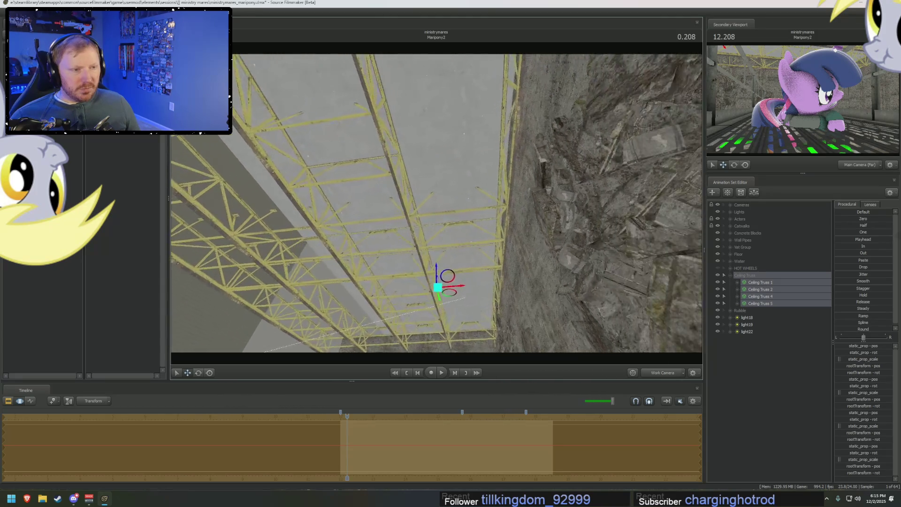
key("e")
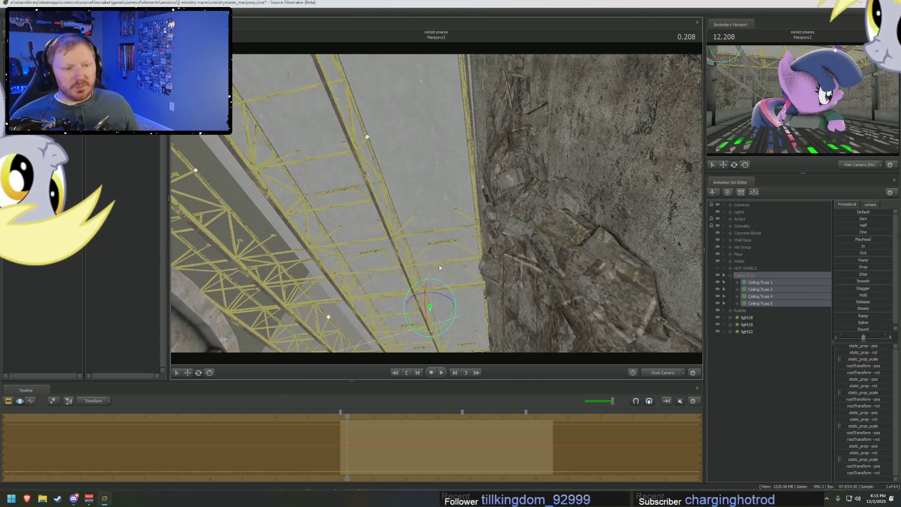
left_click_drag(439, 264, 459, 257)
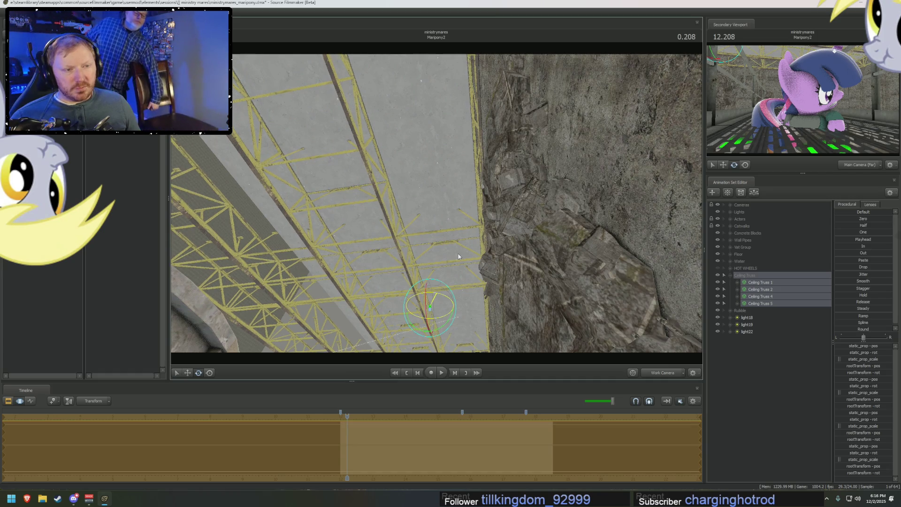
mouse_move(458, 254)
left_mouse_down()
mouse_move(480, 190)
mouse_move(495, 182)
left_mouse_up()
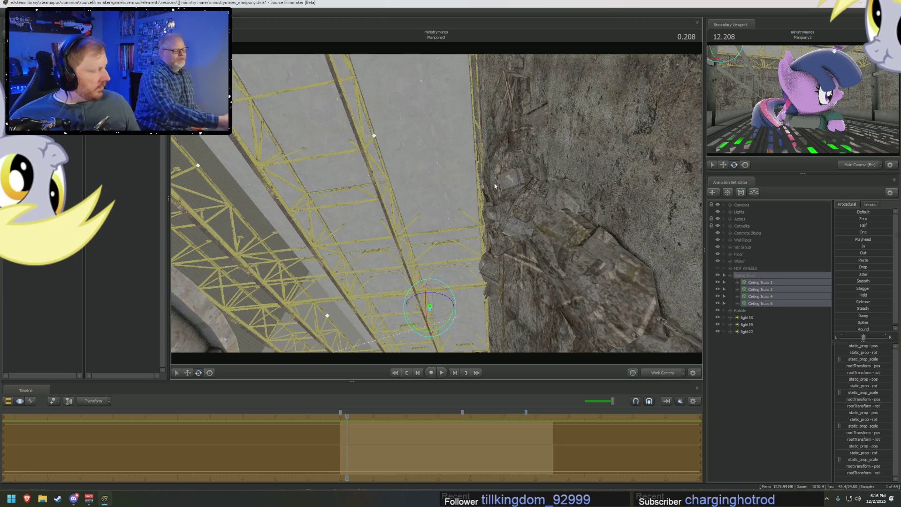
mouse_move(496, 181)
left_mouse_down()
mouse_move(457, 233)
mouse_move(437, 206)
left_mouse_up()
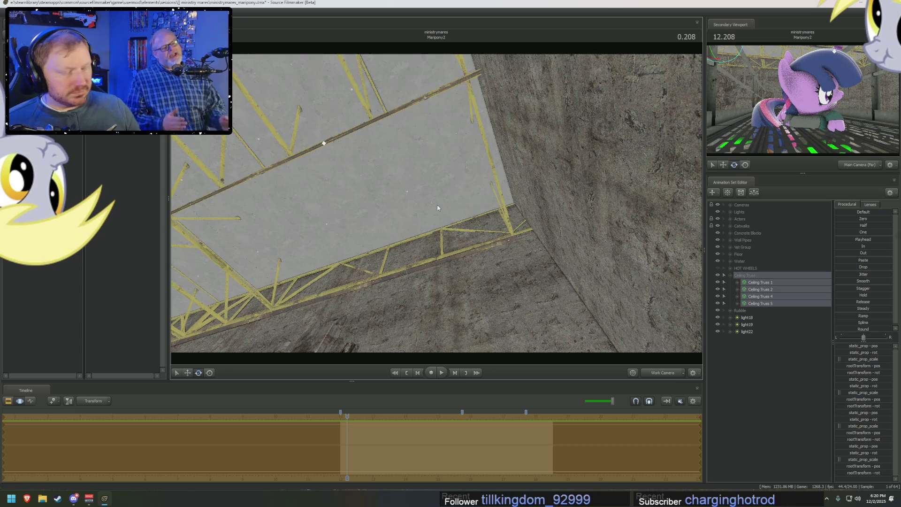
- Fly up to the trusses, try rotating one toward the wall, and undo it
mouse_move(437, 208)
left_mouse_down()
mouse_move(492, 233)
mouse_move(436, 206)
left_mouse_up()
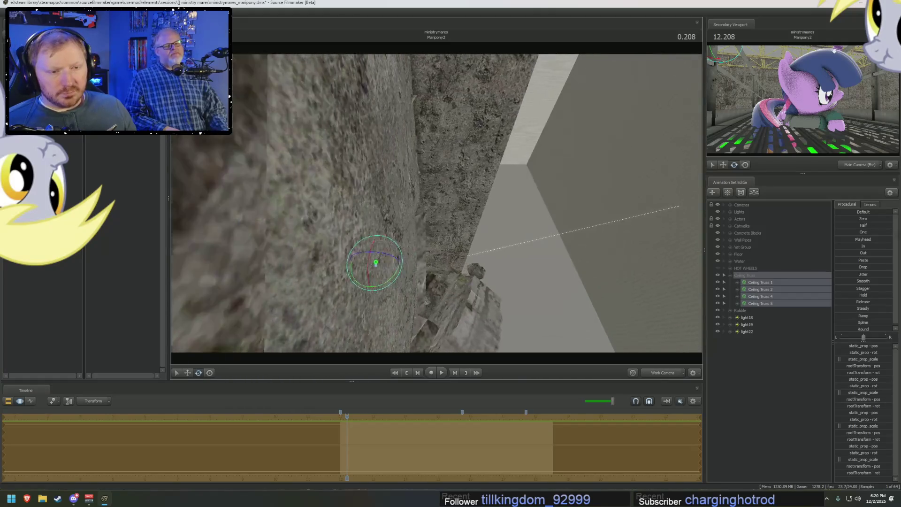
key("F3")
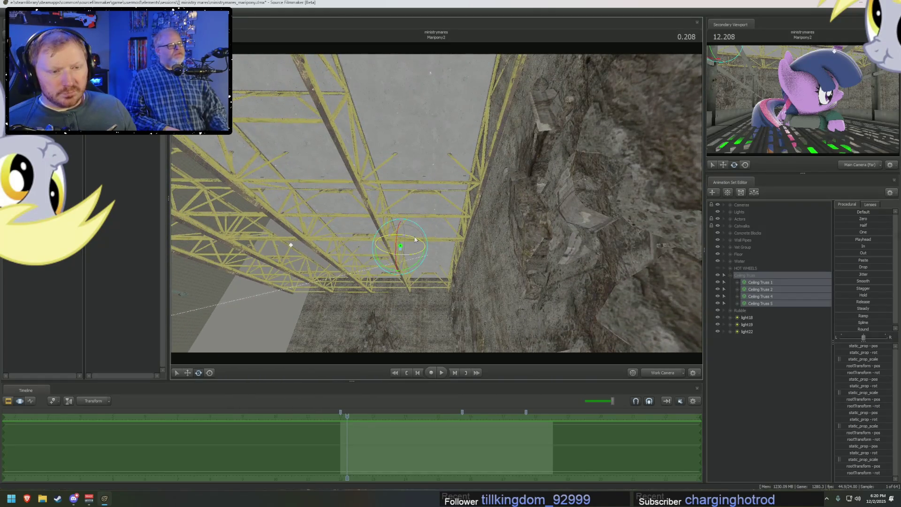
key("F4")
left_click_drag(462, 132, 550, 142)
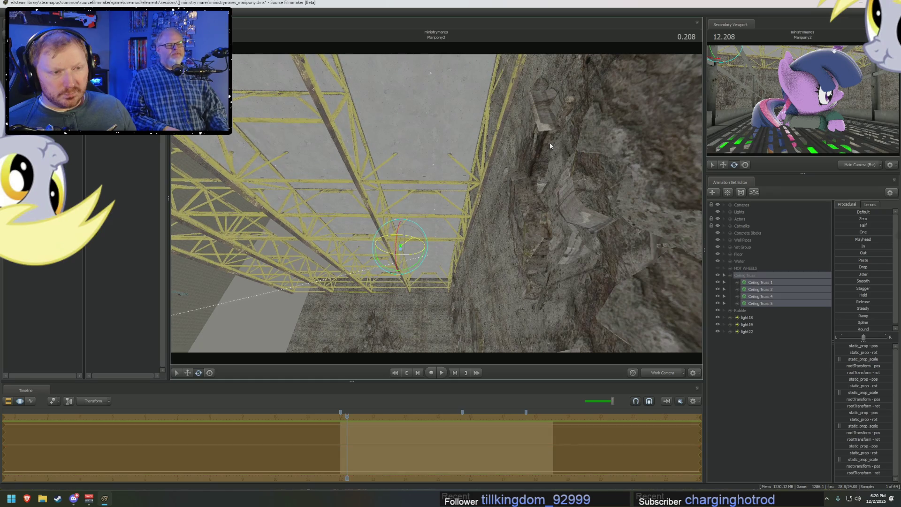
mouse_move(550, 143)
left_mouse_down()
mouse_move(493, 211)
mouse_move(437, 205)
left_mouse_up()
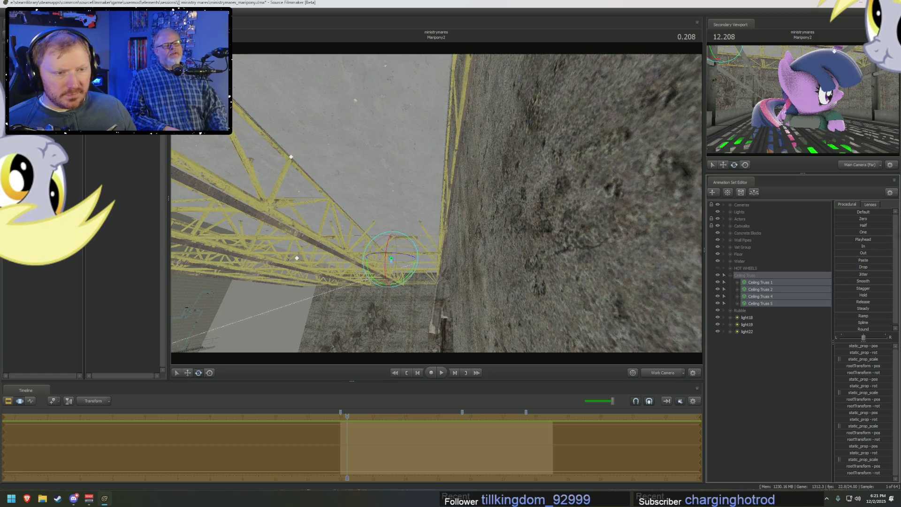
key("ctrl+v")
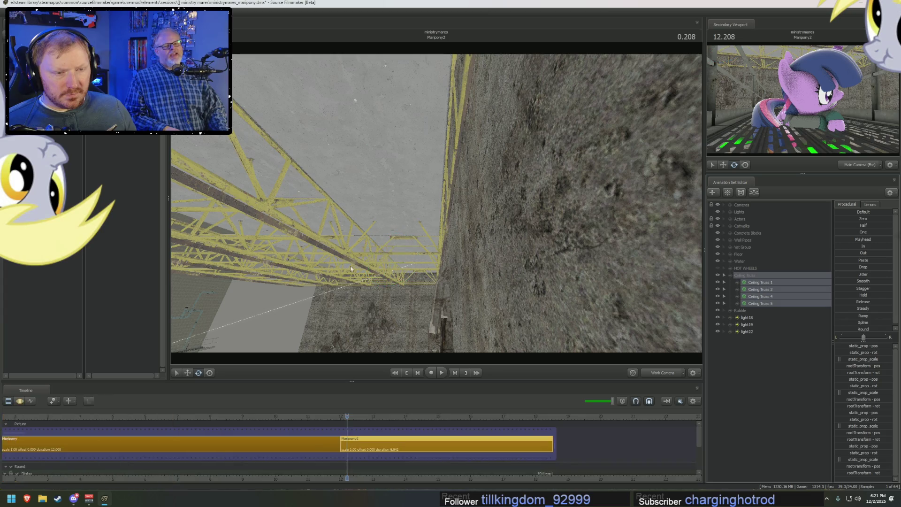
left_click_drag(405, 240, 634, 75)
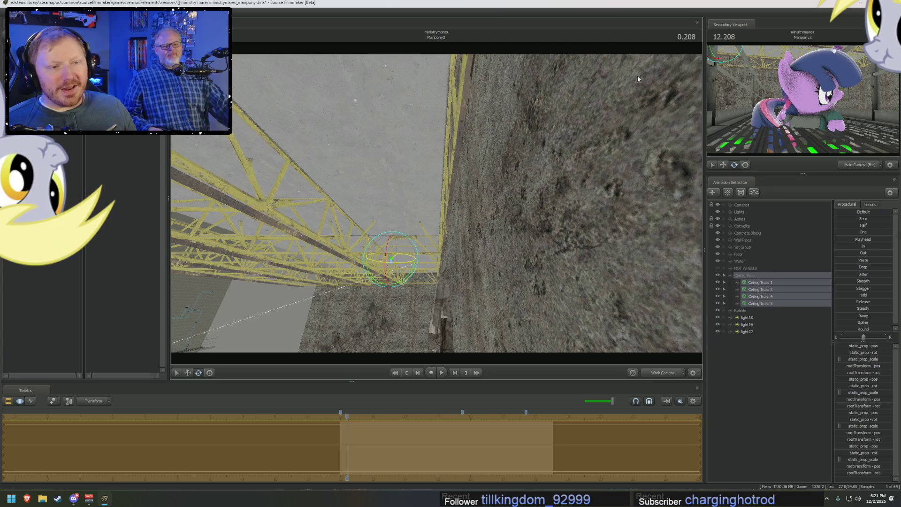
key("ctrl+z")
left_click_drag(437, 205, 437, 204)
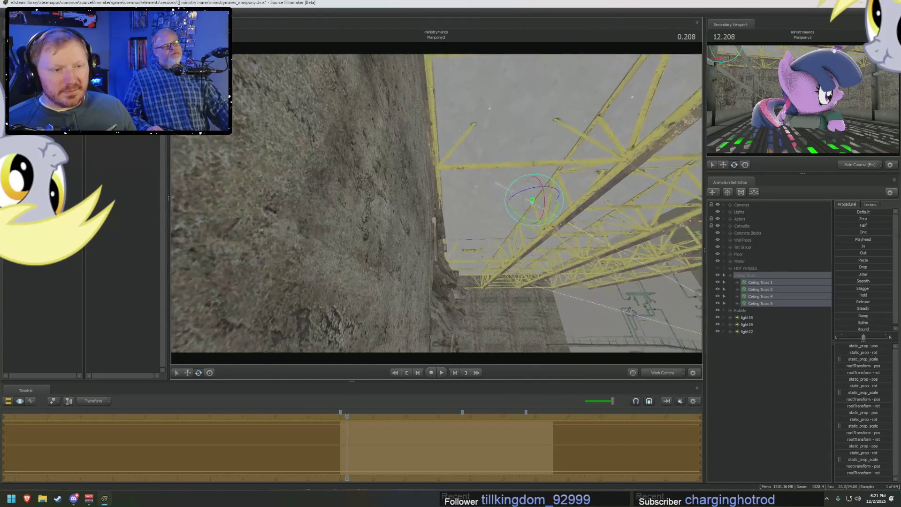
- Select a ceiling truss and fly along the wall to inspect where it meets the stone
left_click(513, 208)
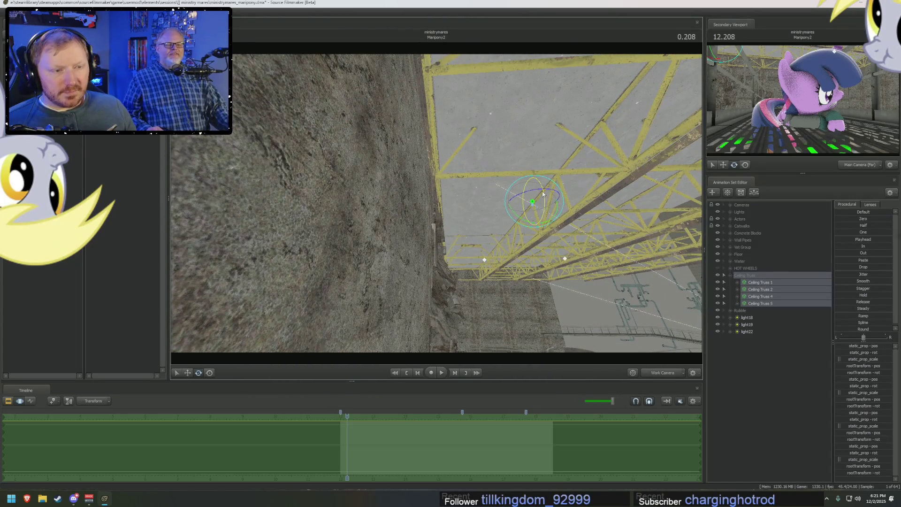
key("r")
left_click_drag(544, 194, 544, 195)
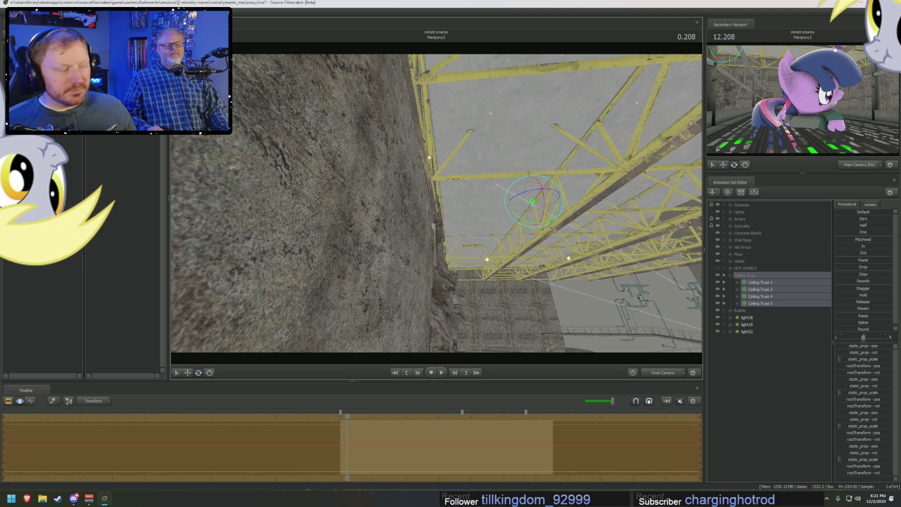
left_click_drag(430, 157, 443, 152)
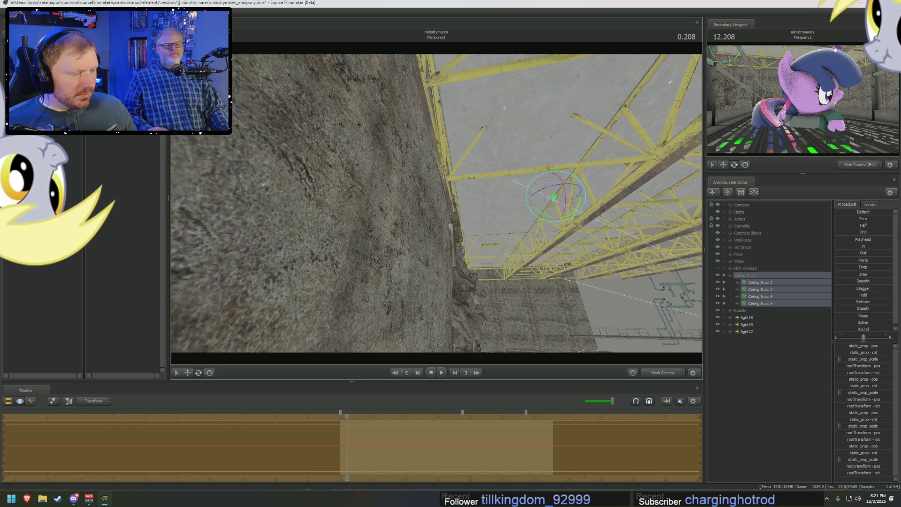
mouse_move(437, 204)
left_mouse_down()
mouse_move(450, 190)
mouse_move(436, 206)
left_mouse_up()
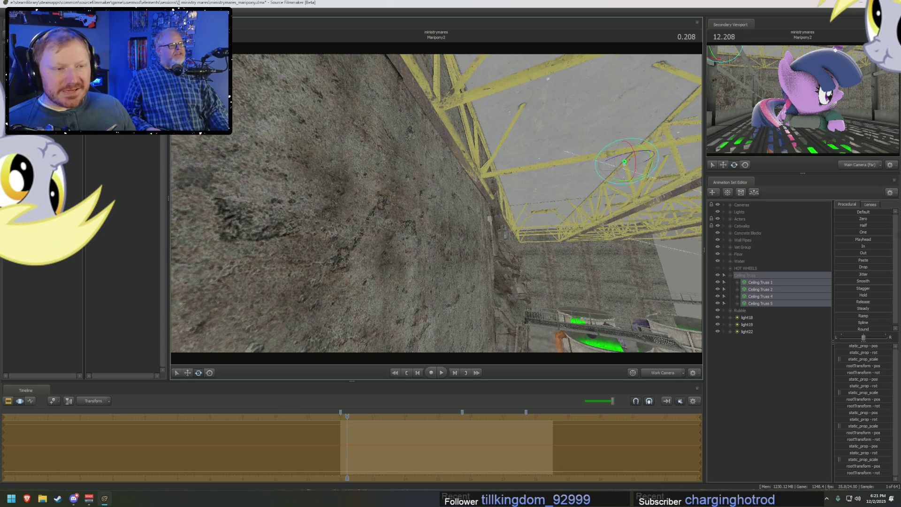
mouse_move(436, 207)
left_mouse_down()
mouse_move(493, 247)
mouse_move(436, 204)
mouse_move(613, 267)
left_mouse_up()
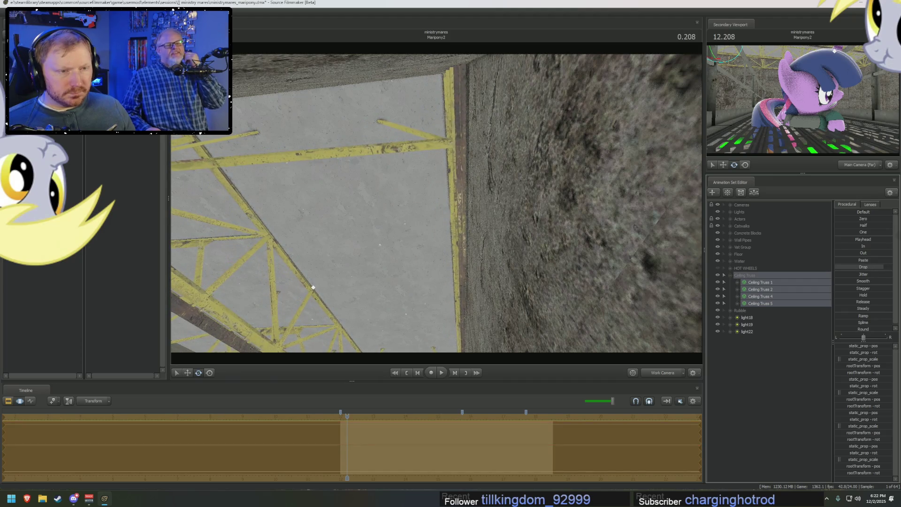
scroll(437, 204, "down", 5)
mouse_move(437, 204)
left_mouse_down()
mouse_move(469, 166)
mouse_move(464, 134)
left_mouse_up()
left_click(474, 168)
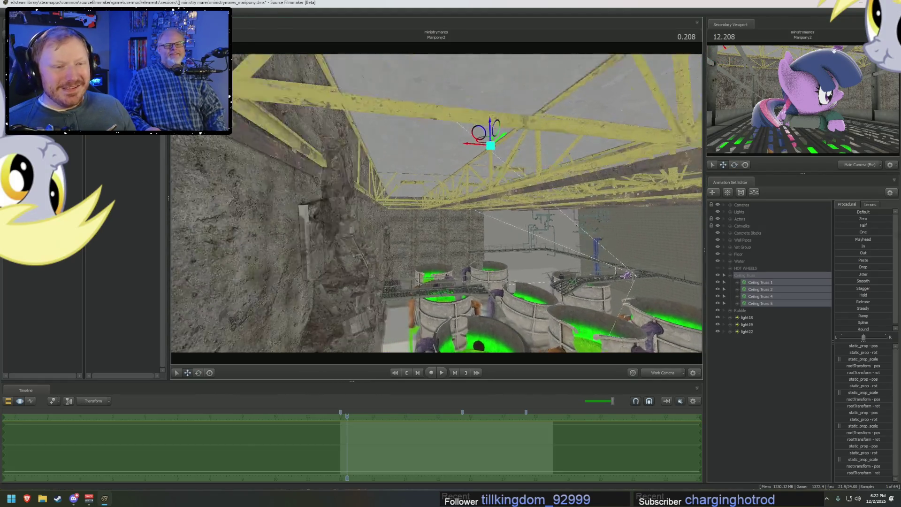
- Fly along the opposite wall past the truss end, then show the two Marpony shots in the Clip Editor
left_click_drag(437, 204, 440, 204)
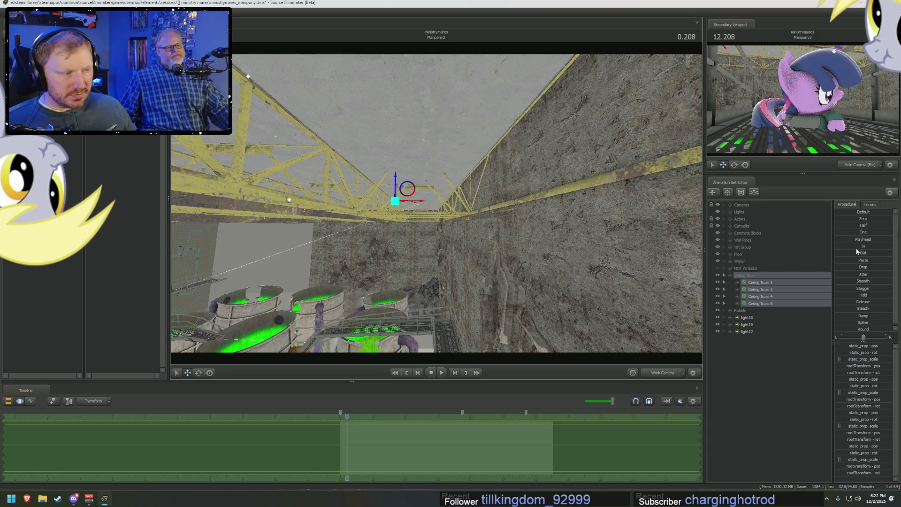
key("F4")
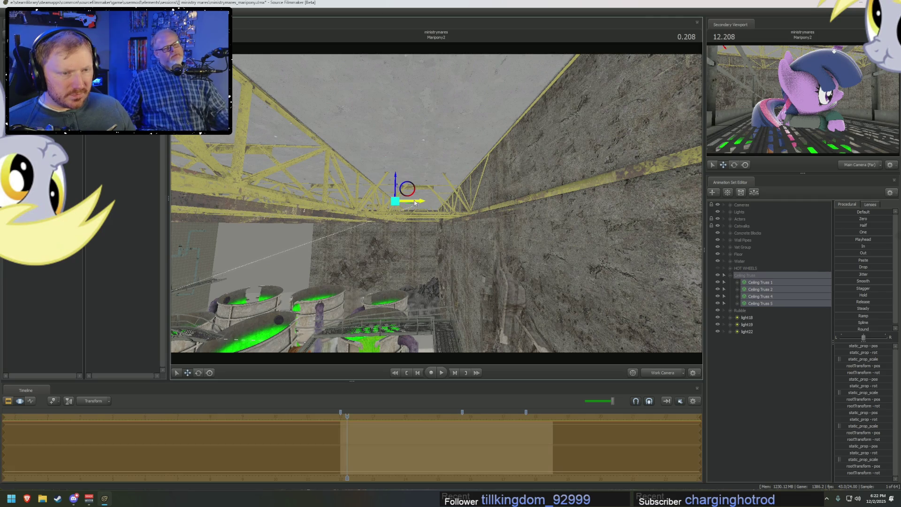
mouse_move(415, 201)
right_mouse_down()
mouse_move(437, 211)
mouse_move(381, 207)
right_mouse_up()
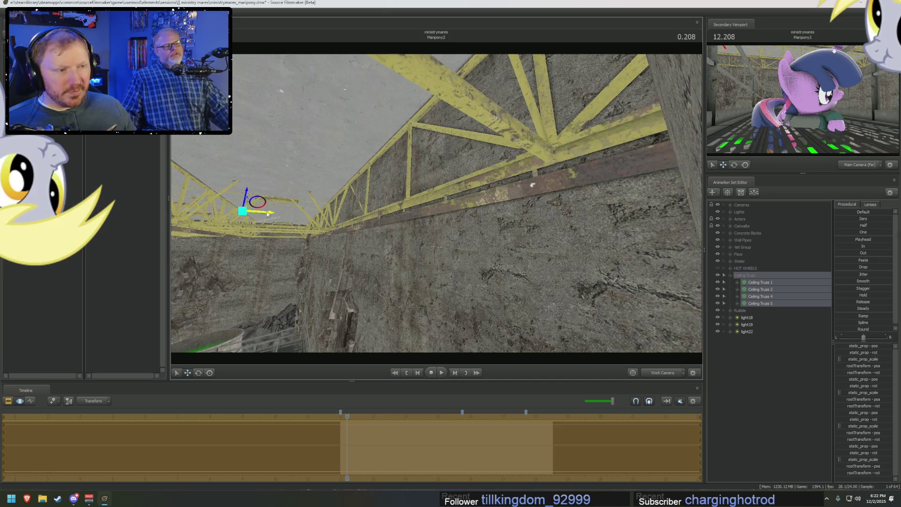
mouse_move(365, 223)
right_mouse_down()
mouse_move(436, 203)
mouse_move(460, 208)
mouse_move(451, 212)
mouse_move(470, 233)
mouse_move(437, 202)
right_mouse_up()
key("Escape")
key("F2")
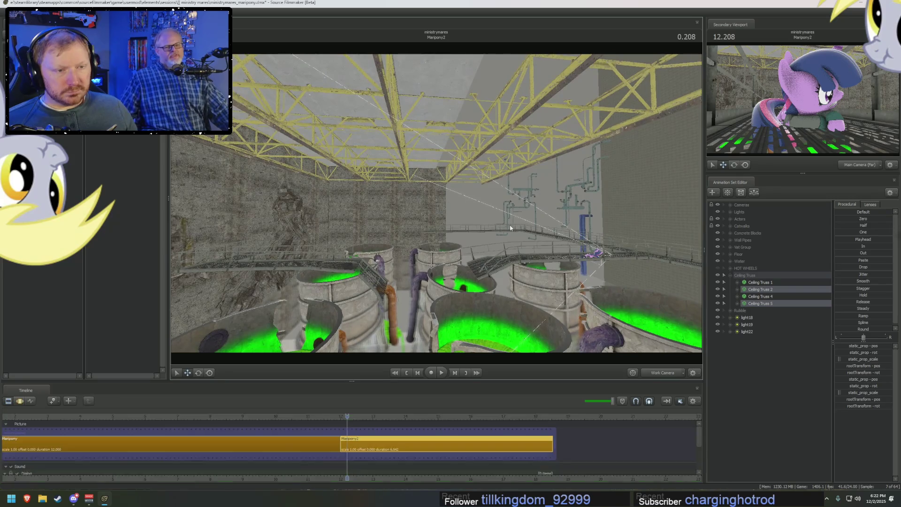
- In the Motion Editor, slide the ceiling truss sideways along its length with the X-axis gizmo
key("F3")
right_click_drag(511, 229, 486, 162)
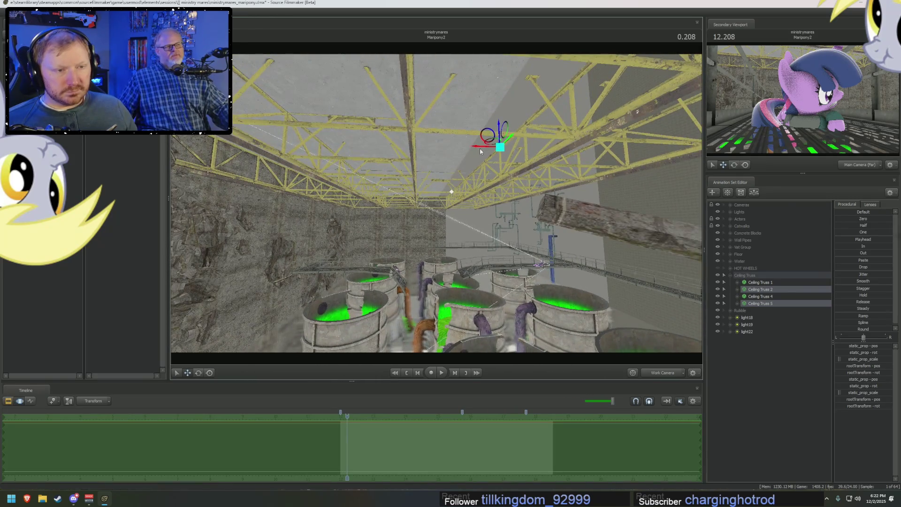
left_click_drag(480, 149, 486, 153)
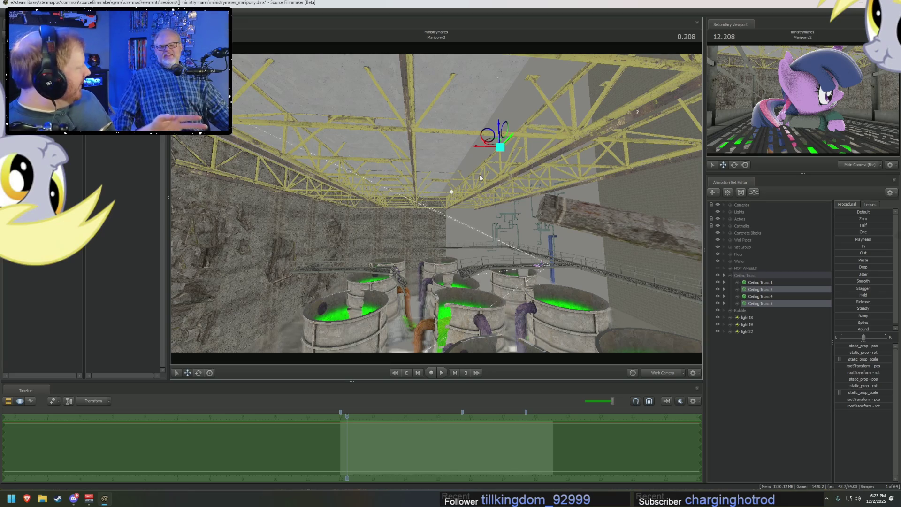
left_click_drag(481, 178, 352, 178)
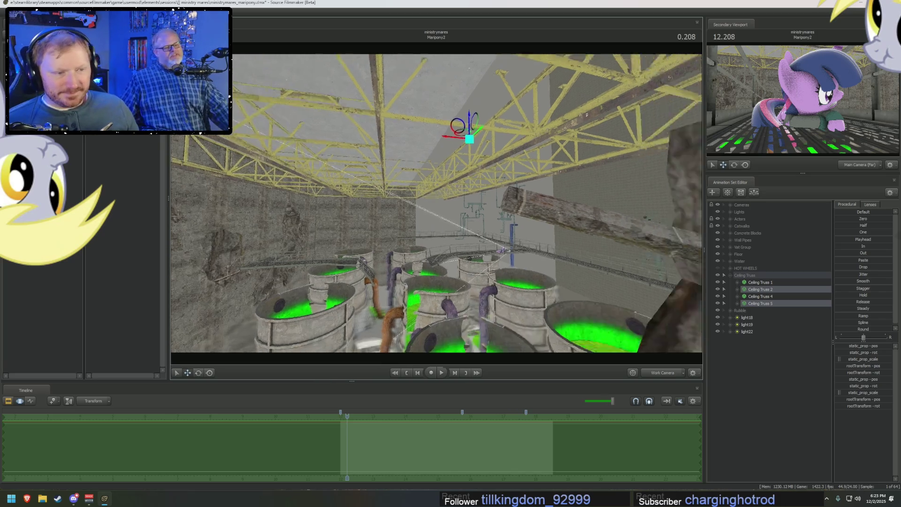
left_click_drag(436, 204, 317, 205)
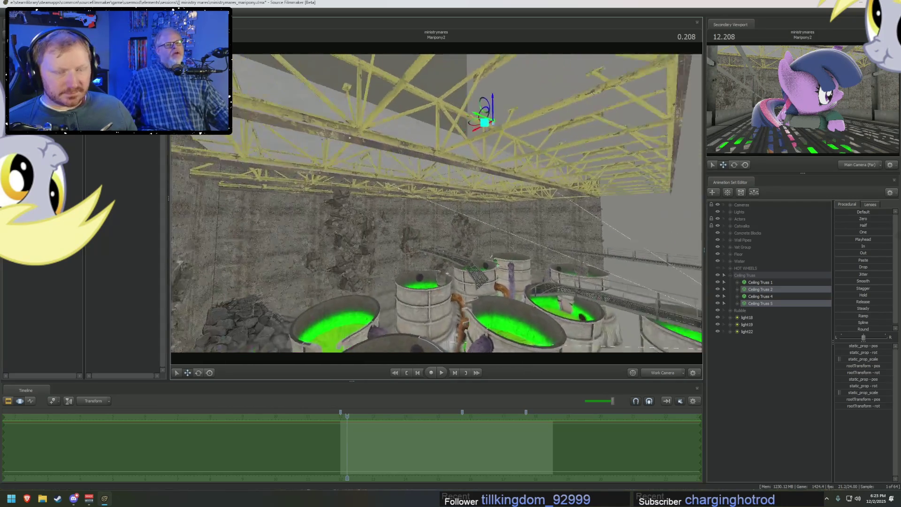
left_click_drag(436, 202, 436, 202)
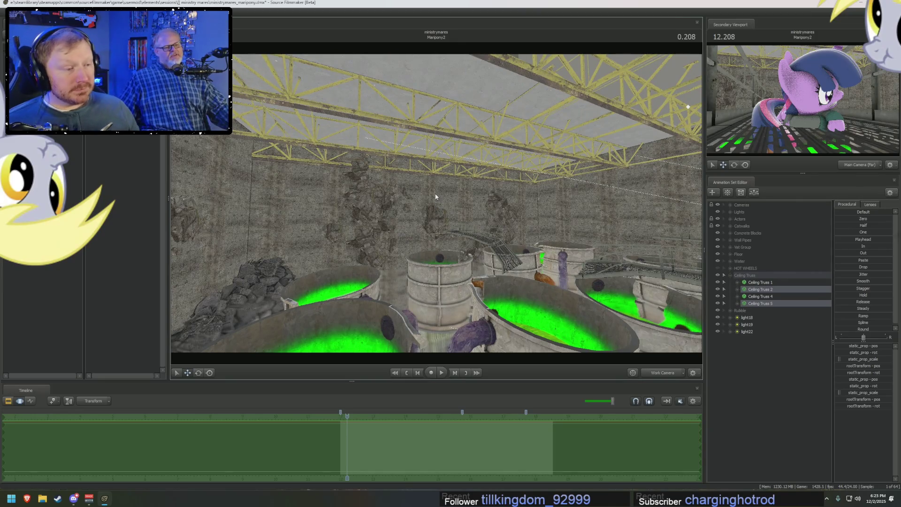
- Collapse the Ceiling Truss group and expand the Catwalks group
left_click(731, 274)
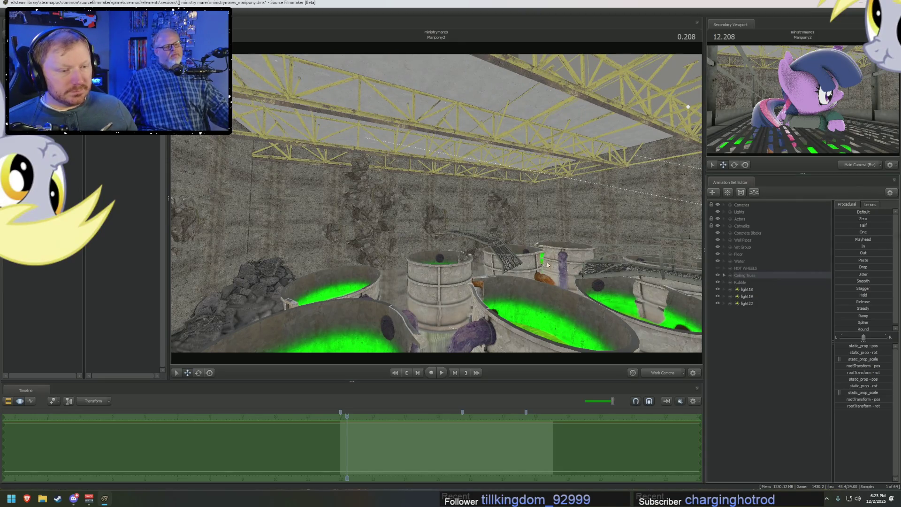
left_click_drag(436, 202, 445, 213)
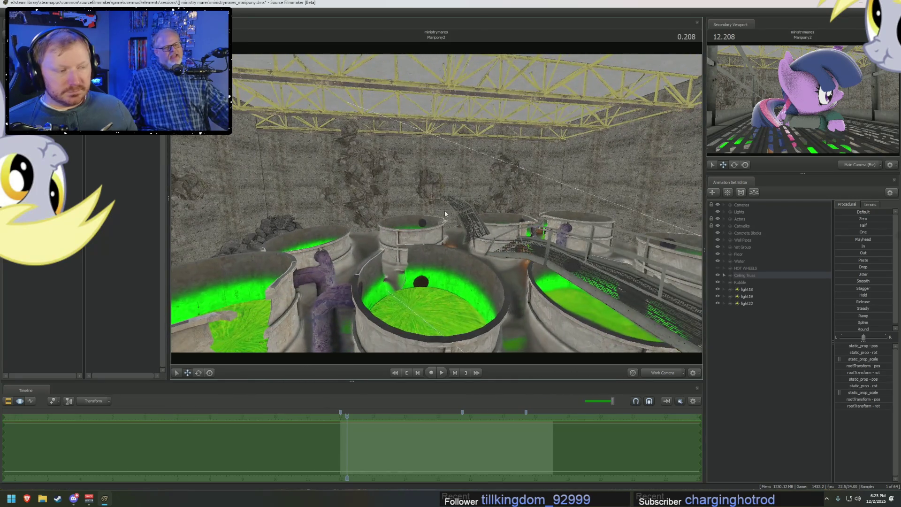
left_click(730, 225)
- Copy a straight catwalk and paste it as a new set, Catwalk (Straight) 4
left_click(761, 240)
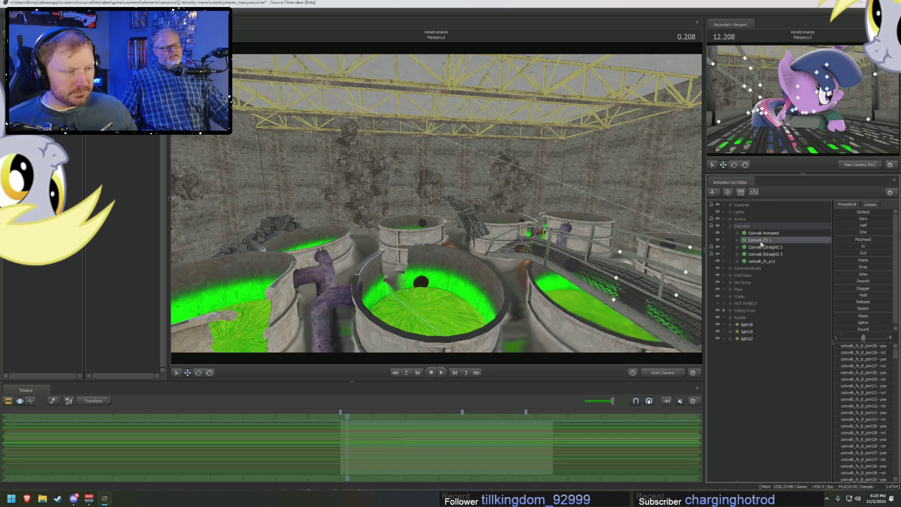
right_click(768, 249)
left_click(810, 258)
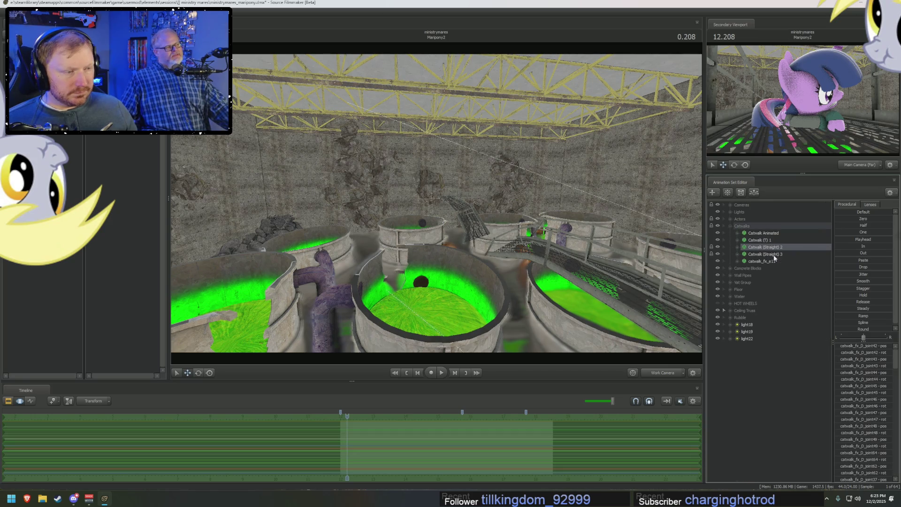
left_click(437, 255)
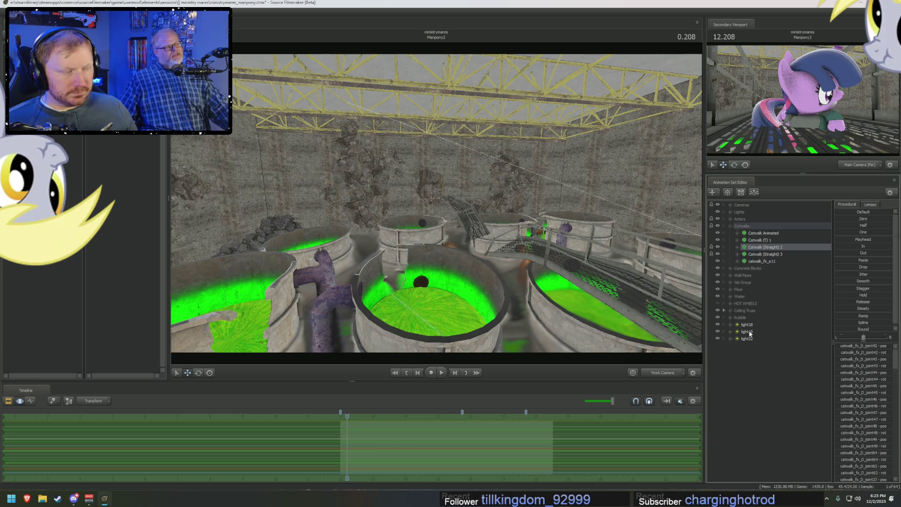
right_click(749, 389)
left_click(789, 420)
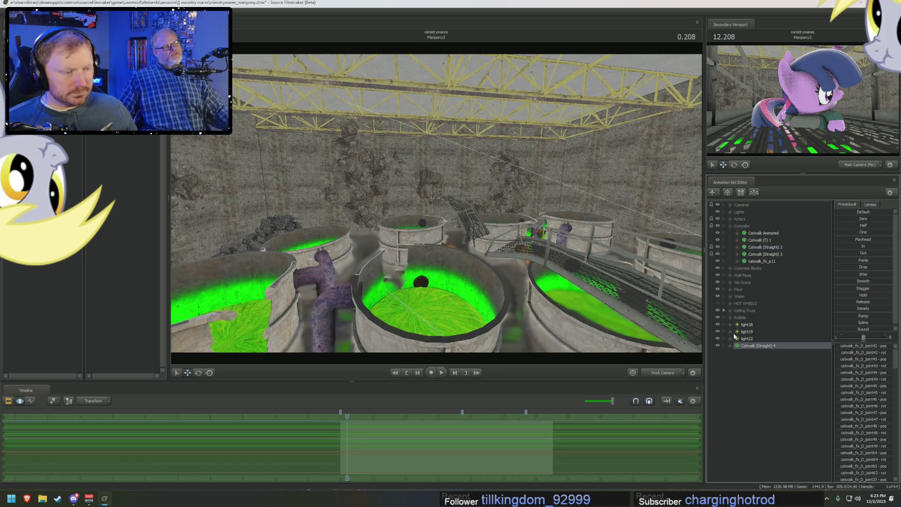
- Fly to the new catwalk and move it along the rocky wall beside the vats
mouse_move(436, 211)
left_mouse_down()
mouse_move(458, 232)
mouse_move(450, 218)
left_mouse_up()
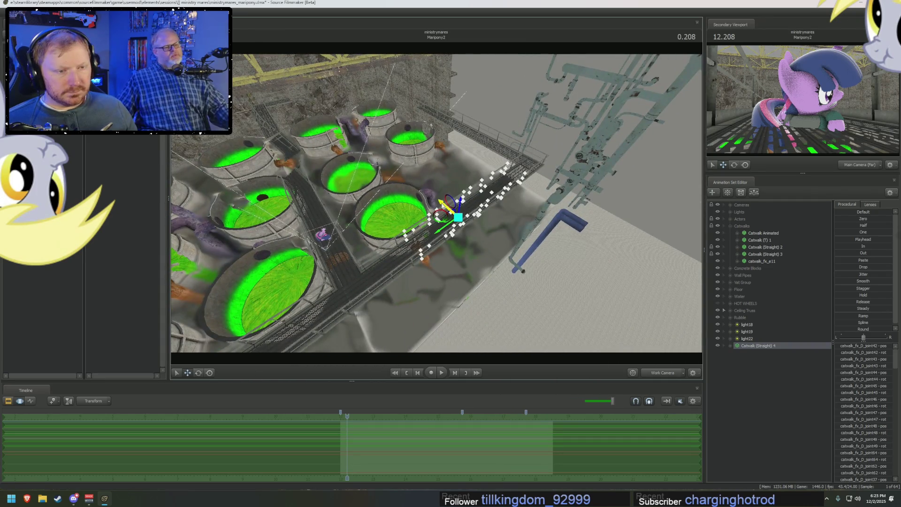
mouse_move(437, 211)
left_mouse_down()
mouse_move(437, 197)
mouse_move(451, 218)
left_mouse_up()
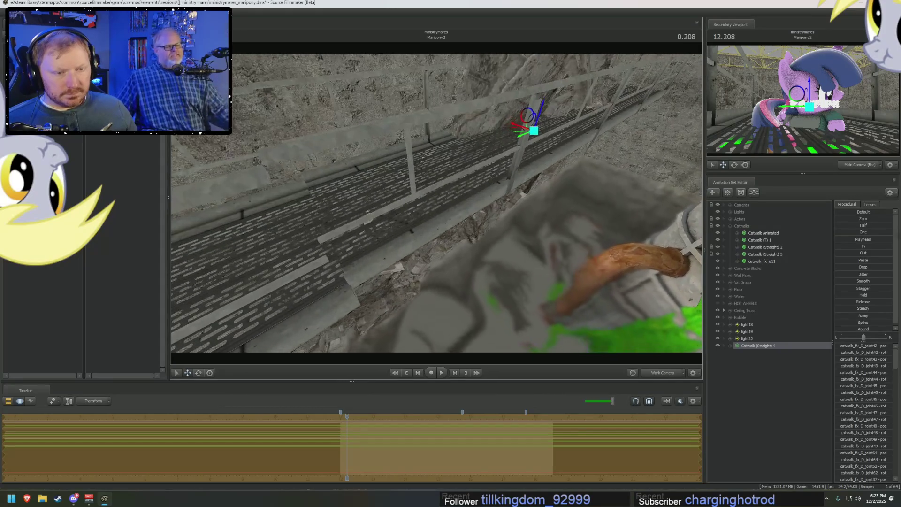
left_click_drag(475, 171, 475, 171)
left_click_drag(518, 124, 525, 130)
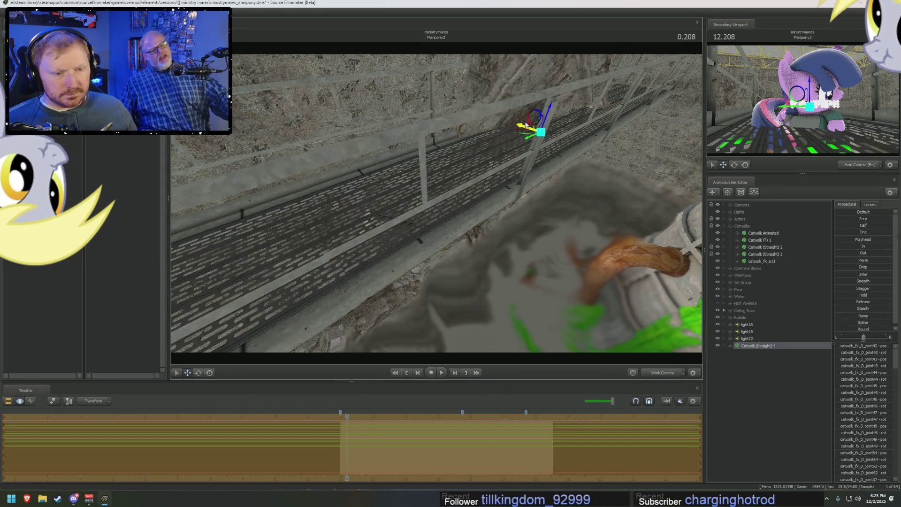
left_click(483, 223)
left_click_drag(482, 222, 452, 197)
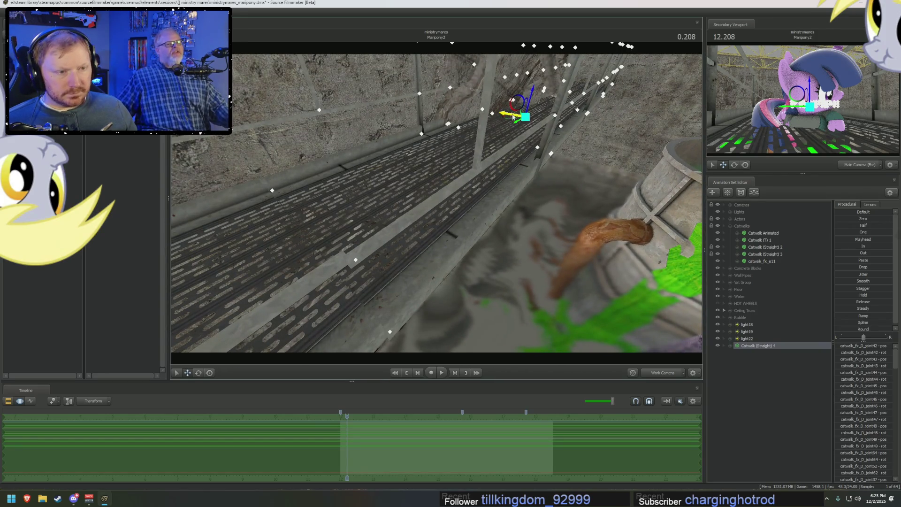
left_click(475, 211)
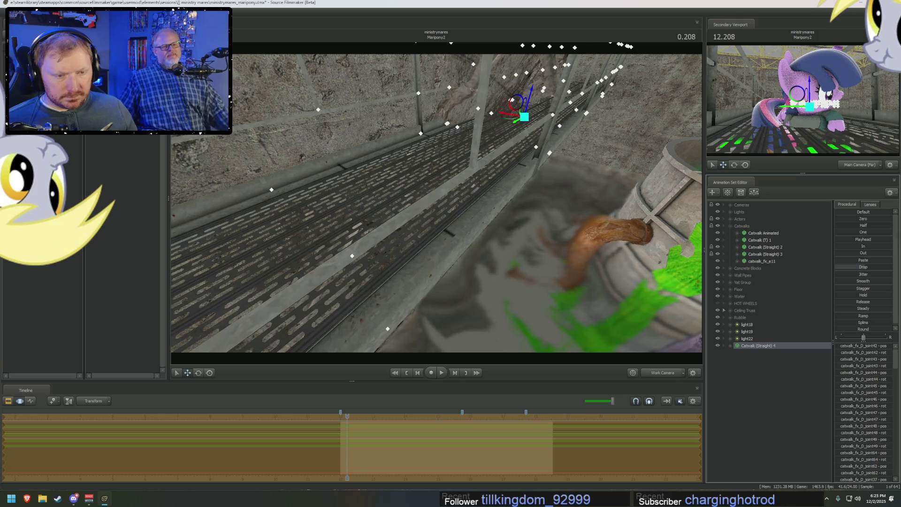
left_click_drag(437, 204, 437, 268)
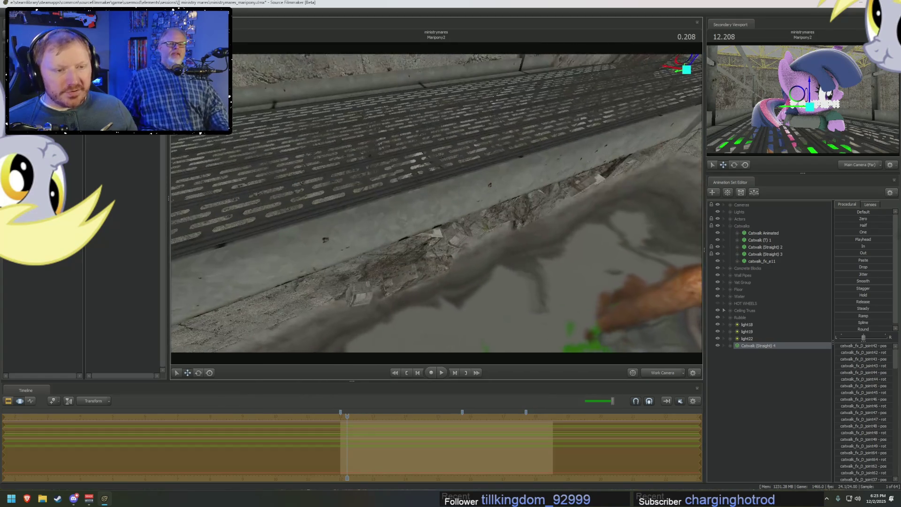
- Fly around the catwalk to inspect it and the corner where the next section will go
left_click_drag(436, 211, 437, 253)
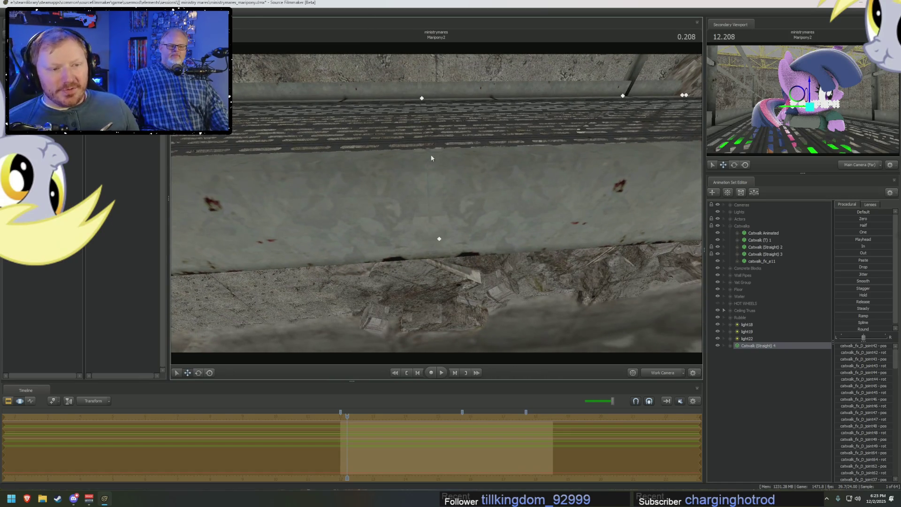
left_click_drag(432, 158, 450, 224)
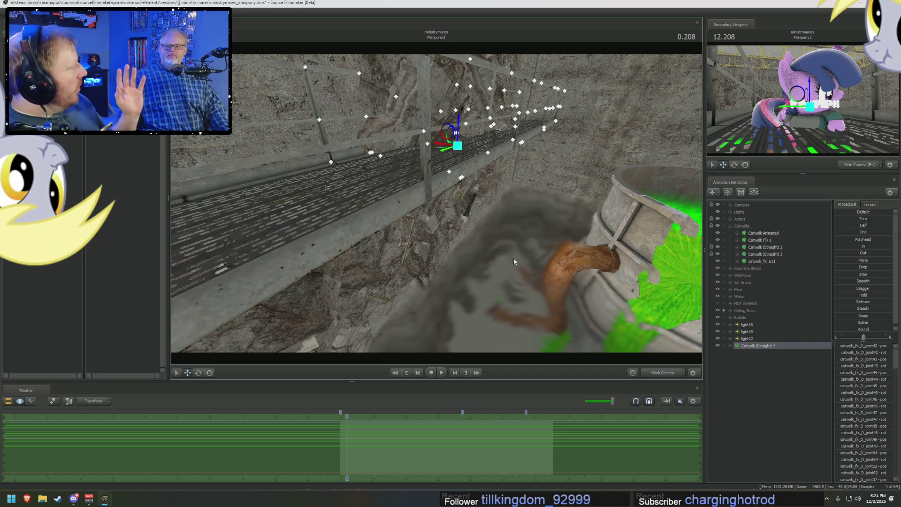
left_click_drag(514, 258, 436, 211)
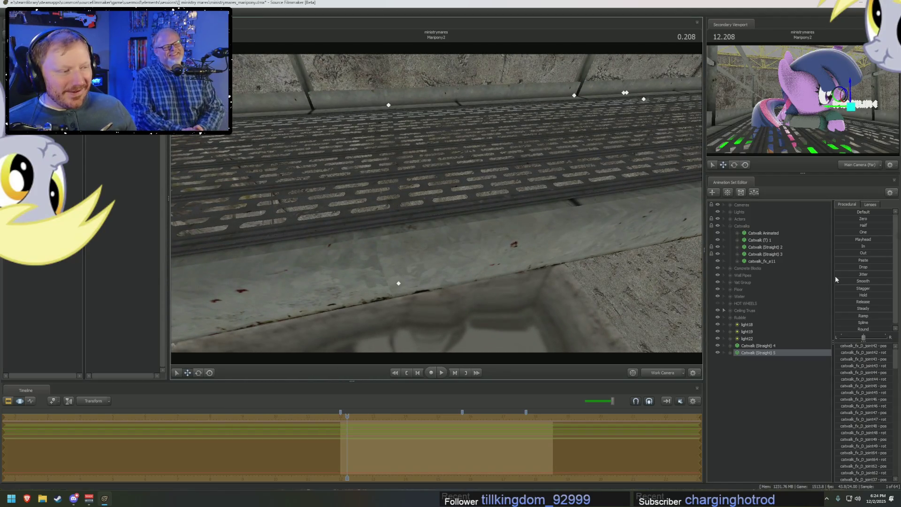
left_click(841, 267)
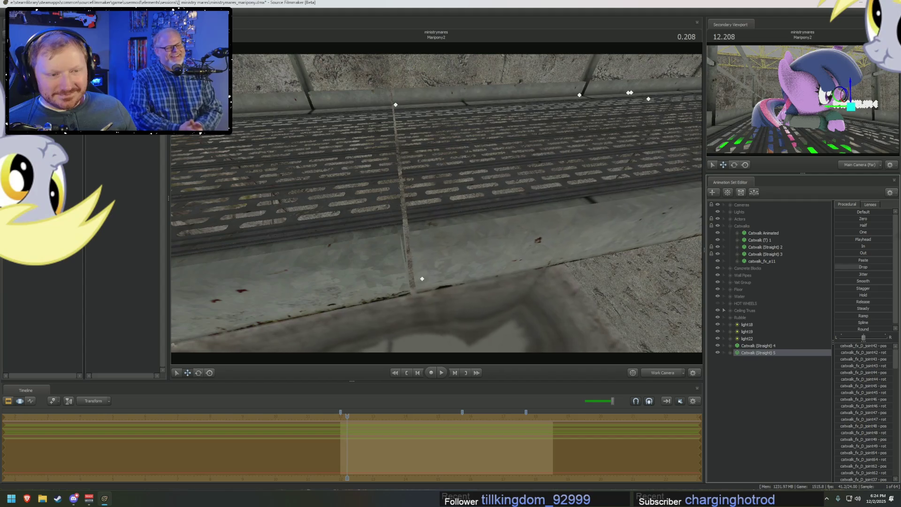
left_click_drag(436, 211, 394, 176)
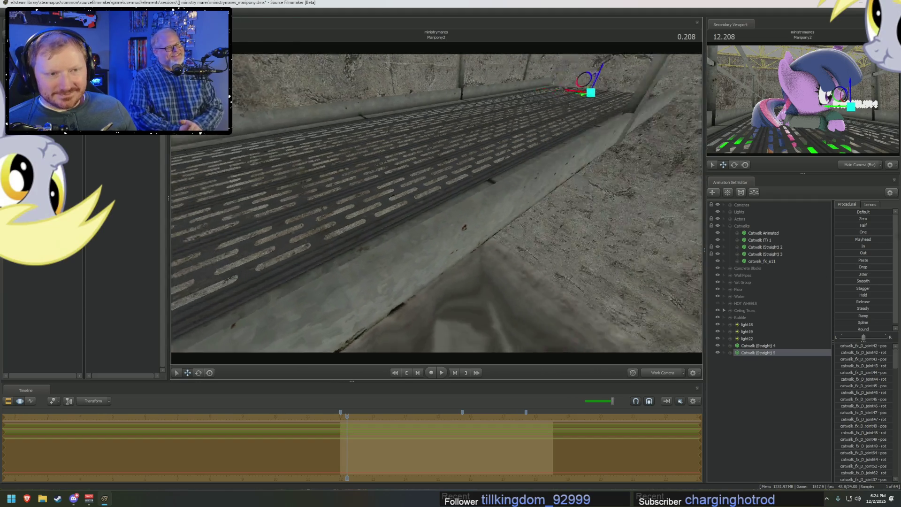
left_click_drag(437, 211, 482, 223)
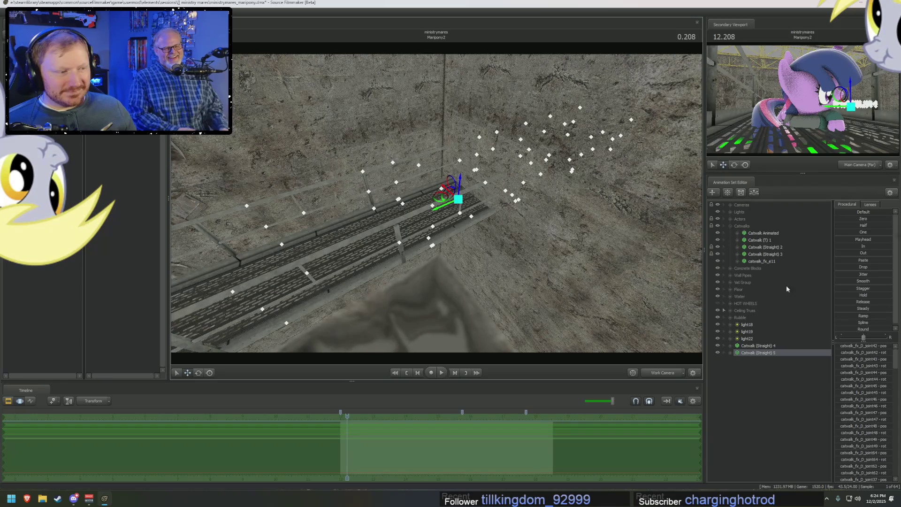
- Paste another straight catwalk set, select its rootTransform, and move it into the corner along the adjacent wall
right_click(763, 352)
left_click(774, 359)
right_click(765, 373)
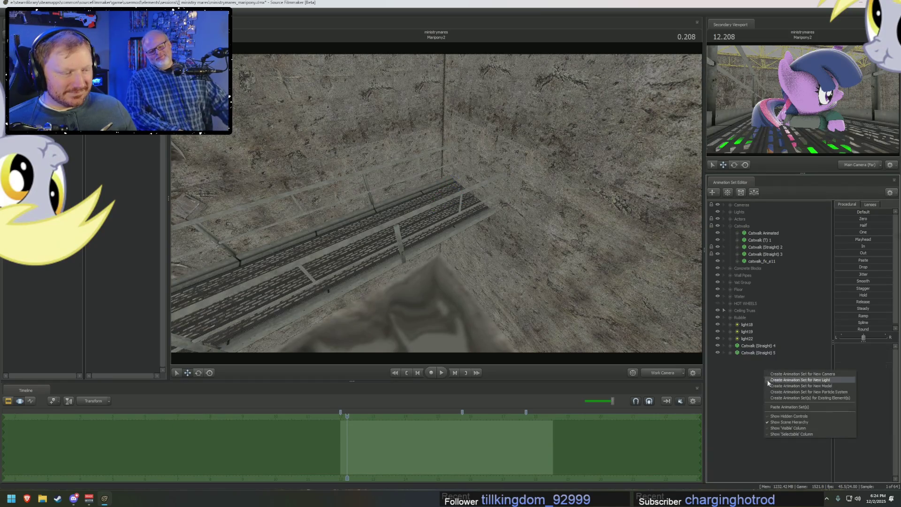
left_click(783, 407)
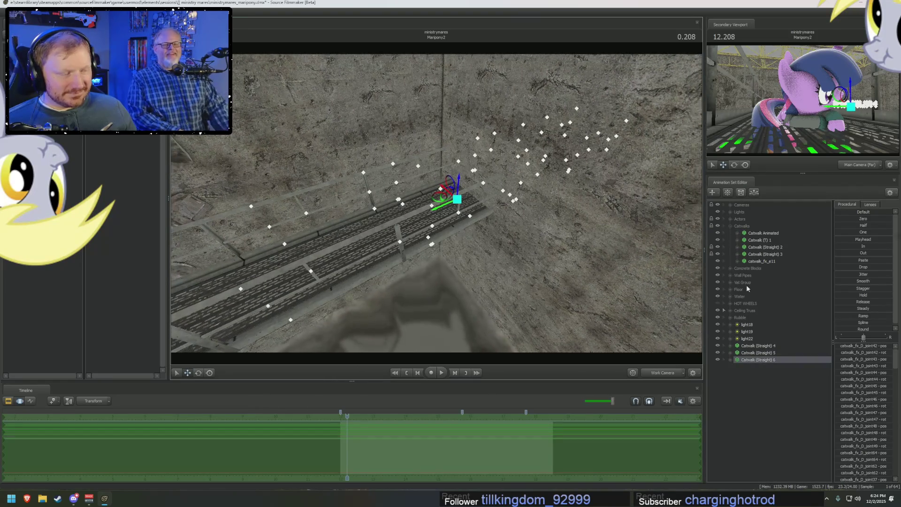
left_click(730, 361)
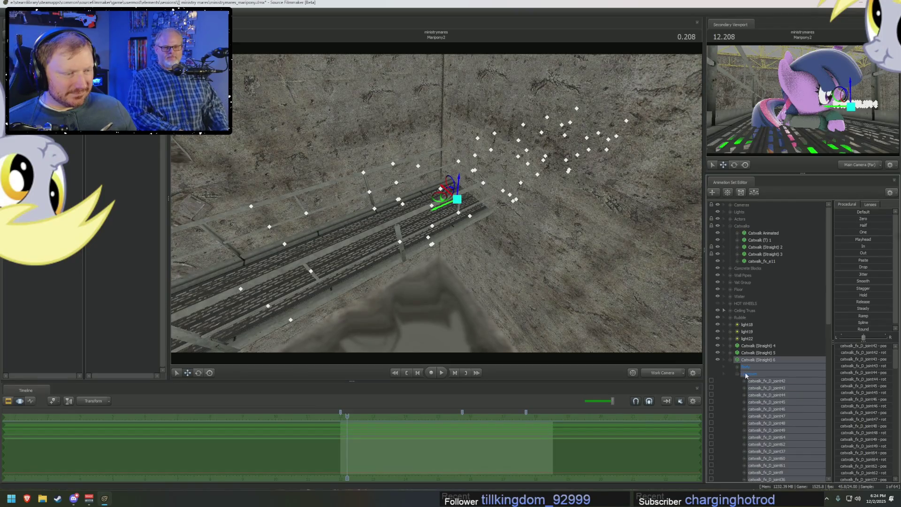
left_click(756, 375)
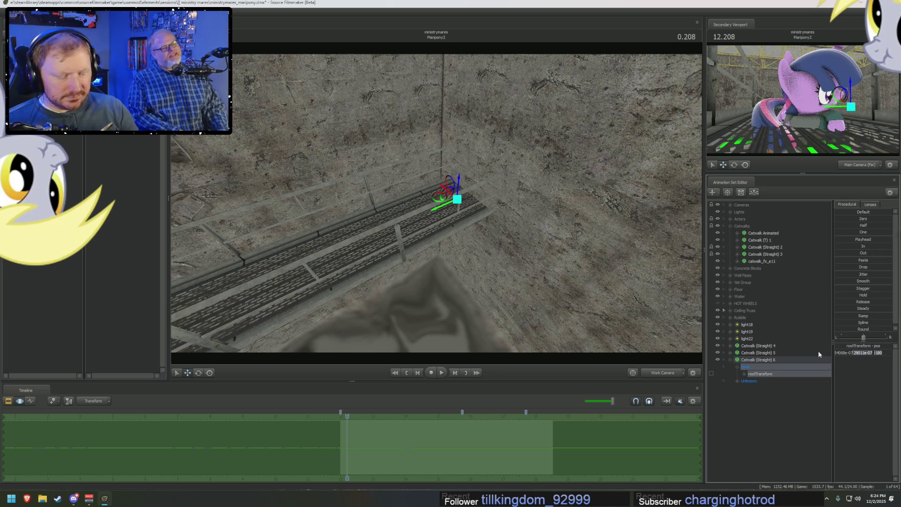
key("Return")
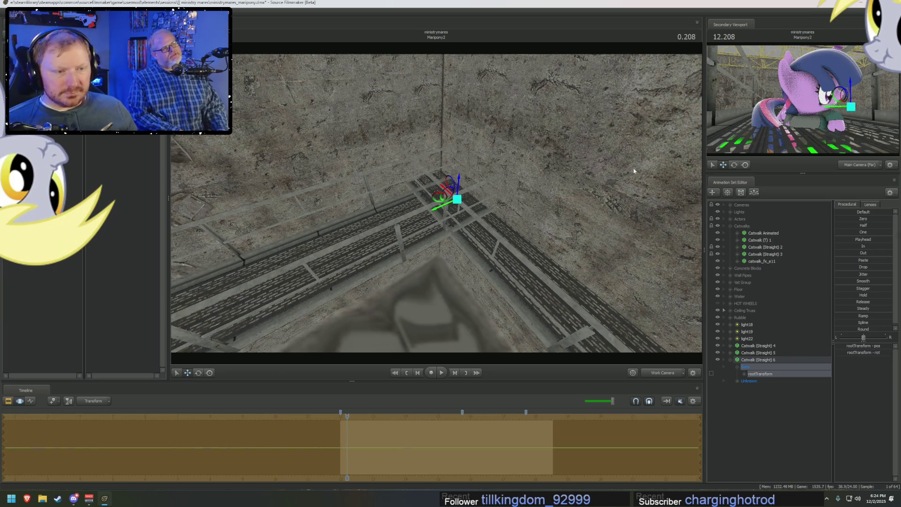
mouse_move(437, 206)
left_mouse_down()
mouse_move(549, 342)
mouse_move(529, 311)
mouse_move(542, 310)
mouse_move(426, 200)
mouse_move(384, 258)
mouse_move(352, 264)
left_mouse_up()
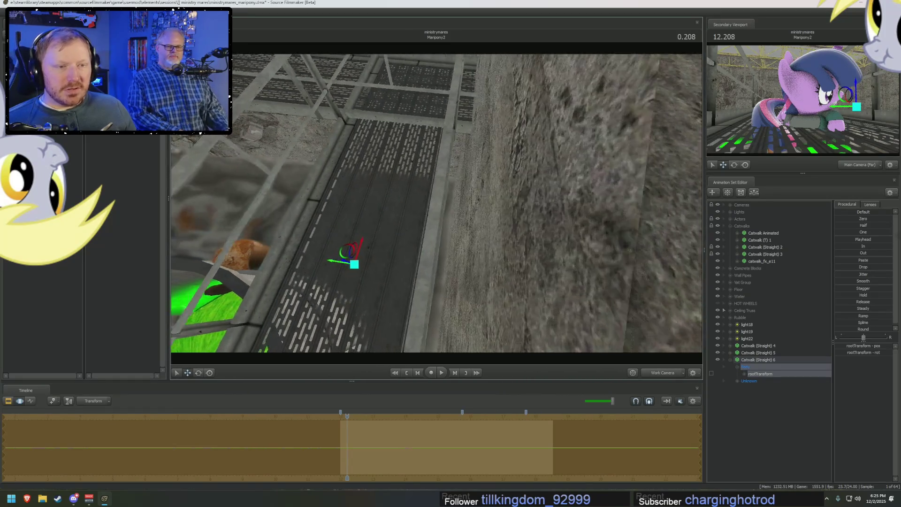
left_click_drag(422, 226, 442, 196)
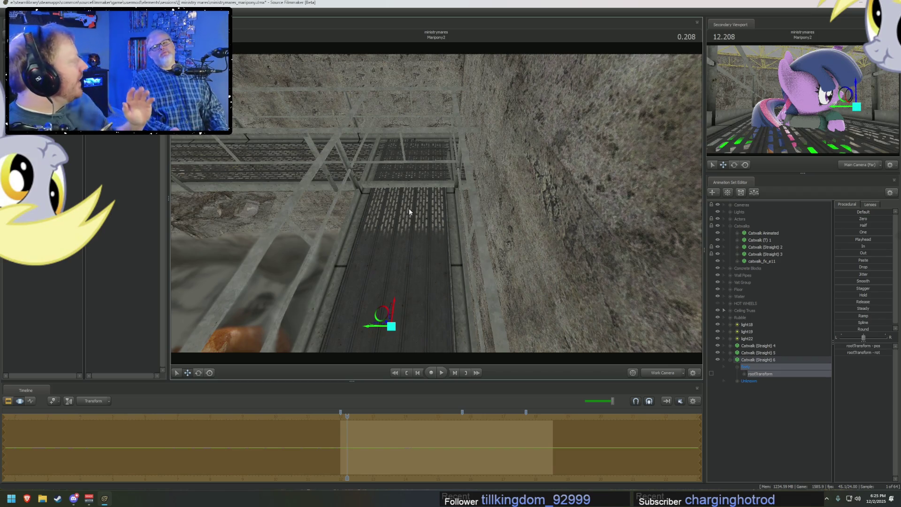
mouse_move(410, 207)
left_mouse_down()
mouse_move(493, 268)
mouse_move(552, 206)
left_mouse_up()
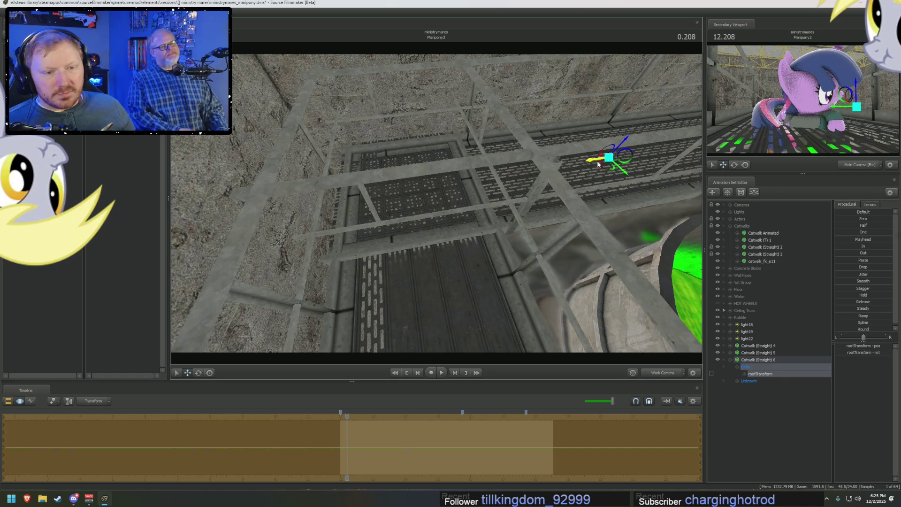
left_click_drag(599, 164, 605, 169)
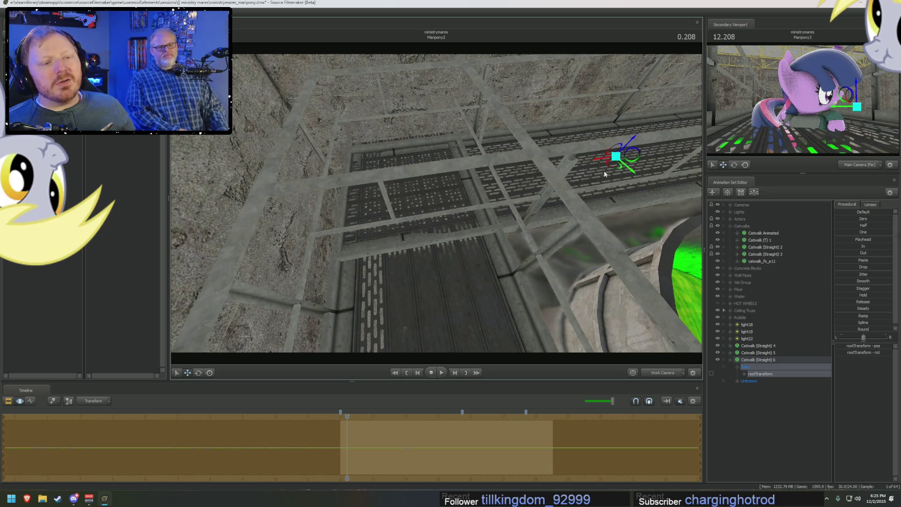
left_click_drag(605, 170, 620, 211)
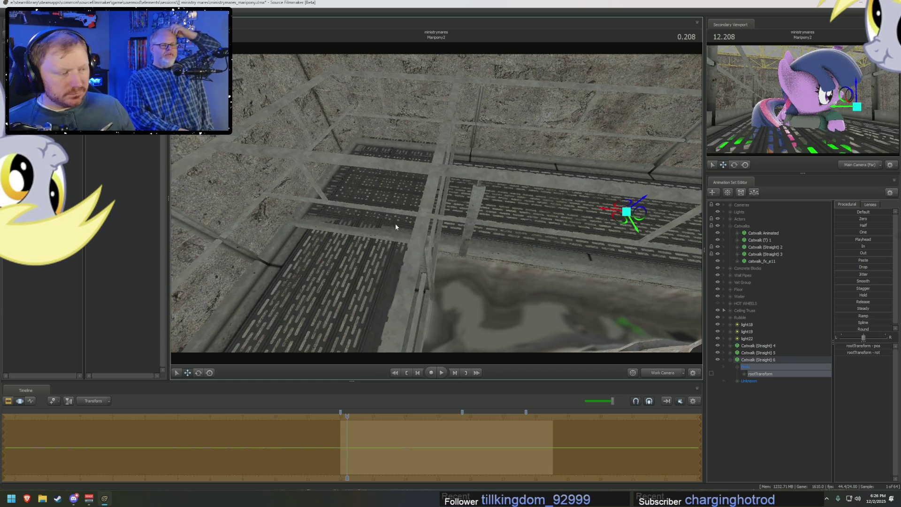
left_click_drag(485, 224, 535, 211)
left_click_drag(436, 211, 492, 247)
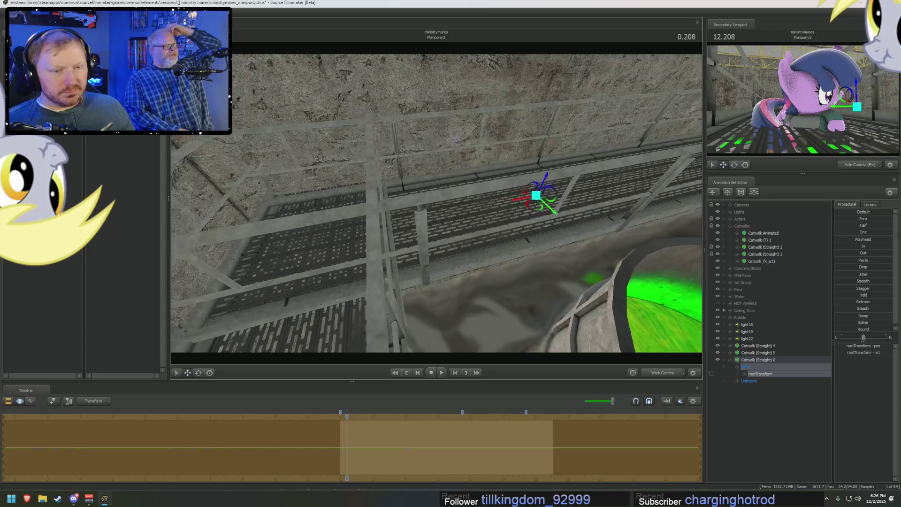
left_click_drag(437, 212, 436, 212)
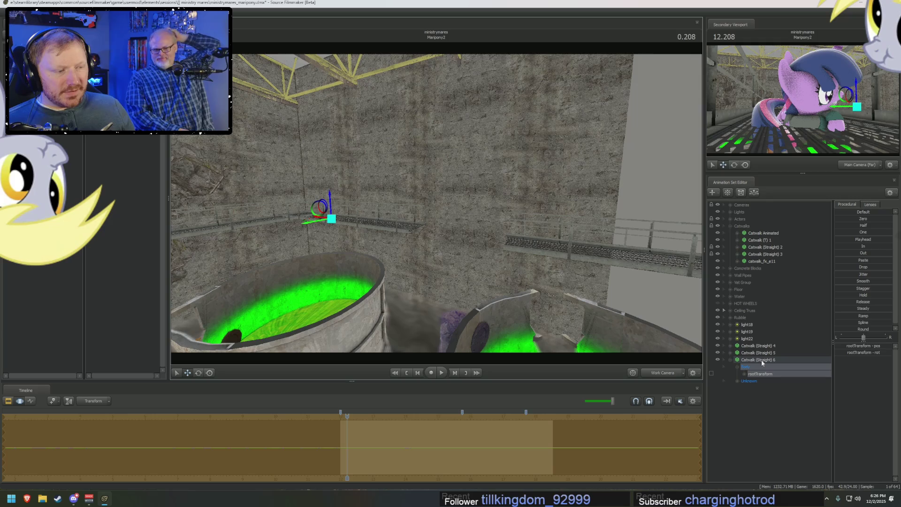
left_click_drag(437, 211, 493, 225)
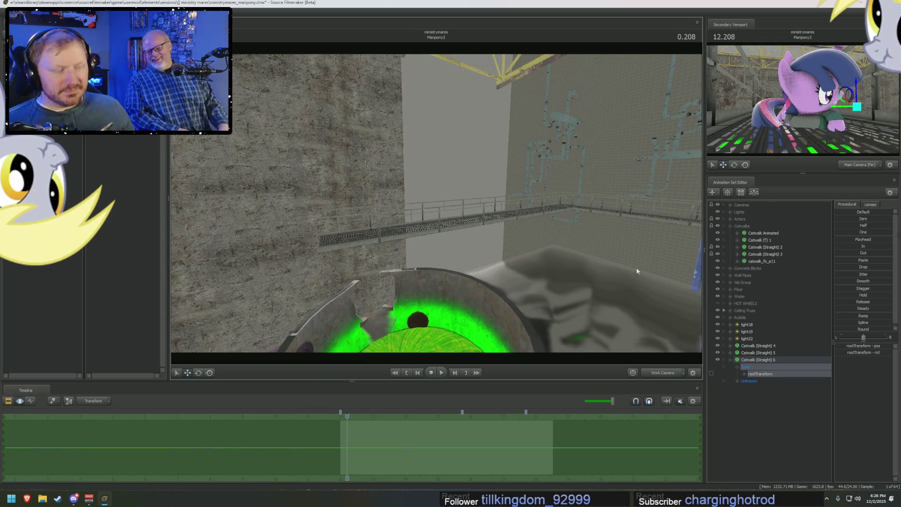
- Delete the catwalk_fx_e11 section from the scene
left_click(759, 261)
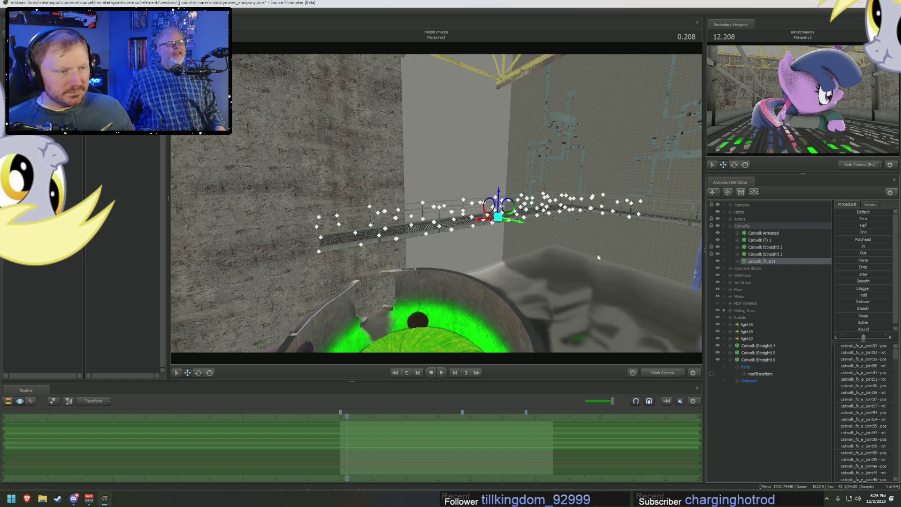
left_click_drag(598, 253, 437, 206)
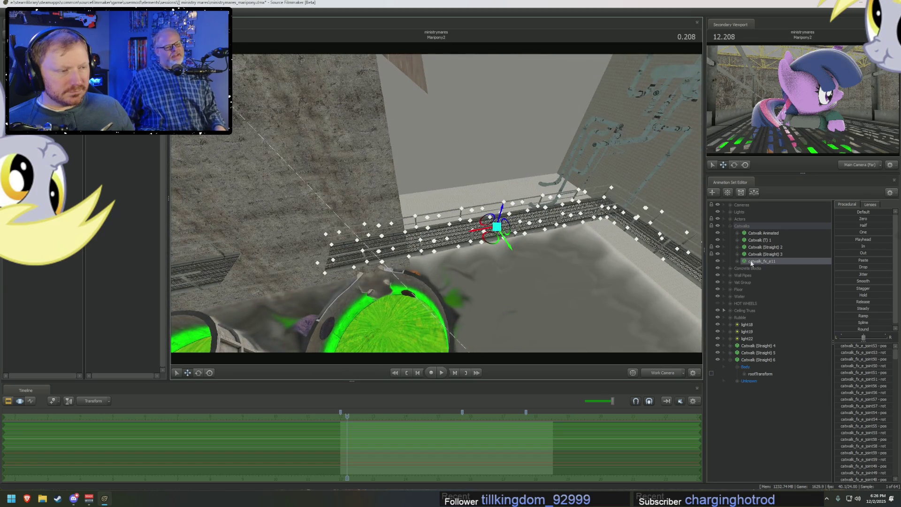
right_click(759, 263)
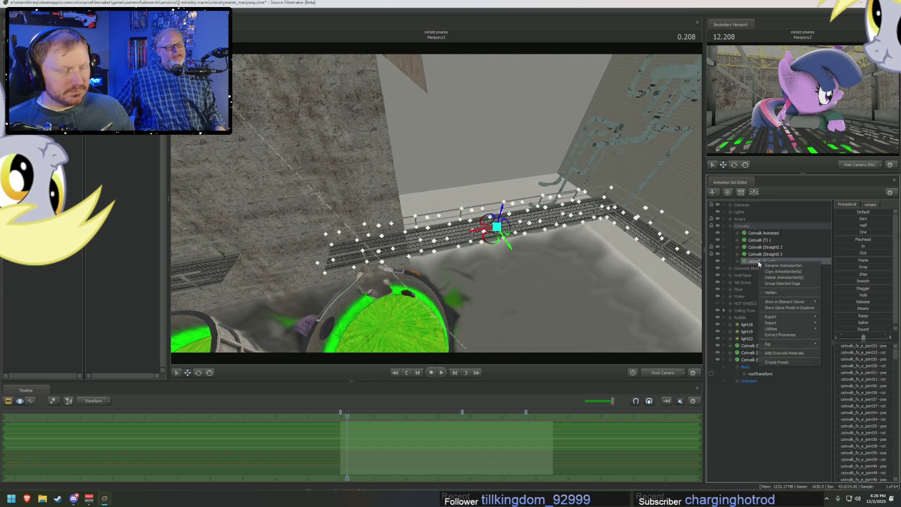
left_click(781, 277)
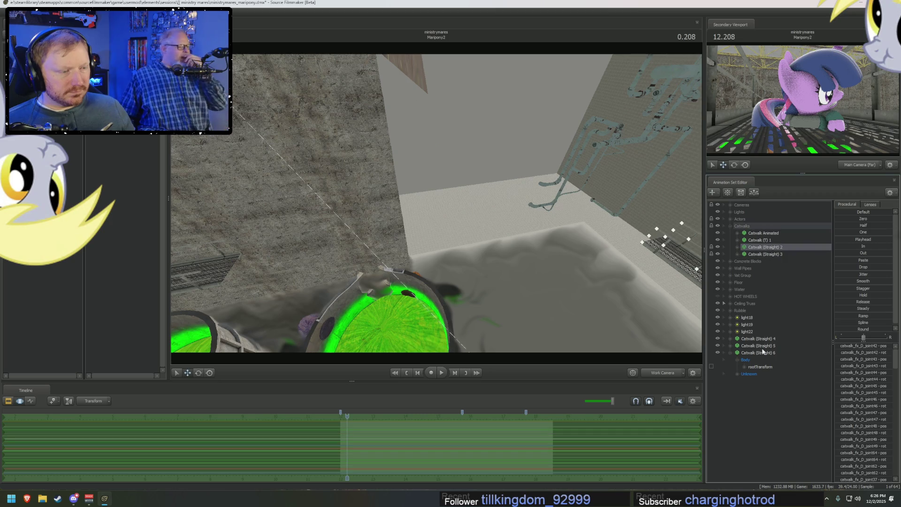
- Copy Catwalk (Straight) 6 and paste it as Catwalk (Straight) 7
right_click(747, 353)
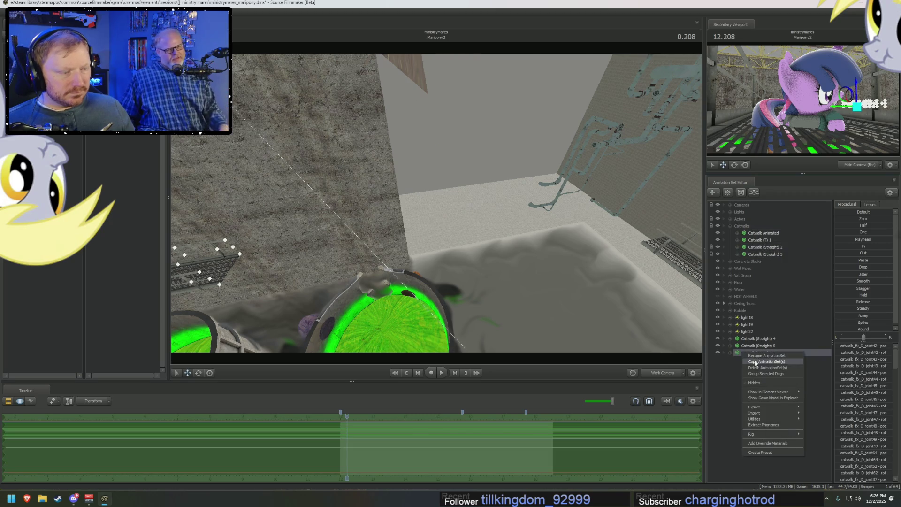
left_click(755, 362)
left_click(767, 373)
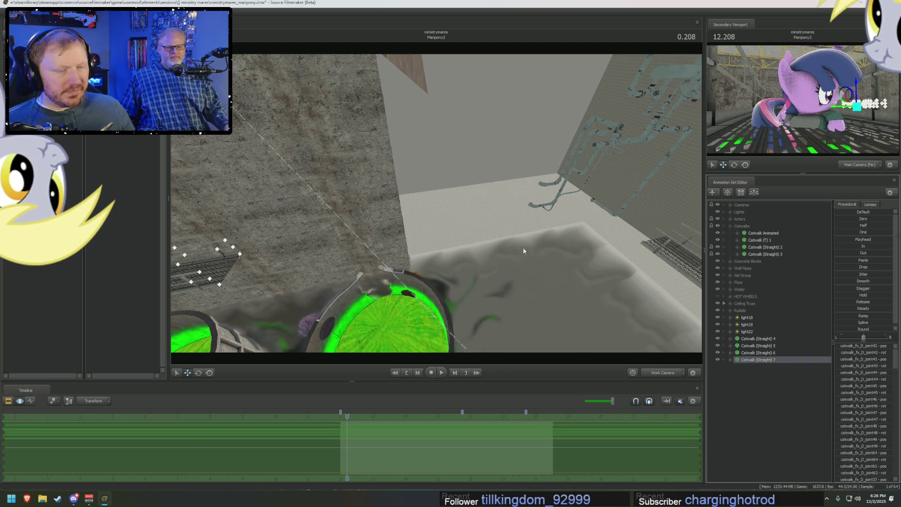
- Slide the new copy along the wall, undo the move, and select the loose sections 4 to 7
left_click_drag(541, 256, 422, 212)
left_click(269, 187)
left_click_drag(275, 189, 633, 296)
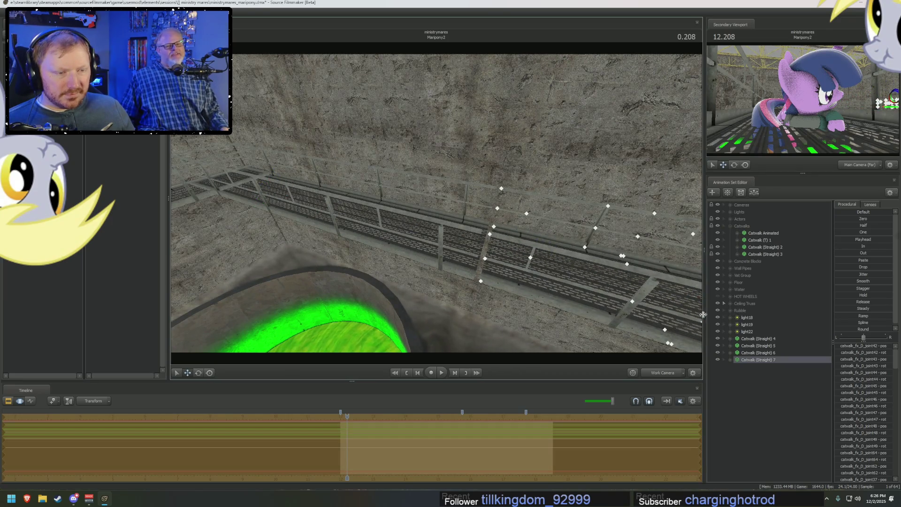
left_click_drag(493, 211, 442, 203)
key("ctrl+z")
mouse_move(625, 147)
left_mouse_down()
mouse_move(566, 179)
mouse_move(437, 204)
mouse_move(522, 191)
left_mouse_up()
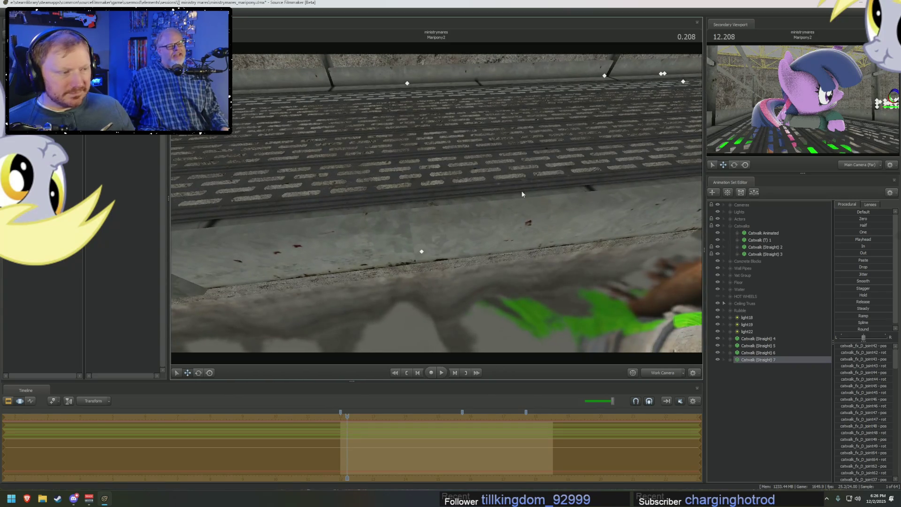
left_click_drag(433, 254, 434, 251)
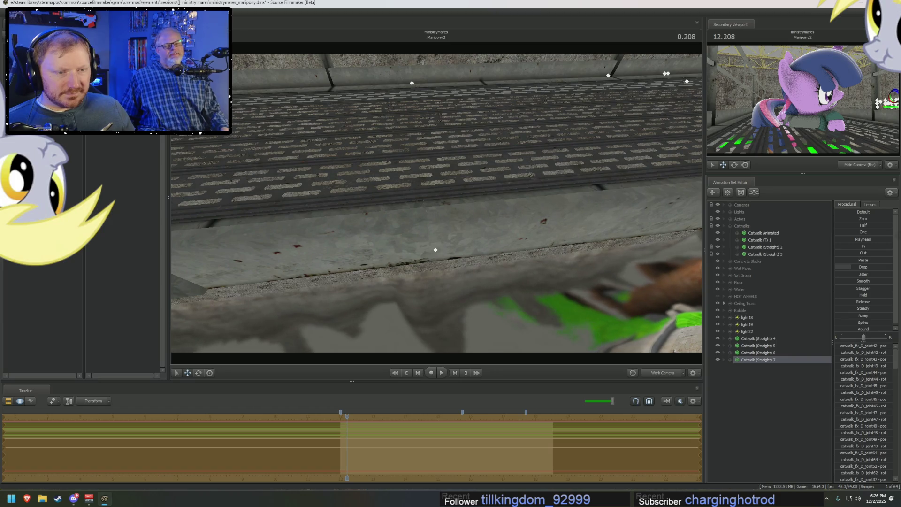
left_click_drag(434, 251, 493, 211)
left_click_drag(436, 206, 454, 208)
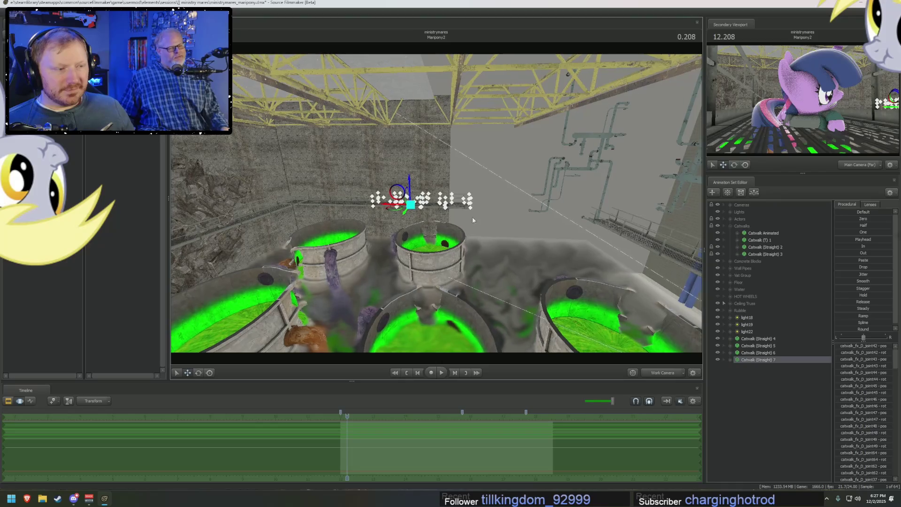
left_click(758, 339)
left_click(758, 359, "shift")
- Drag Catwalk (Straight) 4–7 into the Catwalks group and collapse the group
left_click(766, 253, "ctrl")
left_click_drag(766, 254, 747, 232)
left_click(730, 226)
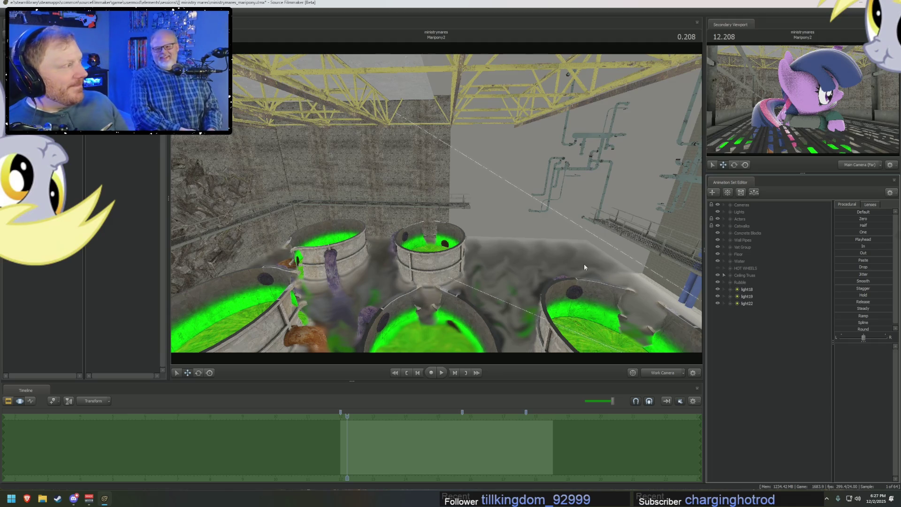
left_click_drag(583, 264, 366, 212)
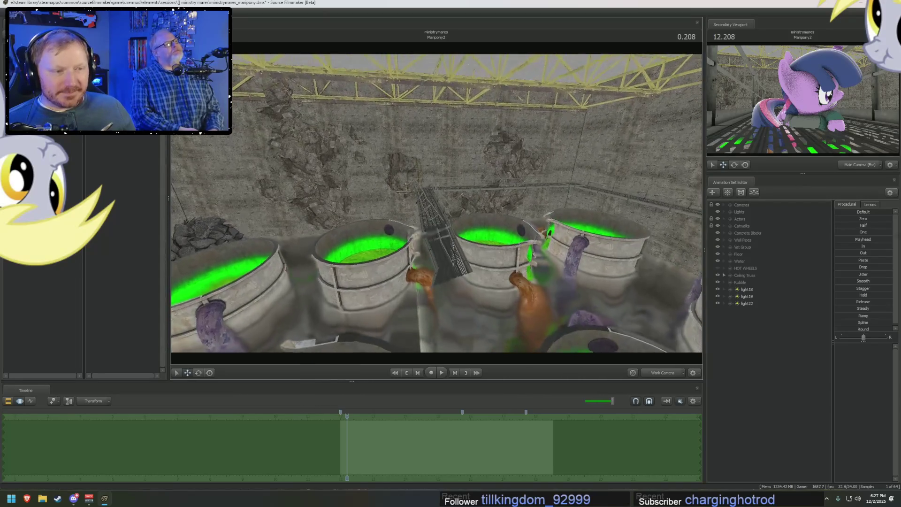
left_click_drag(437, 232, 436, 202)
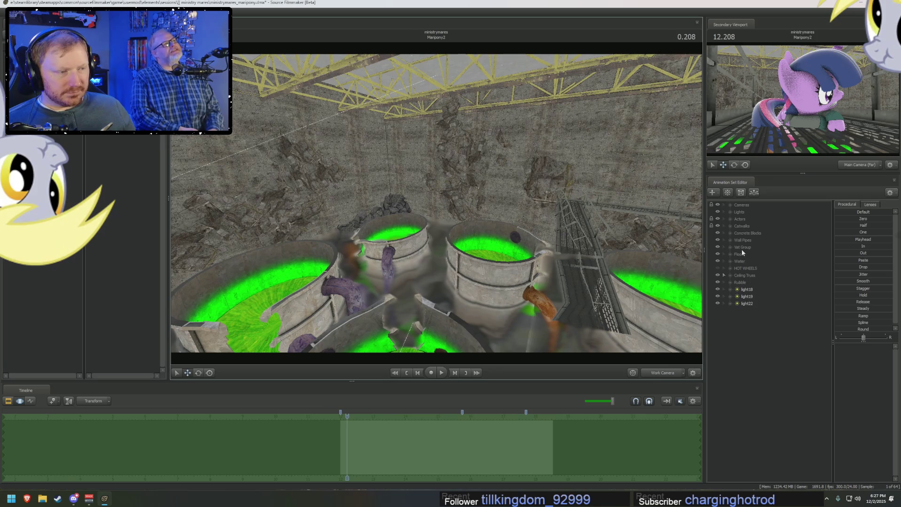
left_click(742, 226)
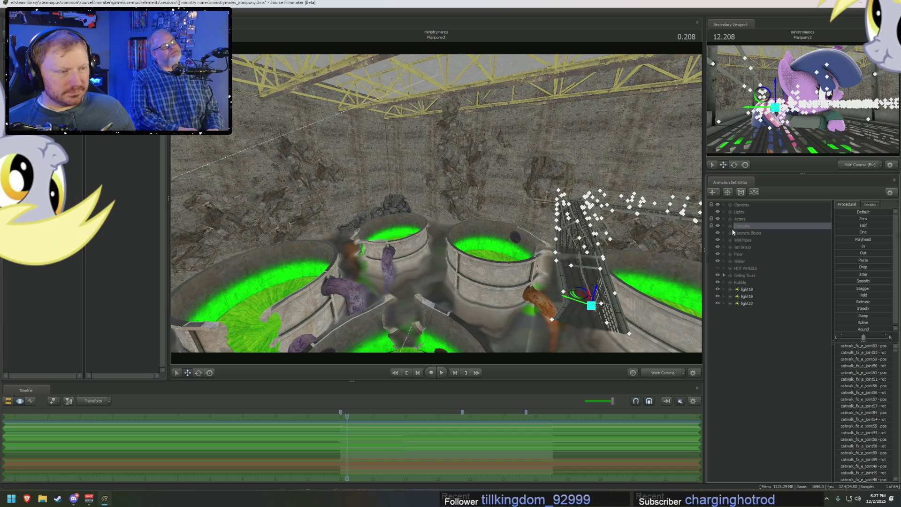
- Copy Catwalk (Straight) 4 and paste it as Catwalk (Straight) 8
left_click(730, 226)
left_click(763, 261)
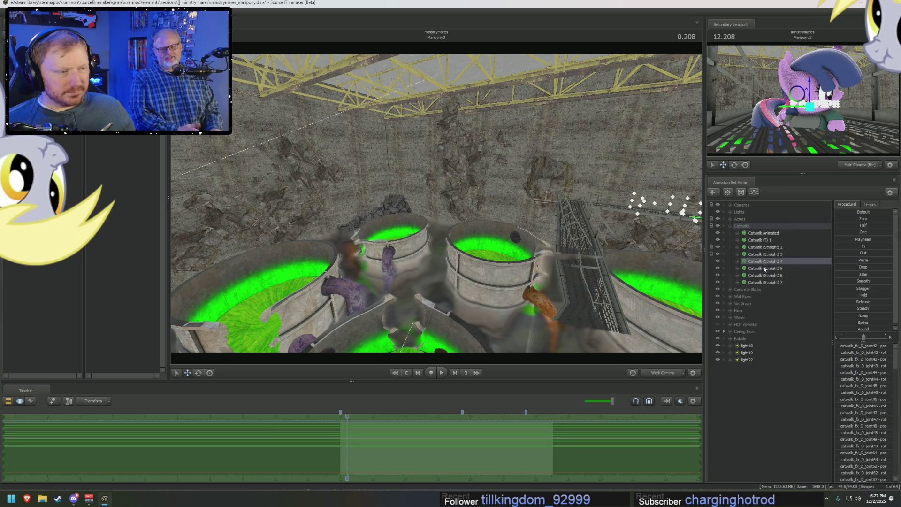
right_click(764, 264)
left_click(775, 272)
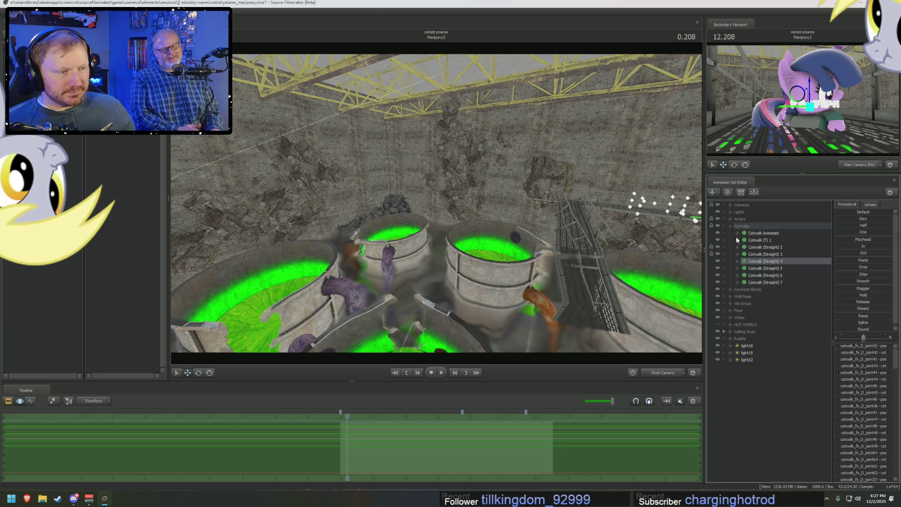
left_click(729, 226)
right_click(739, 320)
left_click(773, 354)
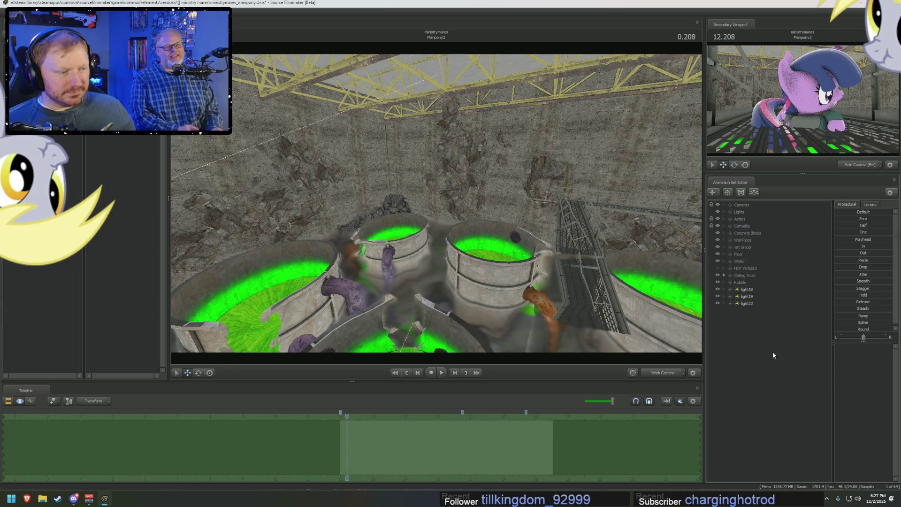
- Move Catwalk (Straight) 8 high along the rocky wall above the rubble
left_click_drag(535, 204, 525, 209)
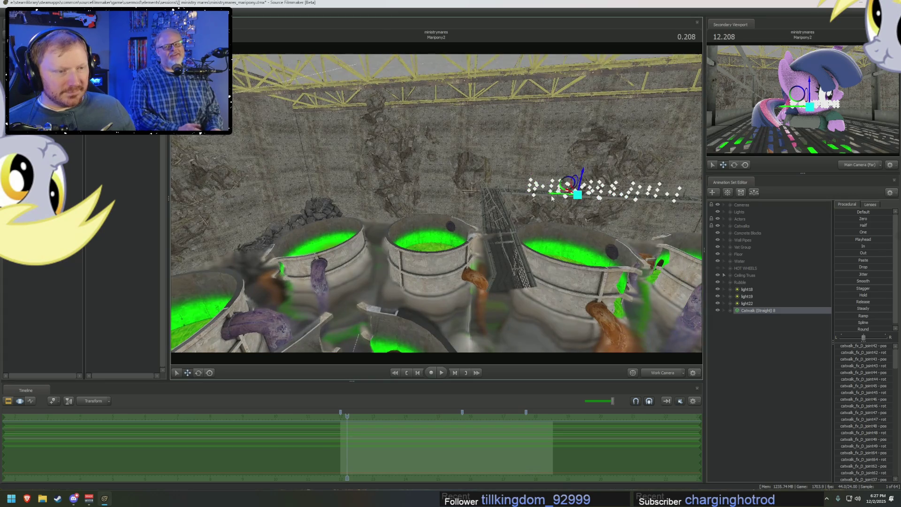
left_click_drag(567, 184, 361, 184)
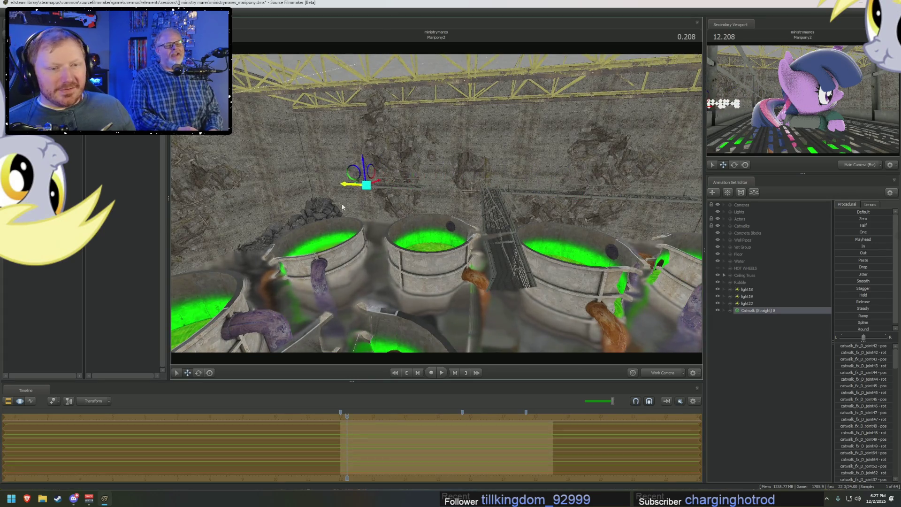
mouse_move(437, 204)
left_mouse_down()
mouse_move(479, 176)
mouse_move(444, 196)
mouse_move(558, 179)
left_mouse_up()
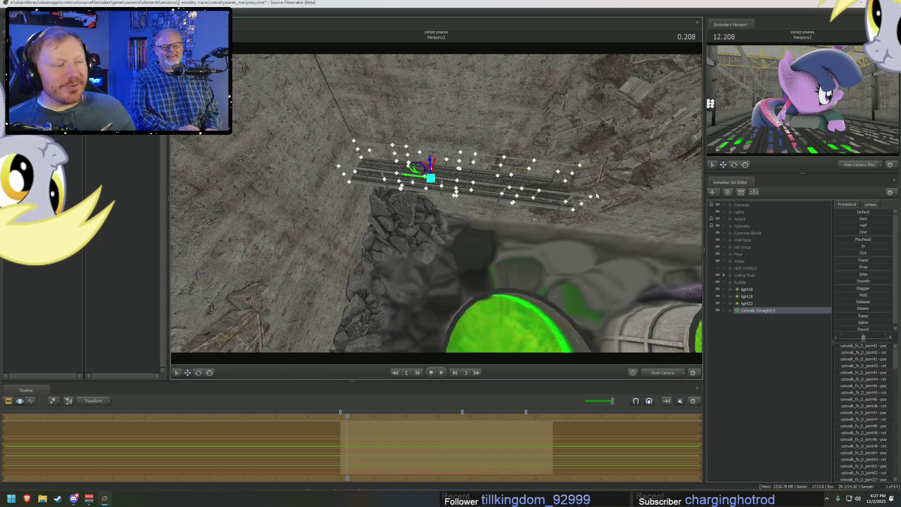
right_click(756, 311)
- Paste another copy as Catwalk (Straight) 9 and select its rootTransform
left_click(788, 320)
right_click(767, 337)
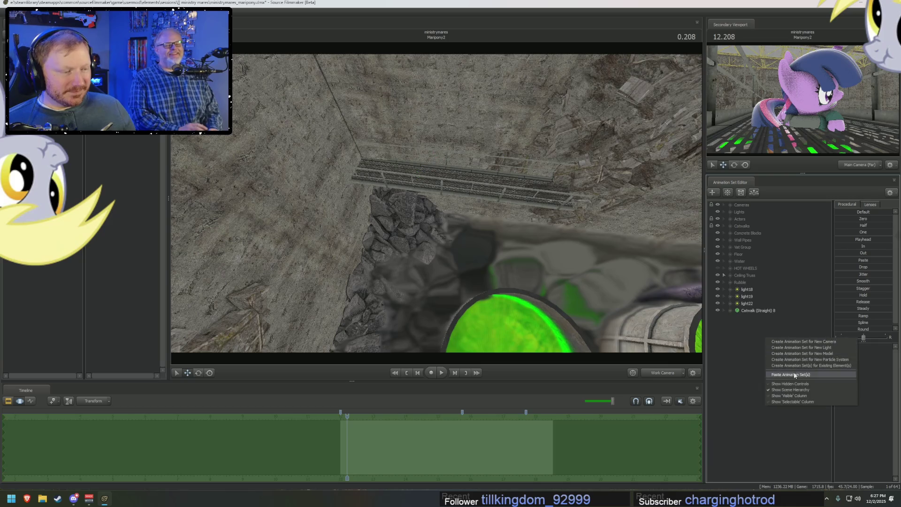
left_click(790, 374)
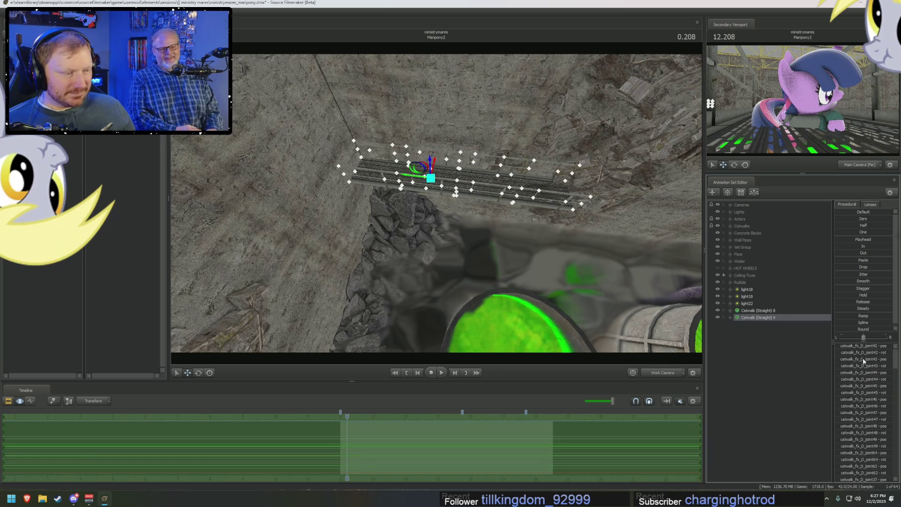
left_click(731, 317)
left_click(760, 331)
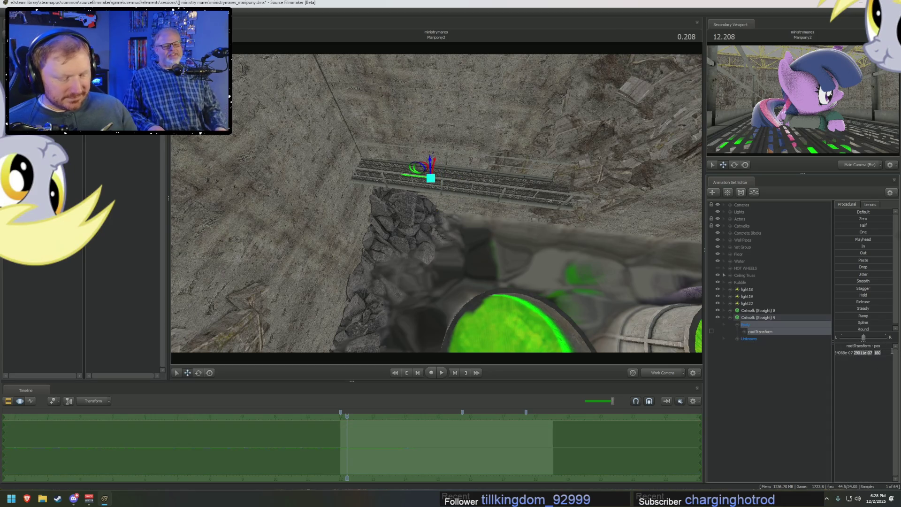
- Move and rotate Catwalk 9 to meet the other section at a corner on the far wall
left_click(863, 260)
left_click_drag(838, 338, 891, 338)
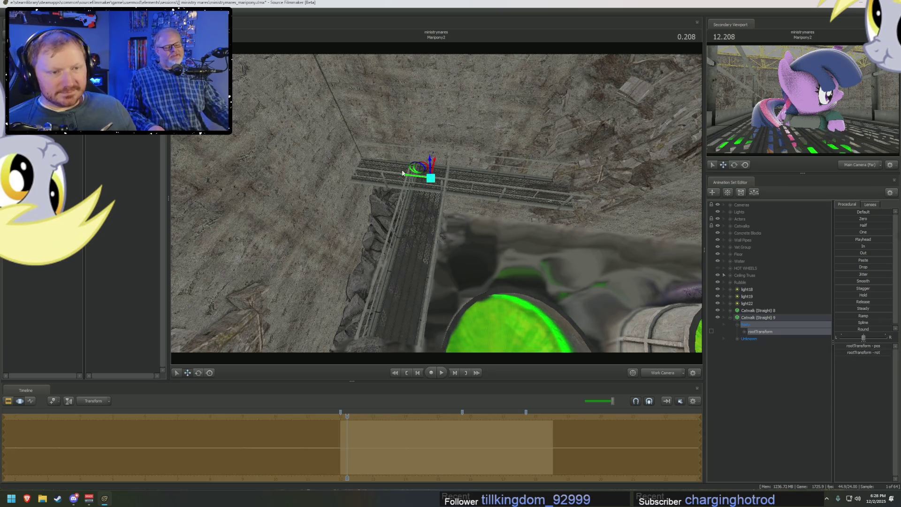
mouse_move(408, 174)
left_mouse_down()
mouse_move(375, 186)
mouse_move(387, 206)
mouse_move(394, 201)
mouse_move(436, 232)
mouse_move(437, 203)
left_mouse_up()
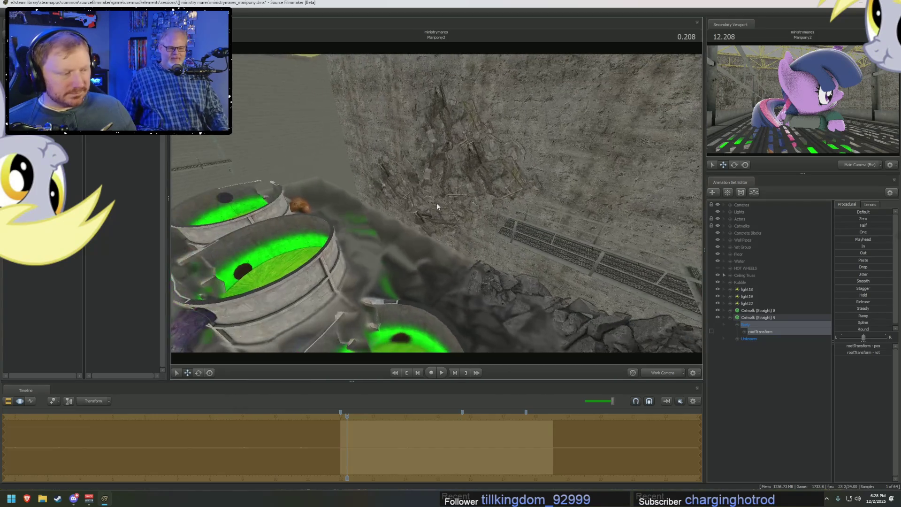
mouse_move(662, 233)
left_mouse_down()
mouse_move(679, 223)
mouse_move(594, 246)
mouse_move(521, 203)
mouse_move(558, 208)
mouse_move(538, 238)
left_mouse_up()
key("e")
key("w")
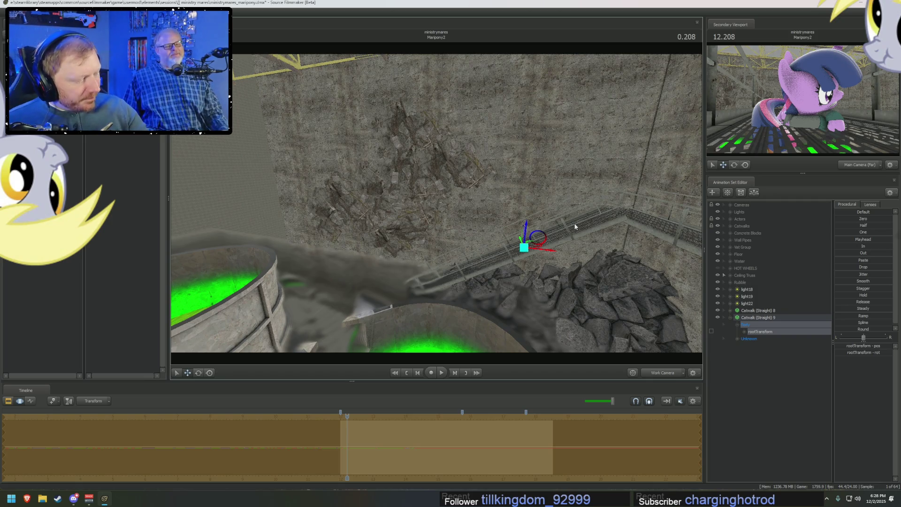
mouse_move(542, 197)
left_mouse_down()
mouse_move(451, 225)
mouse_move(436, 203)
left_mouse_up()
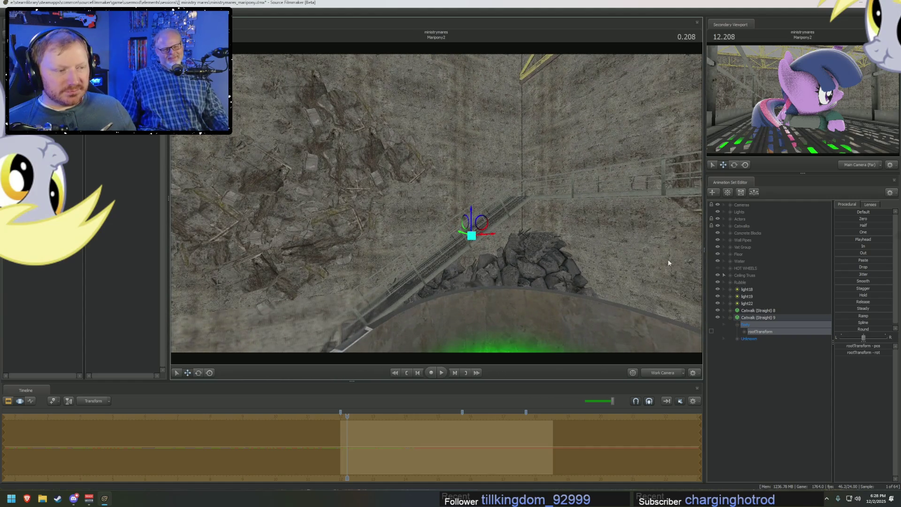
key("ctrl+z")
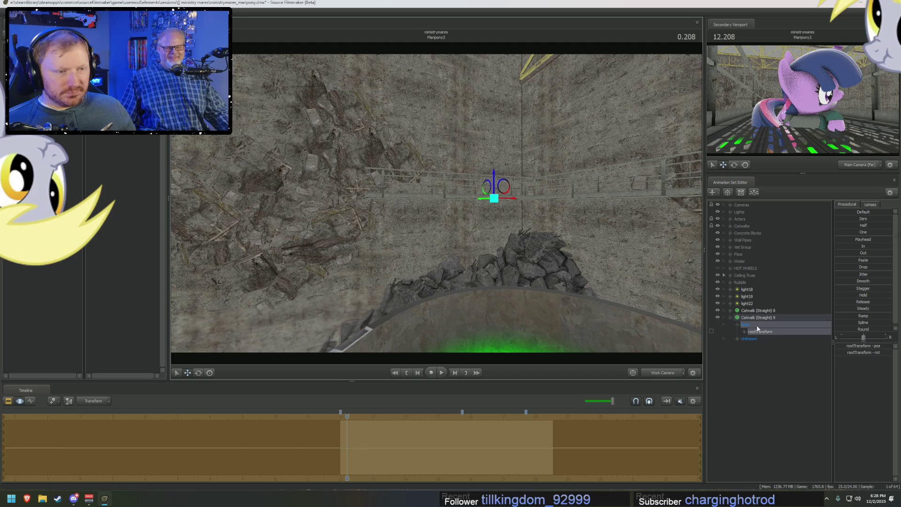
mouse_move(437, 205)
left_mouse_down()
mouse_move(422, 183)
mouse_move(479, 226)
left_mouse_up()
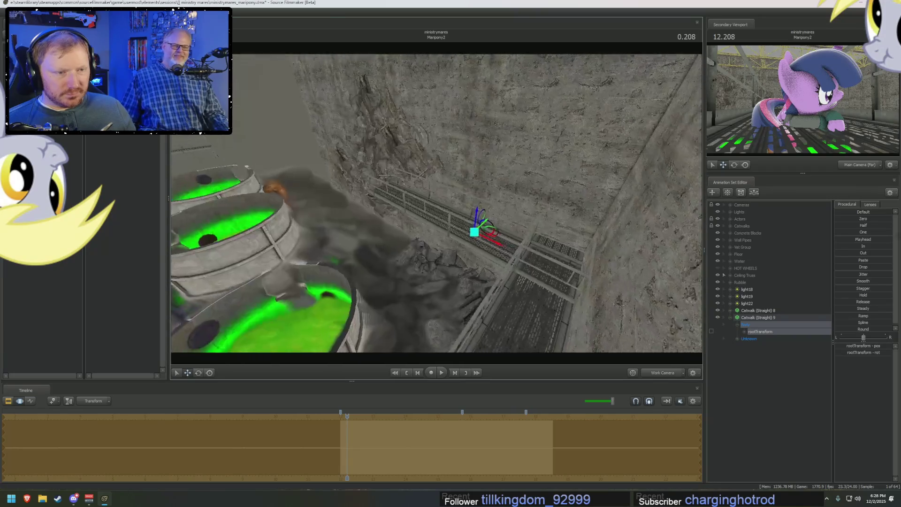
left_click_drag(436, 205, 632, 250)
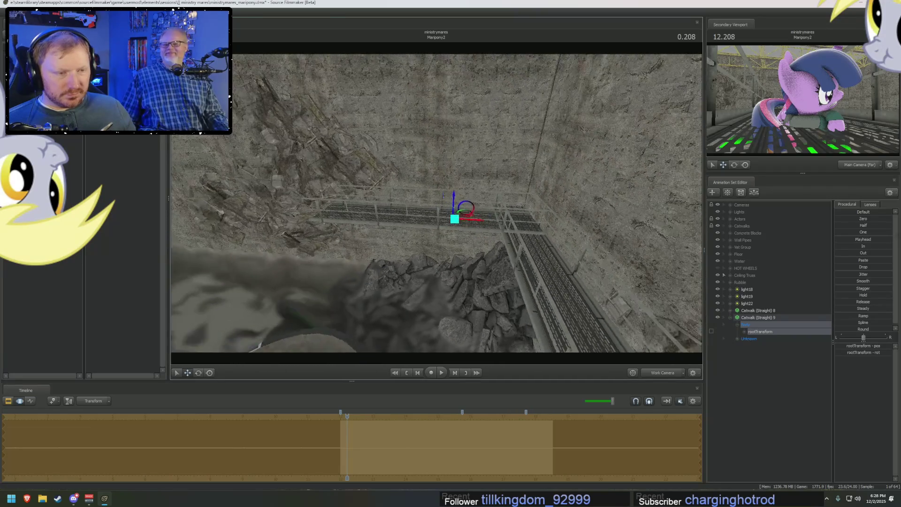
left_click(762, 331)
right_click(762, 320)
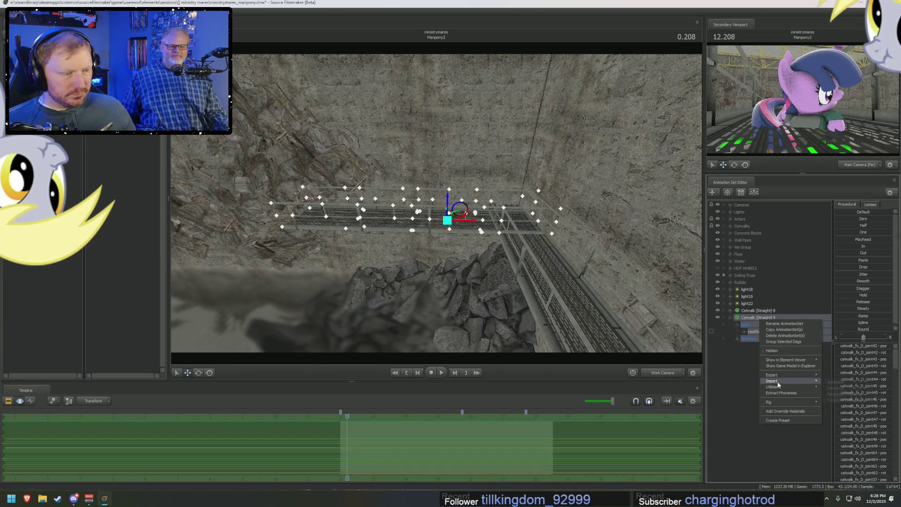
- Import a collapse sequence onto Catwalk 9 and scrub ahead to preview it
left_click(843, 389)
left_click(613, 330)
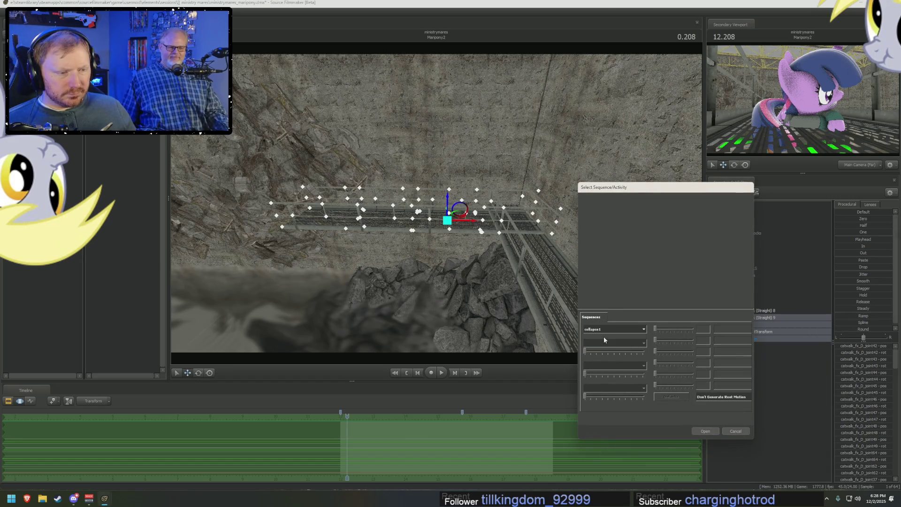
left_click(706, 431)
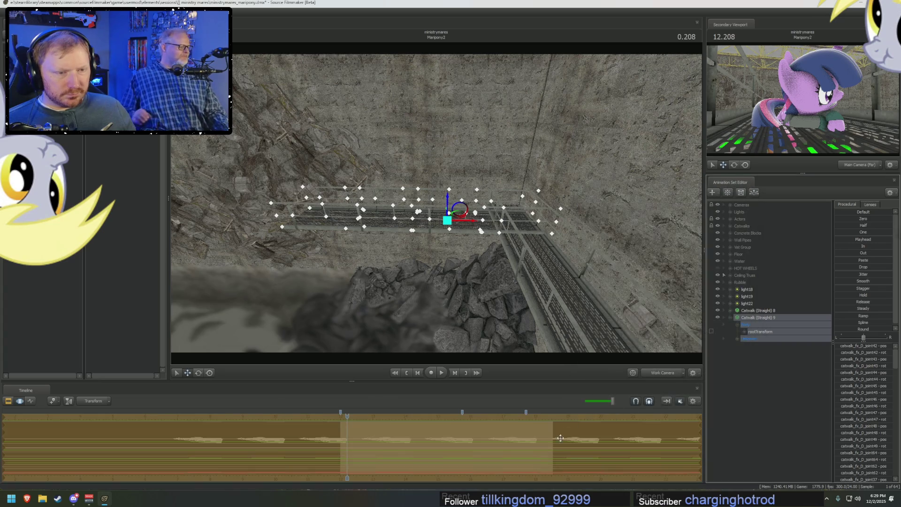
mouse_move(355, 420)
left_mouse_down()
mouse_move(584, 447)
mouse_move(536, 450)
left_mouse_up()
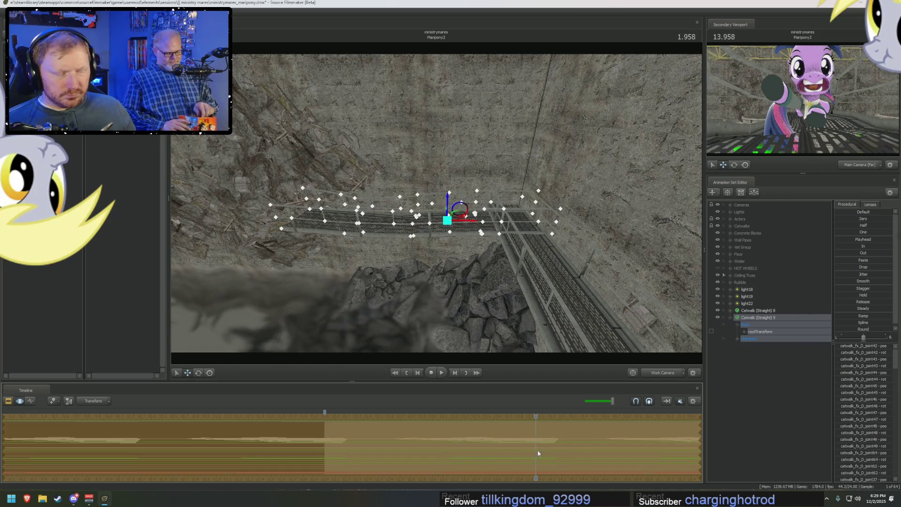
- Re-import the collapse2 sequence onto Catwalk 9 and shift it earlier in the shot
right_click(767, 318)
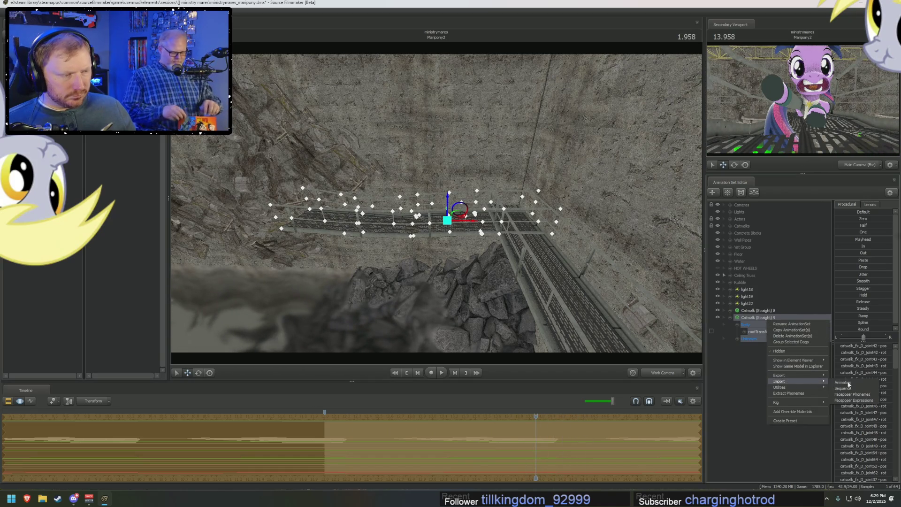
left_click(845, 381)
left_click(612, 329)
left_click(599, 341)
left_click(708, 431)
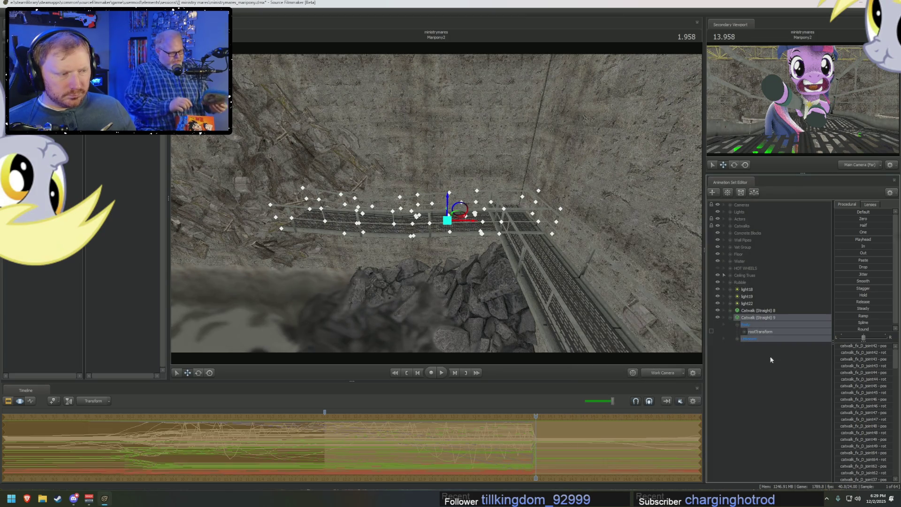
left_click_drag(540, 415, 370, 427)
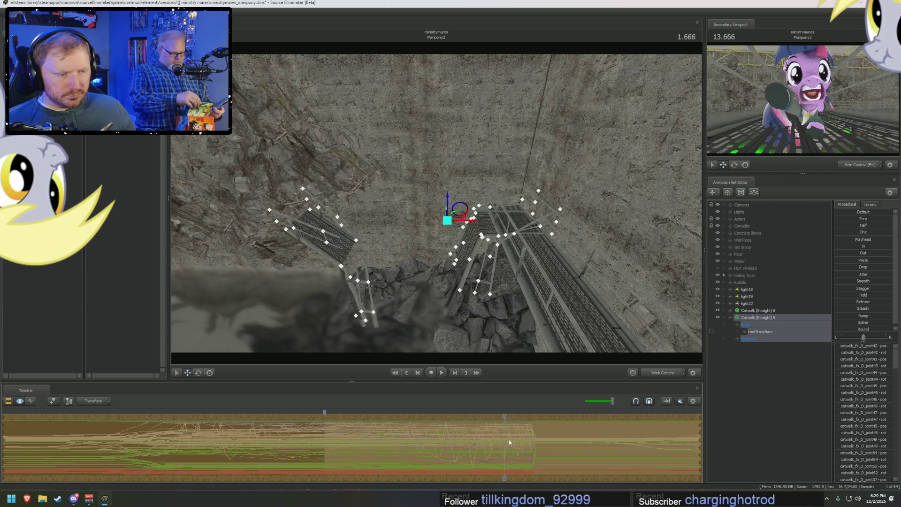
left_click(422, 438)
mouse_move(448, 445)
left_mouse_down()
mouse_move(512, 450)
mouse_move(436, 457)
mouse_move(489, 455)
left_mouse_up()
key("F2")
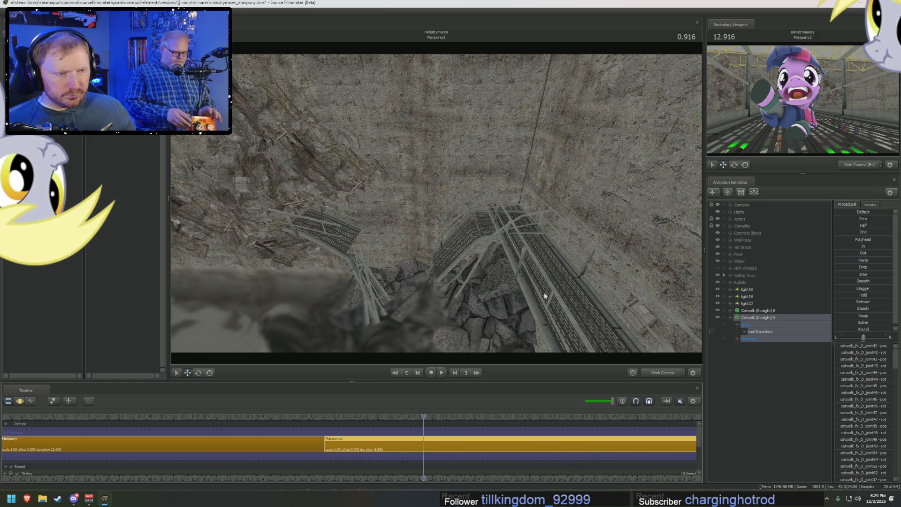
- Slide the collapsed catwalk piece sideways above the rubble pile at 0.916
key("F4")
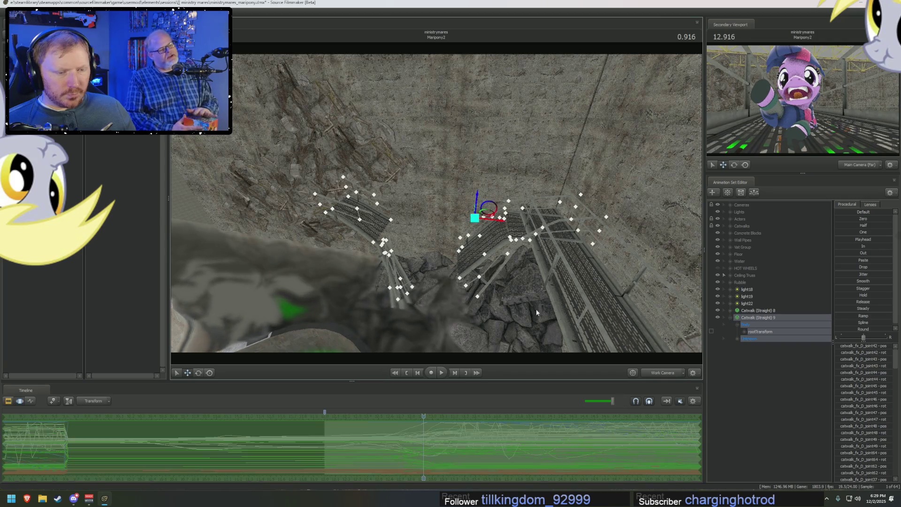
middle_click_drag(486, 211, 498, 208)
key("F3")
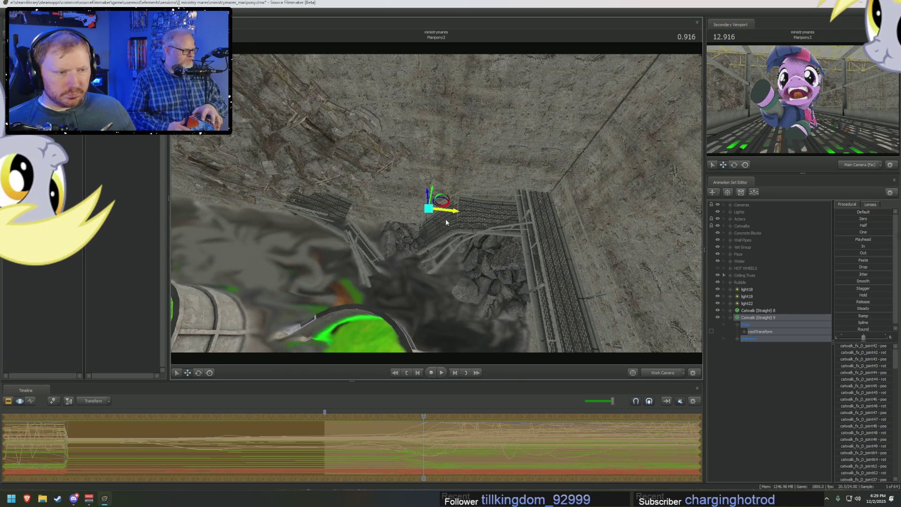
mouse_move(446, 220)
left_mouse_down()
mouse_move(451, 212)
mouse_move(405, 192)
mouse_move(440, 205)
left_mouse_up()
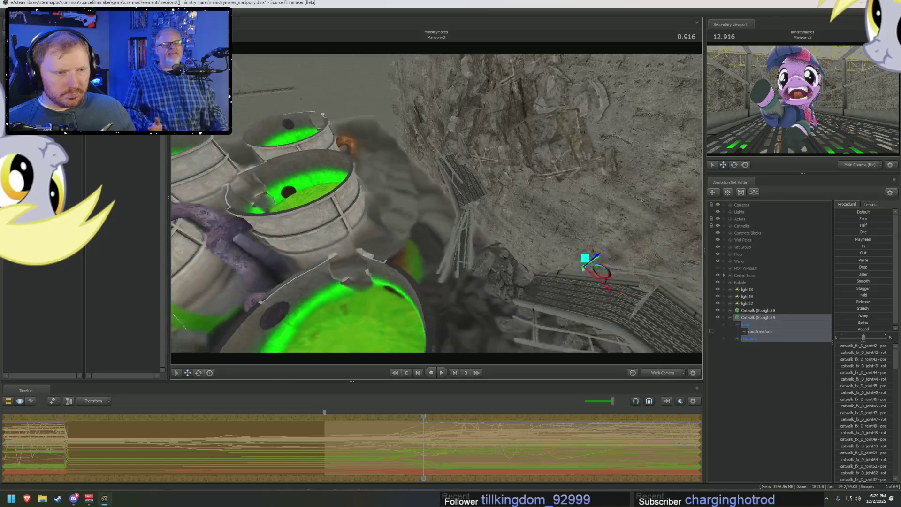
left_click_drag(440, 206, 484, 231)
mouse_move(509, 194)
left_mouse_down()
mouse_move(366, 201)
mouse_move(359, 159)
mouse_move(366, 169)
left_mouse_up()
left_click(742, 290)
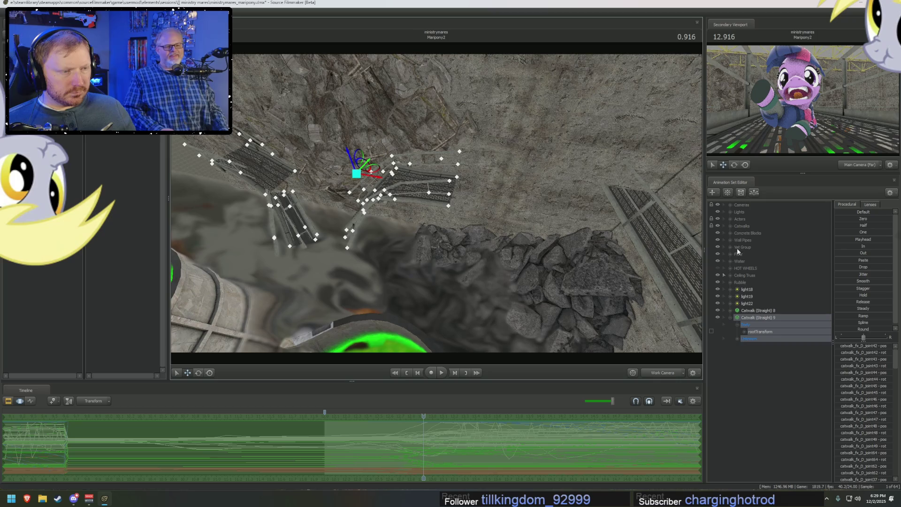
right_click(754, 318)
left_click(796, 361)
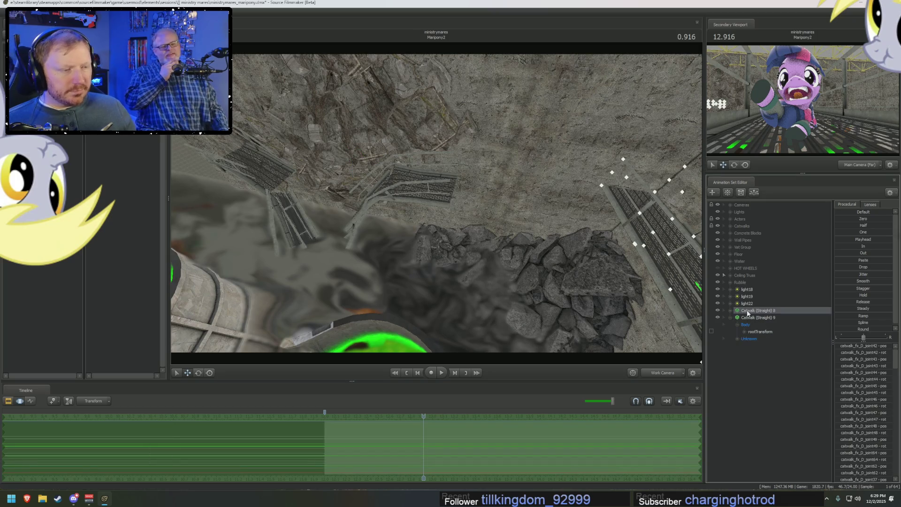
- Paste the straight catwalk set as a new Catwalk (Straight) 10
right_click(748, 313)
left_click(774, 366)
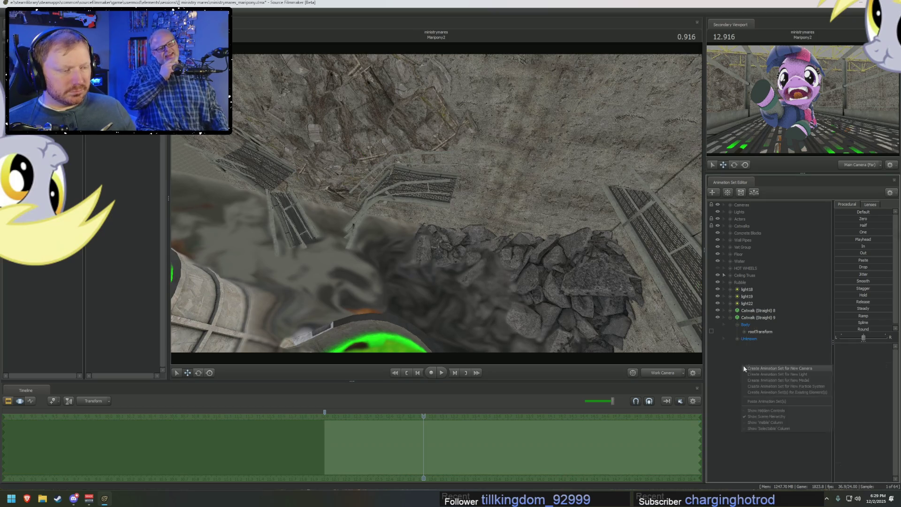
left_click(741, 364)
right_click(732, 380)
left_click(763, 417)
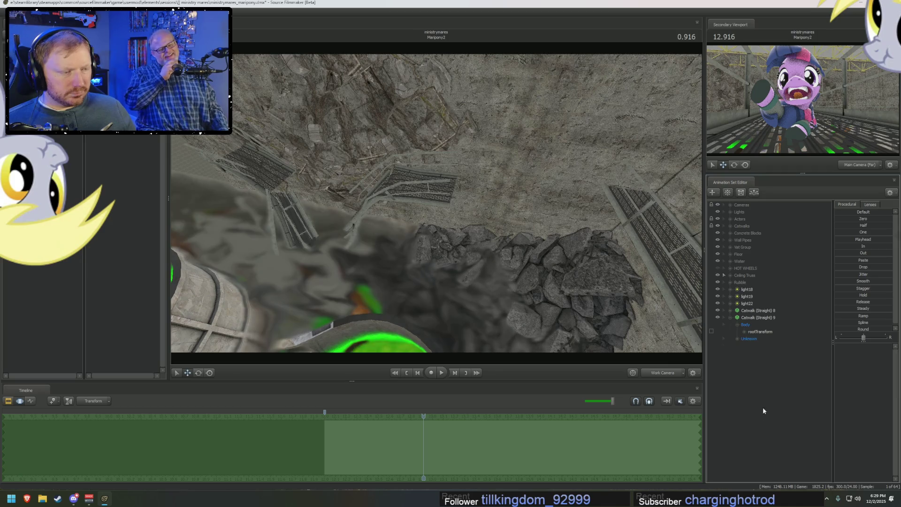
key("ctrl+v")
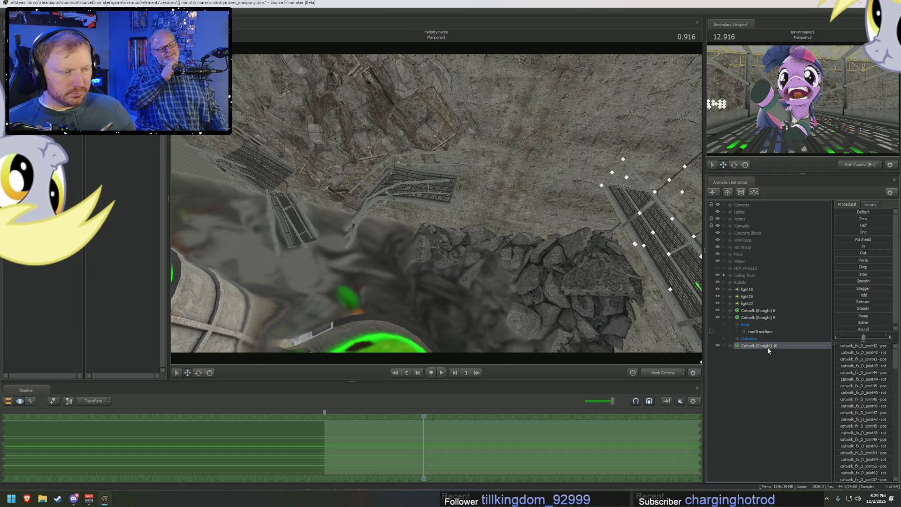
- Move Catwalk (Straight) 10 to the right side over the rubble and advance the shot to 1.583
left_click(359, 169)
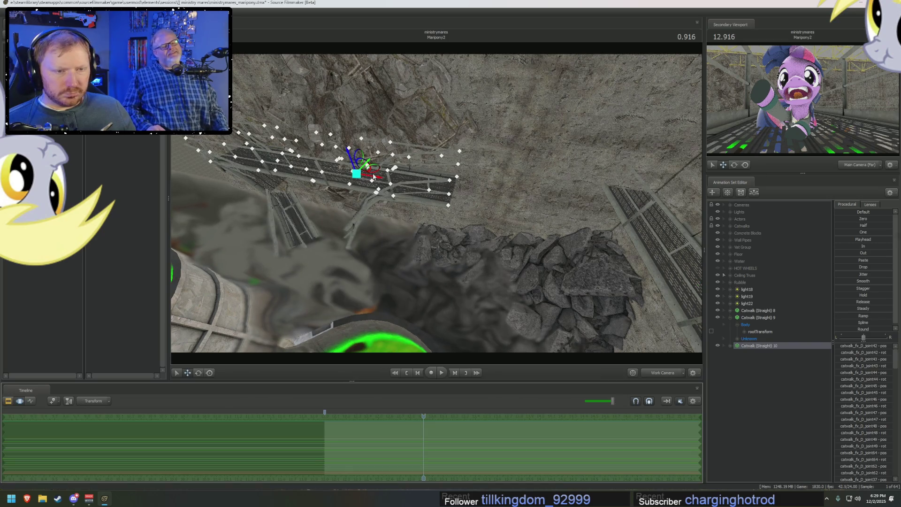
left_click_drag(363, 175, 689, 243)
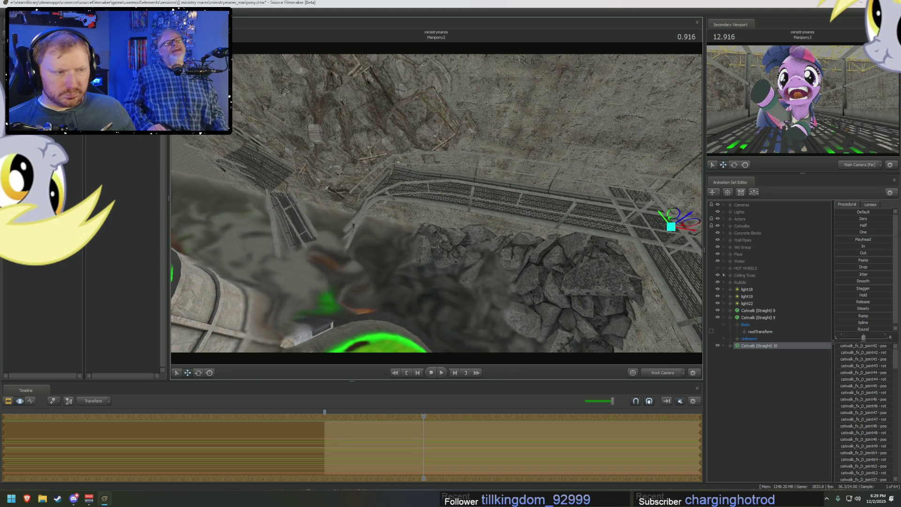
middle_click_drag(673, 224, 492, 212)
key("F2")
left_click(458, 422)
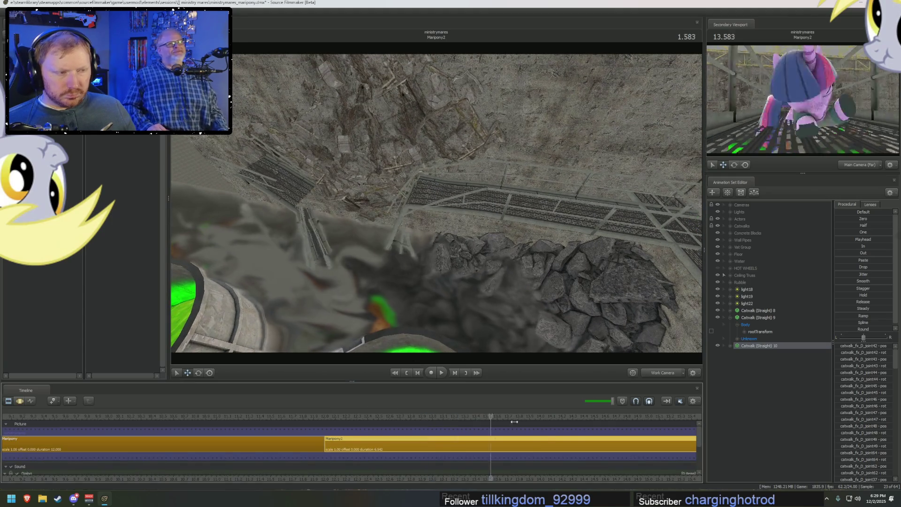
- Shift-select the loose Catwalk sets below the lights and drag them into the Catwalks group
middle_click_drag(488, 422, 706, 434)
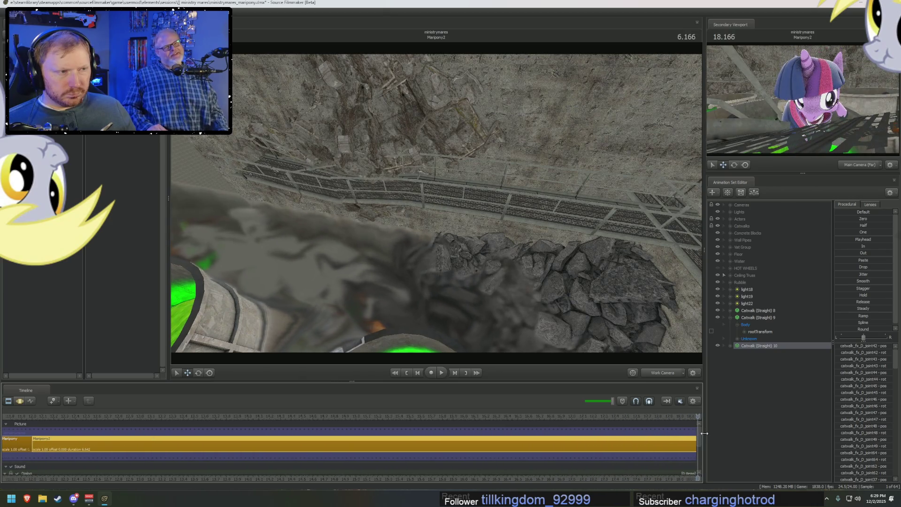
mouse_move(699, 421)
left_mouse_down()
mouse_move(530, 441)
mouse_move(132, 450)
left_mouse_up()
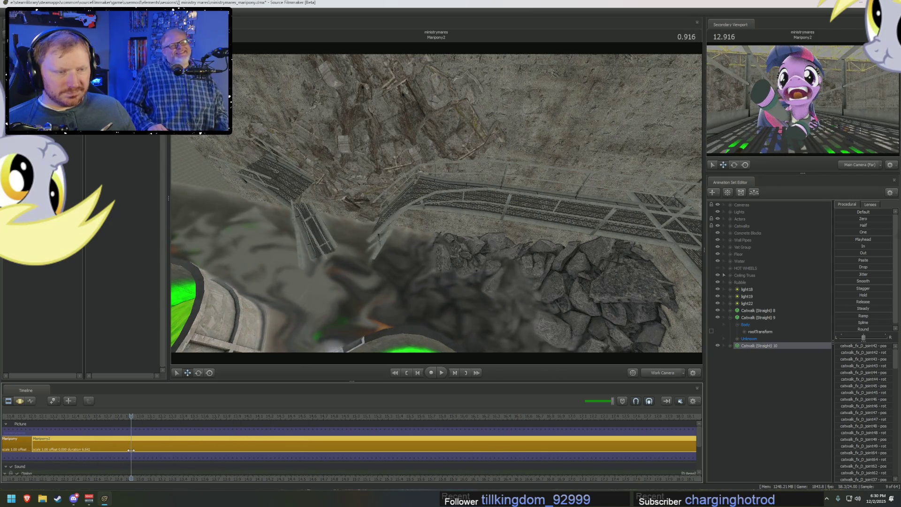
left_click(757, 318)
left_click(775, 345, "shift")
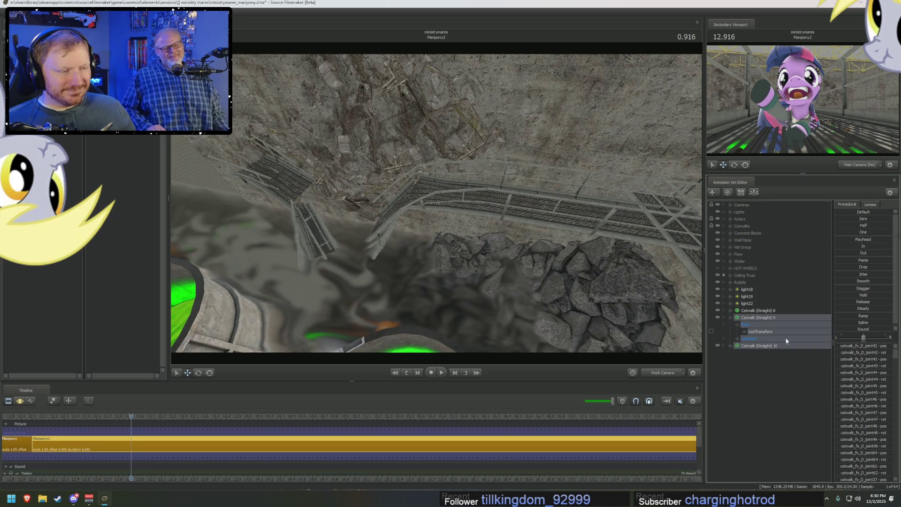
key("F3")
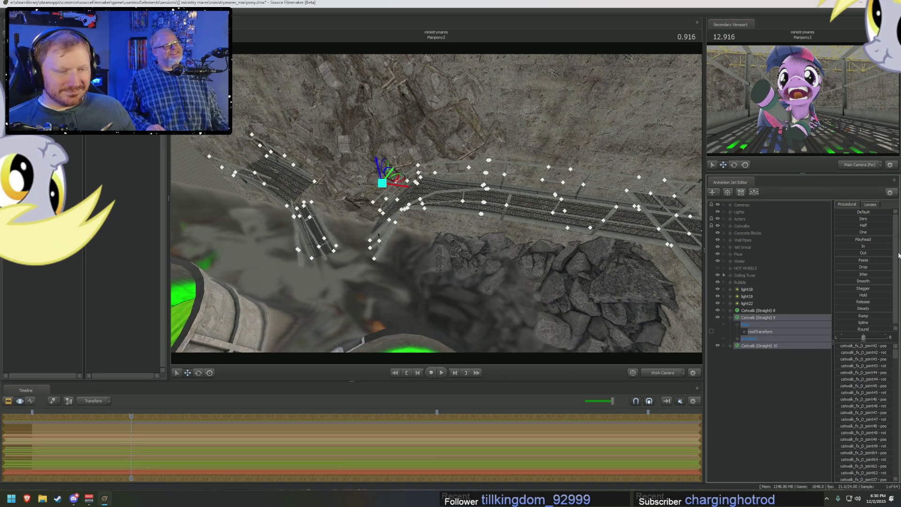
key("F2")
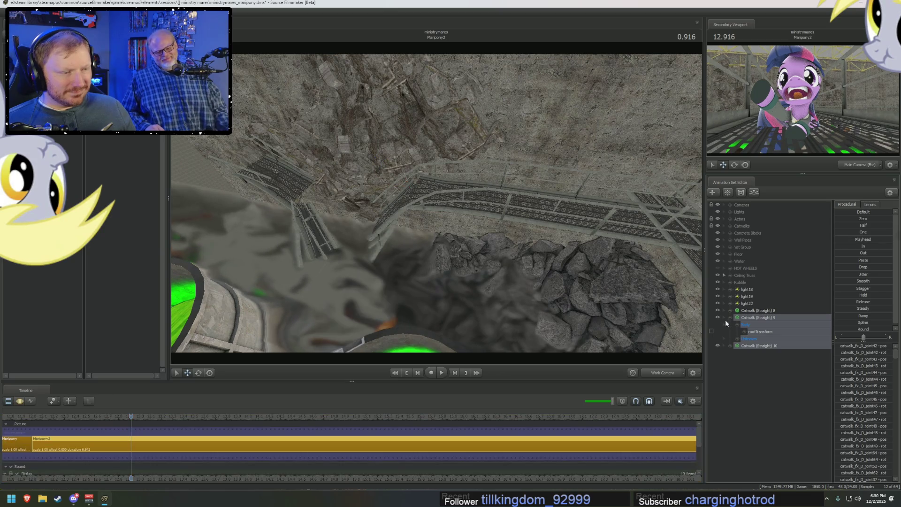
left_click(738, 325)
left_click_drag(748, 325, 754, 227)
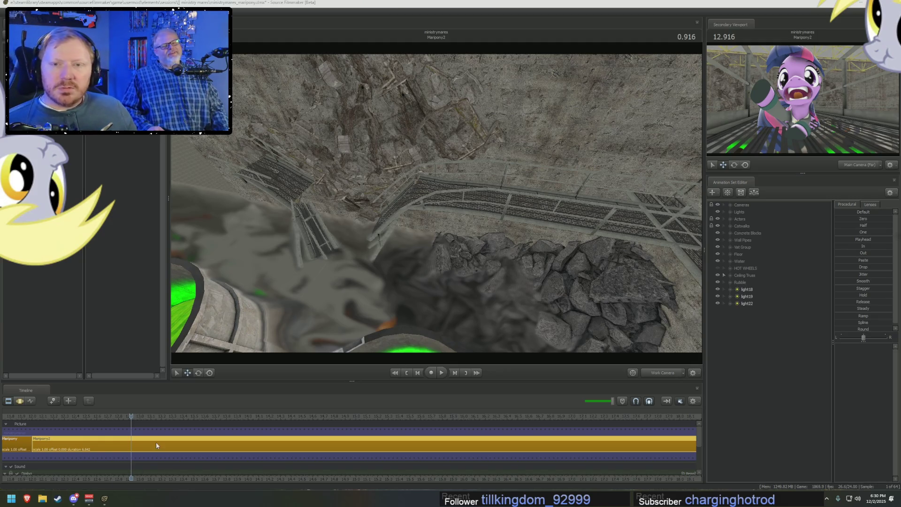
left_click(73, 498)
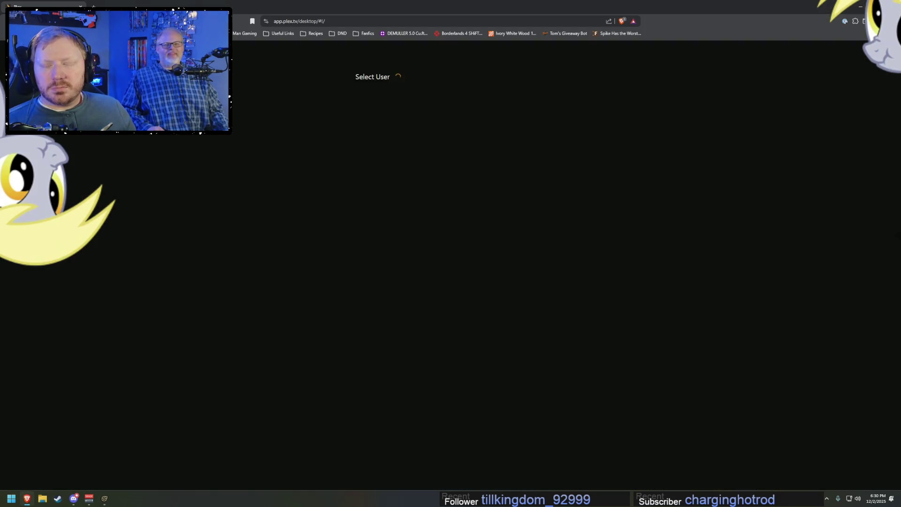
left_click(377, 125)
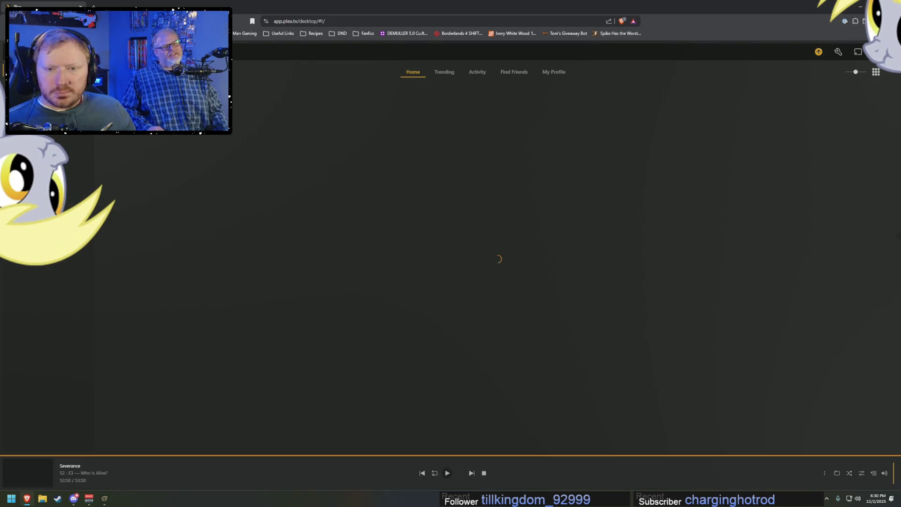
left_click(162, 360)
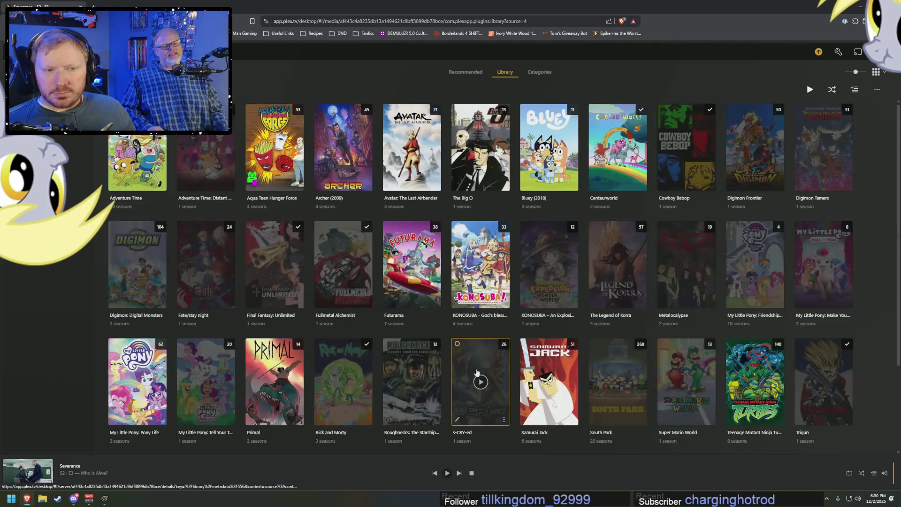
mouse_move(617, 382)
scroll(618, 383, "down", 1)
scroll(618, 382, "up", 1)
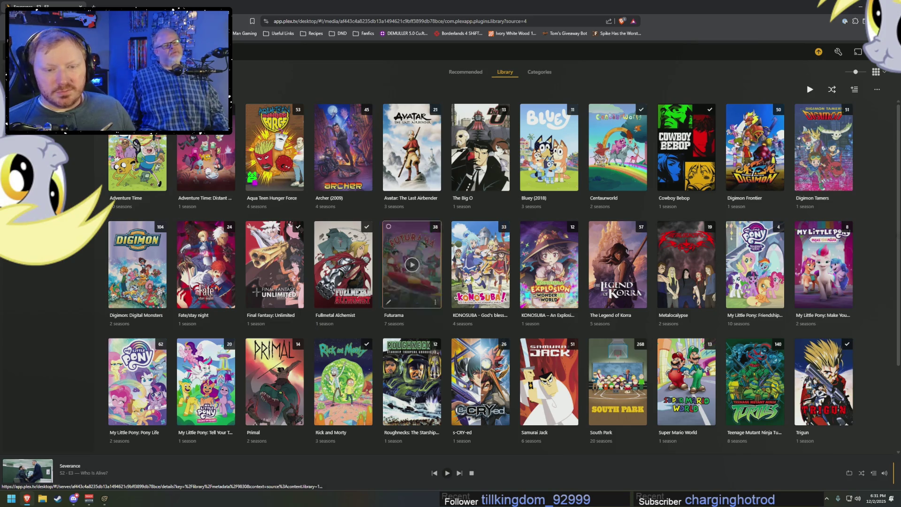
left_click(862, 10)
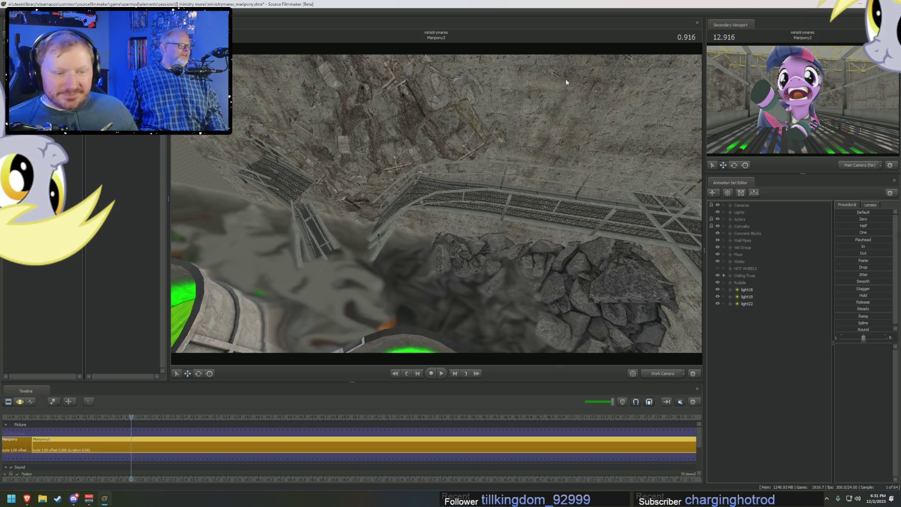
- Scrub the playhead to 3.625 seconds to show the pony crouched by the collapsed catwalk
left_click_drag(124, 423, 427, 432)
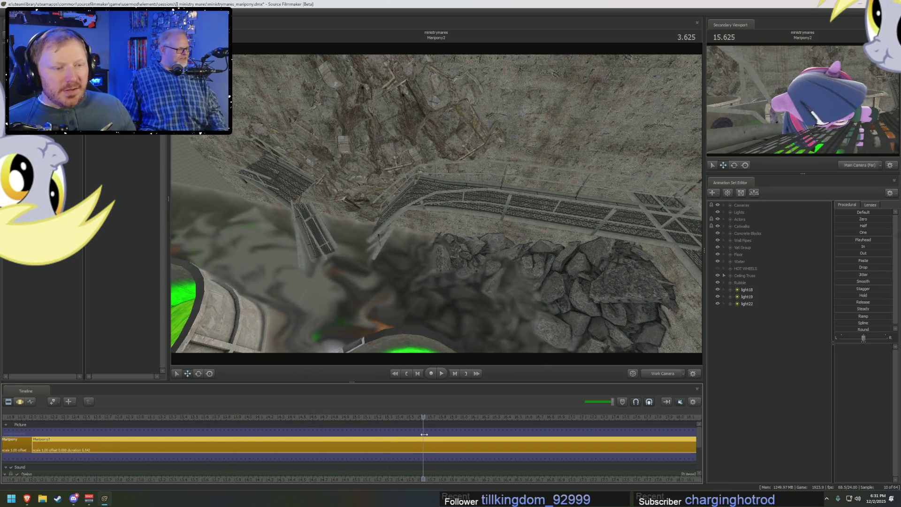
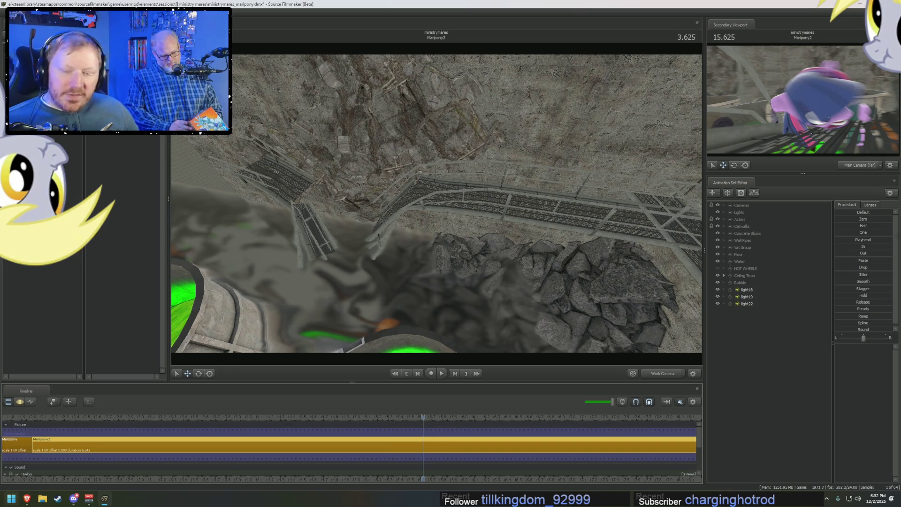
- Work out 9 × 52 = 468 in Windows Calculator and close it
key("super")
left_click(169, 293)
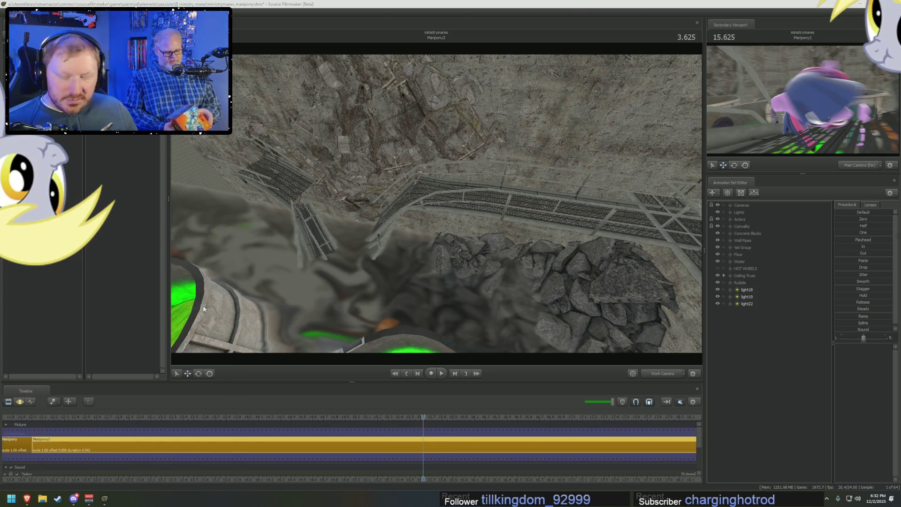
key("9")
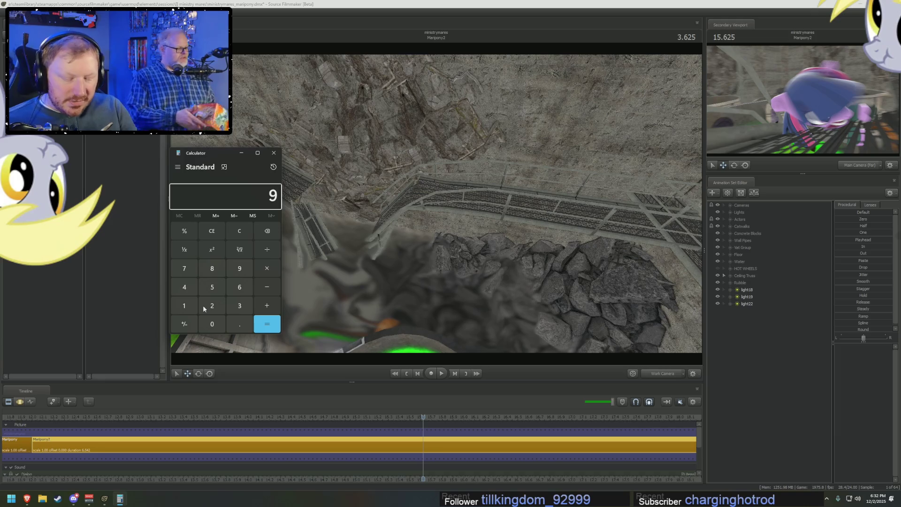
key("asterisk")
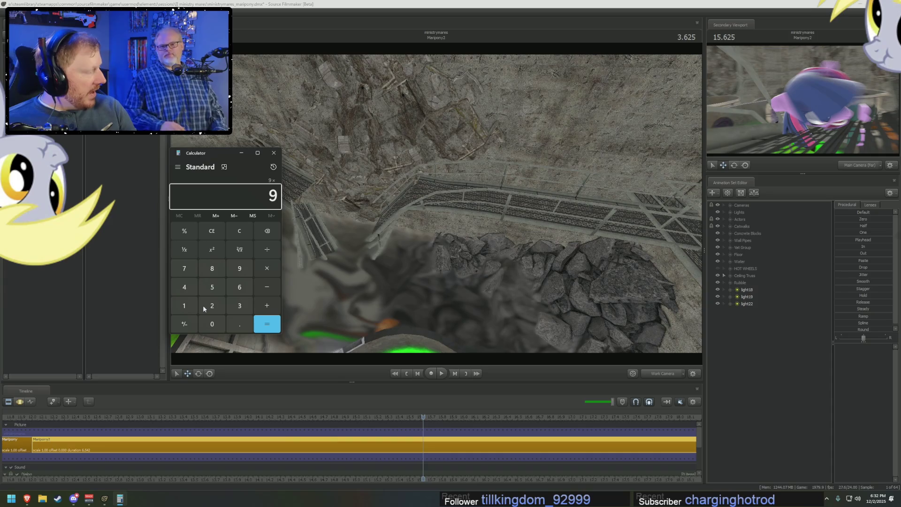
type("52")
key("Return")
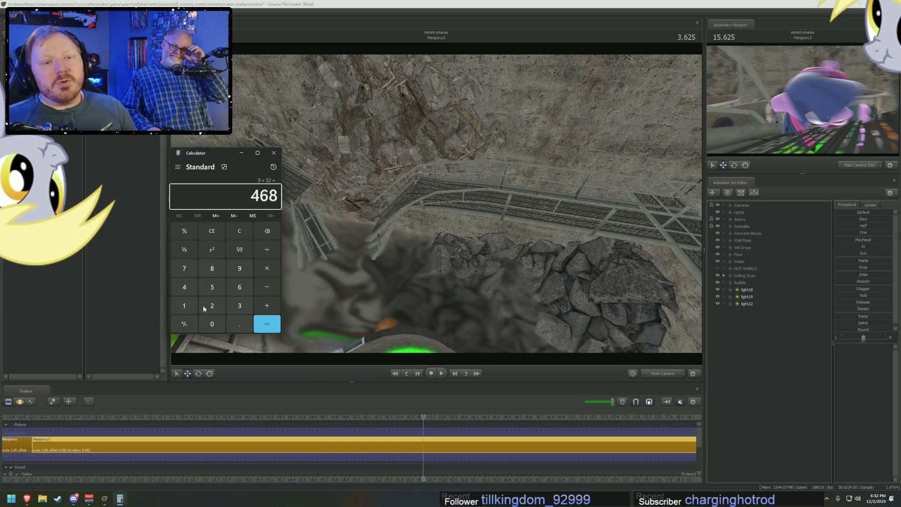
left_click(273, 154)
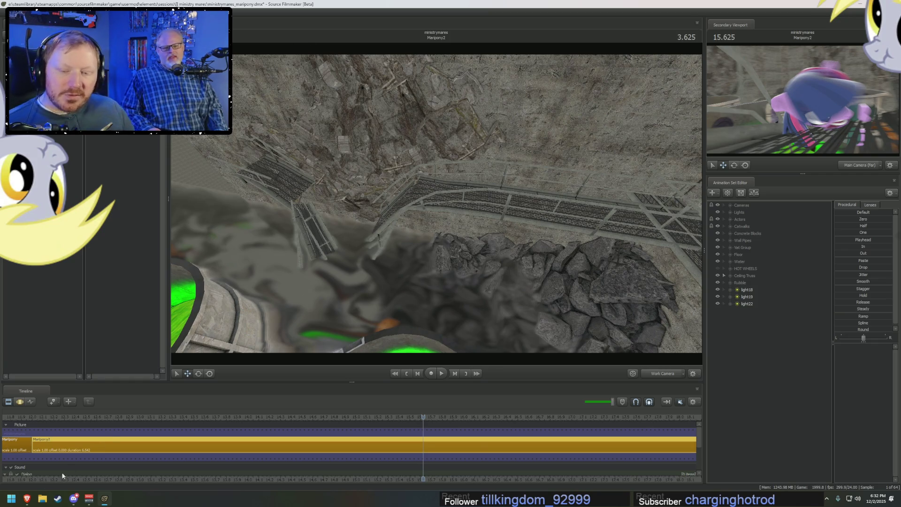
- Switch to the browser and begin a new web search
key("alt+Tab")
left_click(384, 24)
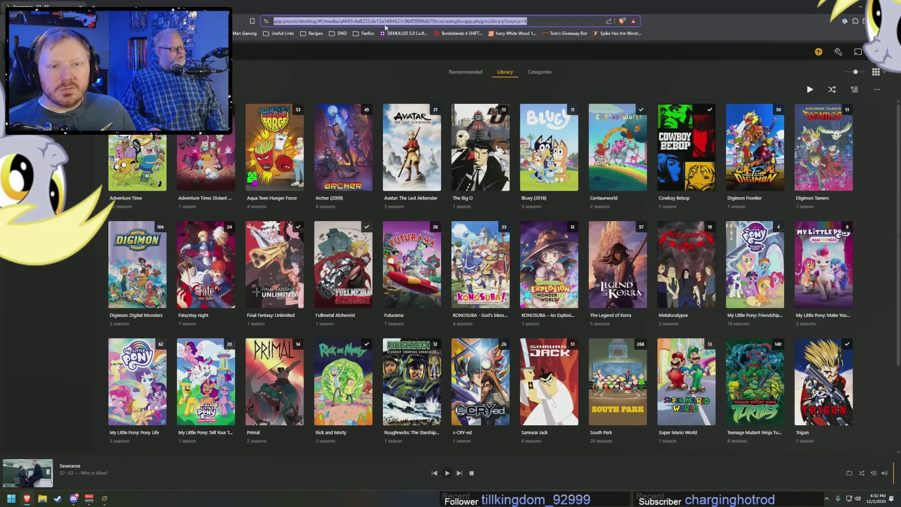
type("stargate sg")
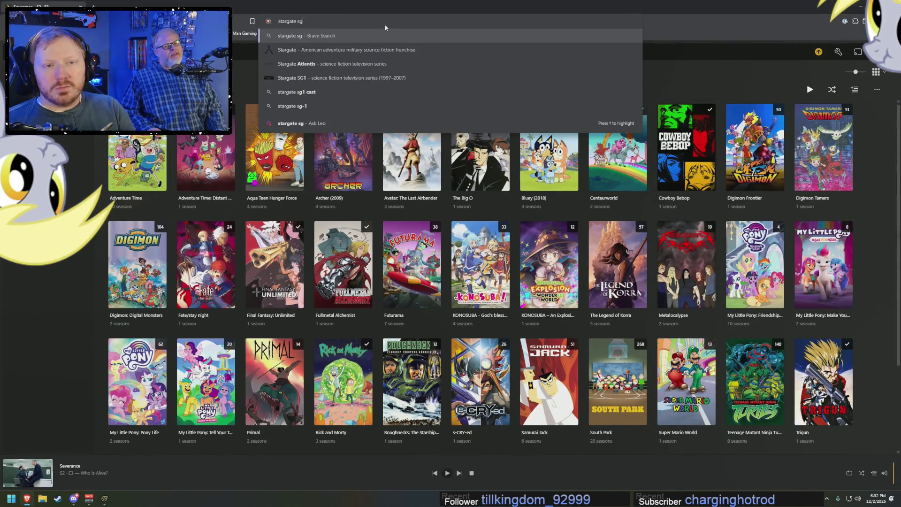
- Search Stargate SG-1's episode count (214 episodes) and minimise Brave back to Source Filmmaker
type("1 how man")
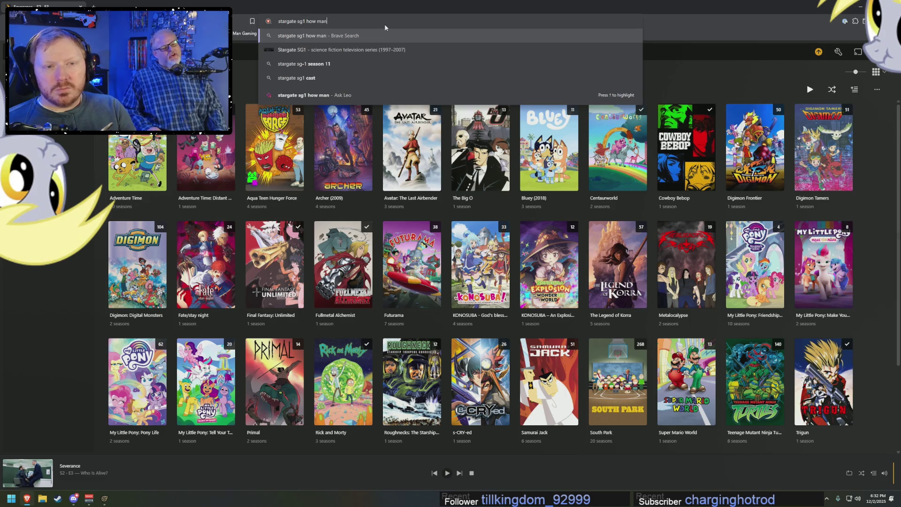
type("y episodes")
key("Return")
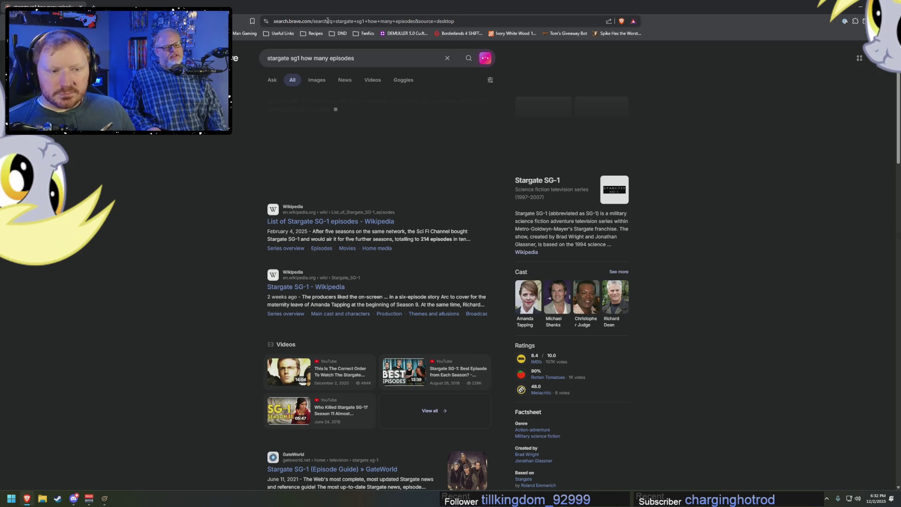
double_click(425, 239)
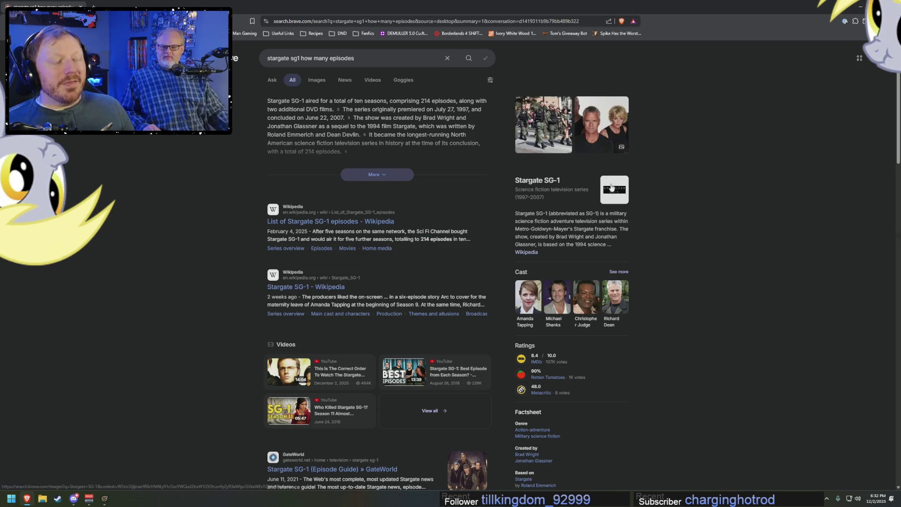
left_click(859, 6)
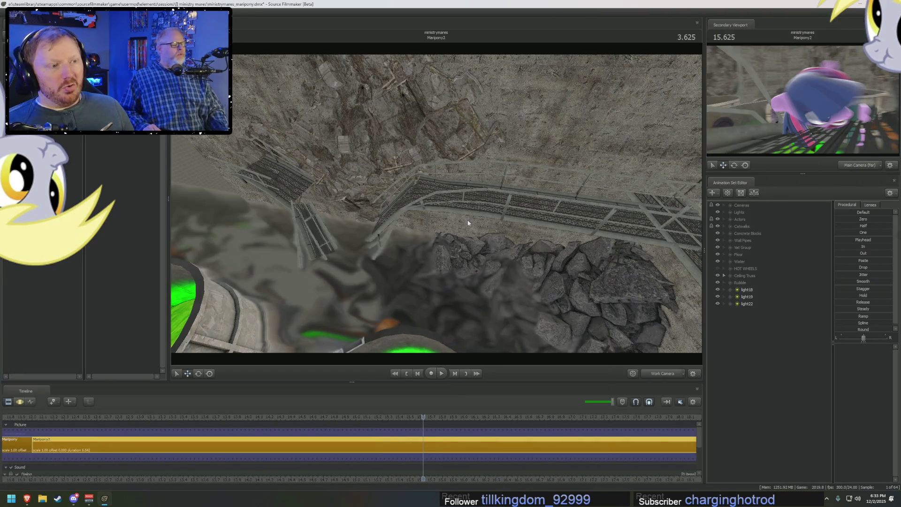
- Scrub the shot to 4.083, move toward the green vats and expand the Catwalks group
mouse_move(463, 417)
left_mouse_down()
mouse_move(236, 409)
mouse_move(473, 417)
left_mouse_up()
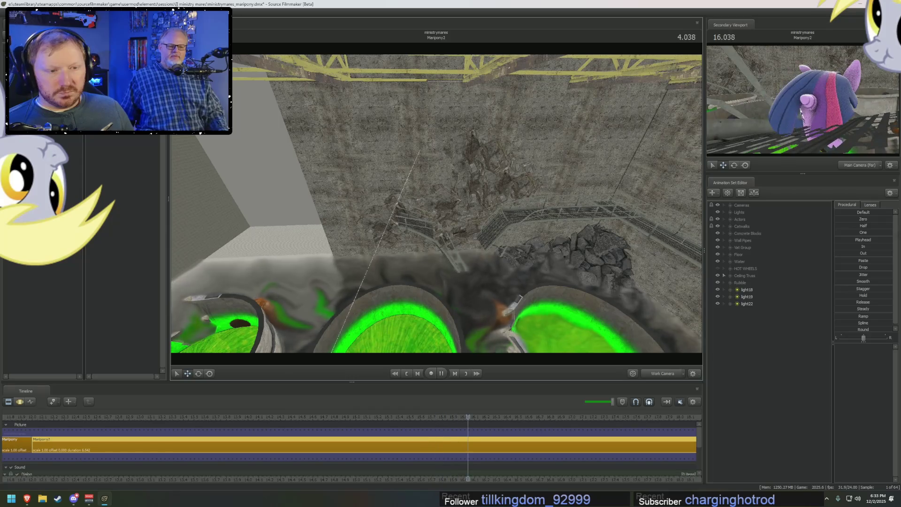
left_click_drag(436, 211, 701, 251)
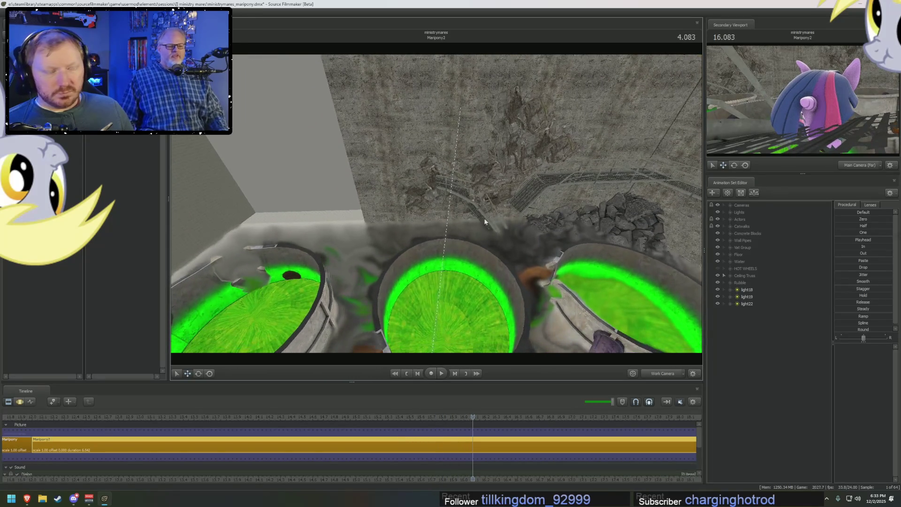
left_click(730, 227)
- Inspect Catwalk (Straight) 10's options without choosing any, then switch to the browser
left_click(761, 304)
right_click(762, 305)
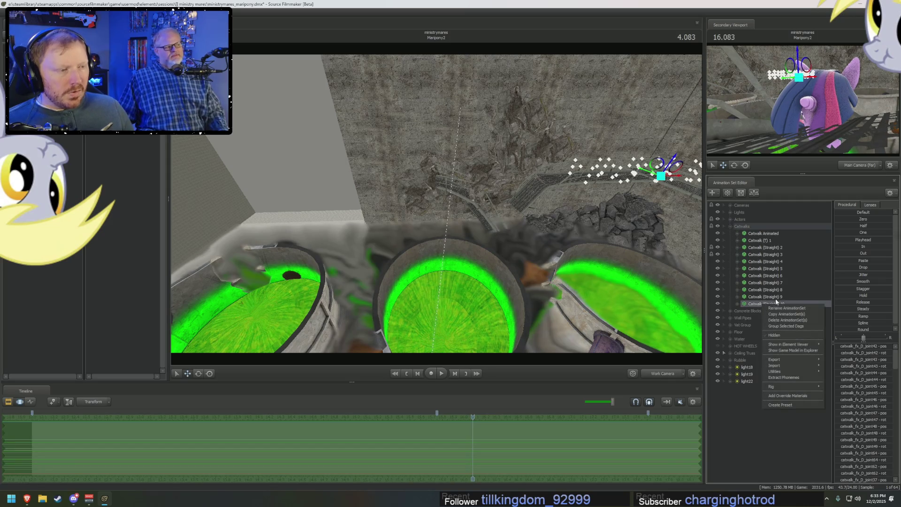
left_click(780, 314)
key("alt+Tab")
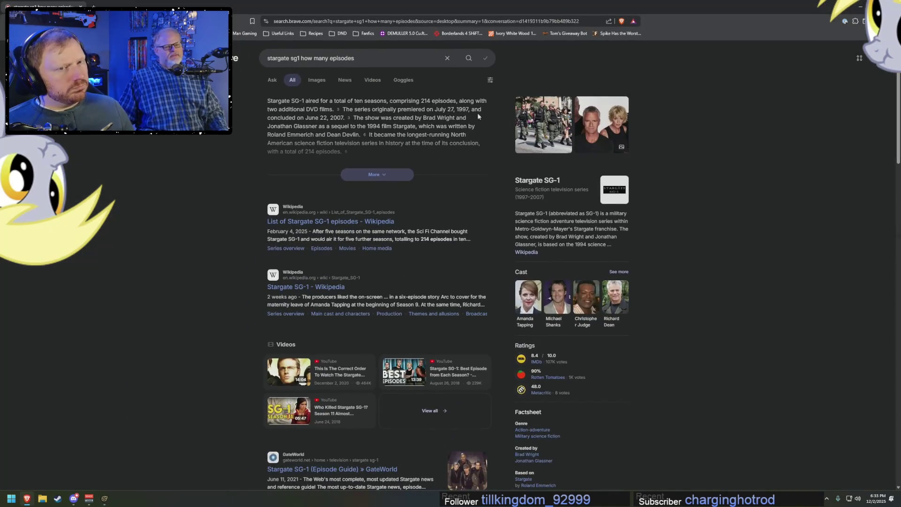
- Search Dragon Ball's episode count (153 episodes), check its air dates, and minimise Brave
left_click(334, 60)
type("dra")
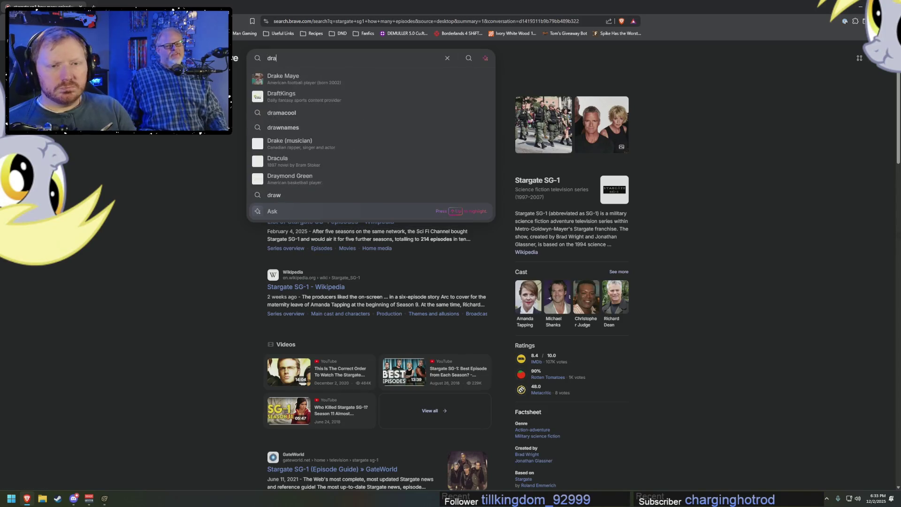
type("gonball how man")
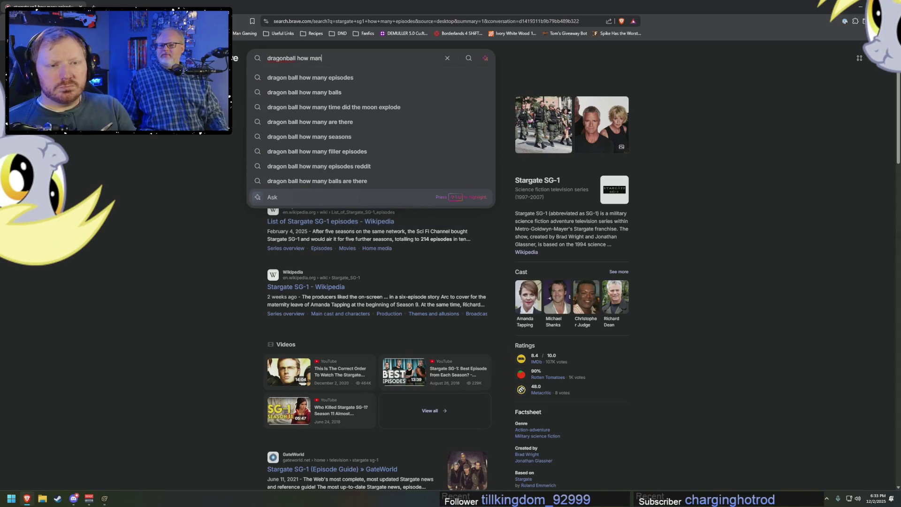
type("y episodes")
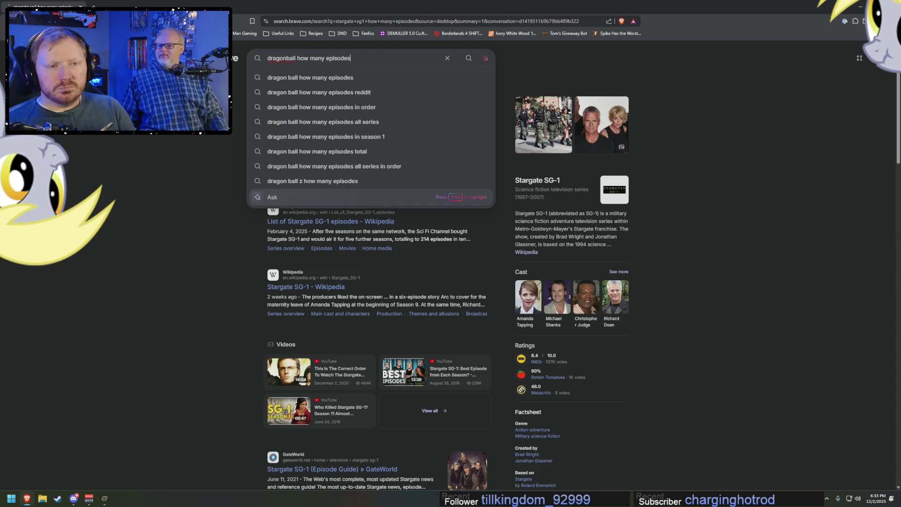
key("Return")
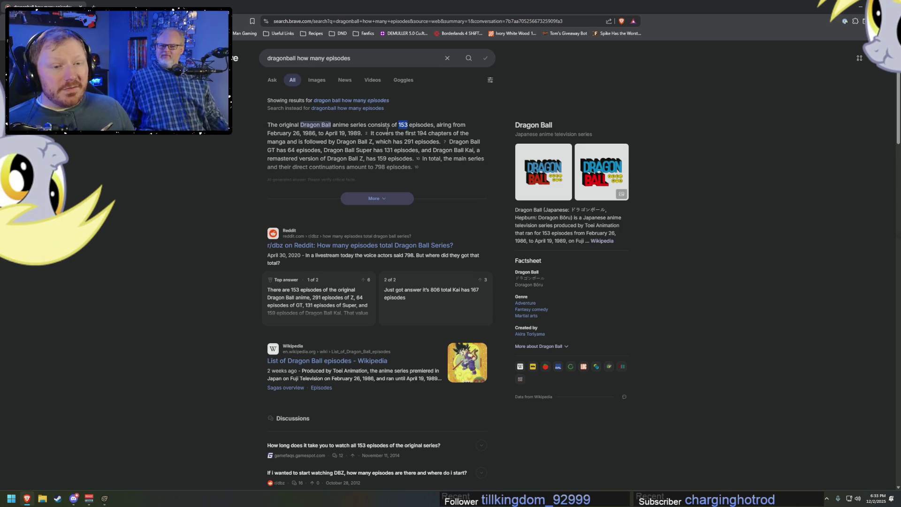
left_click_drag(310, 134, 359, 137)
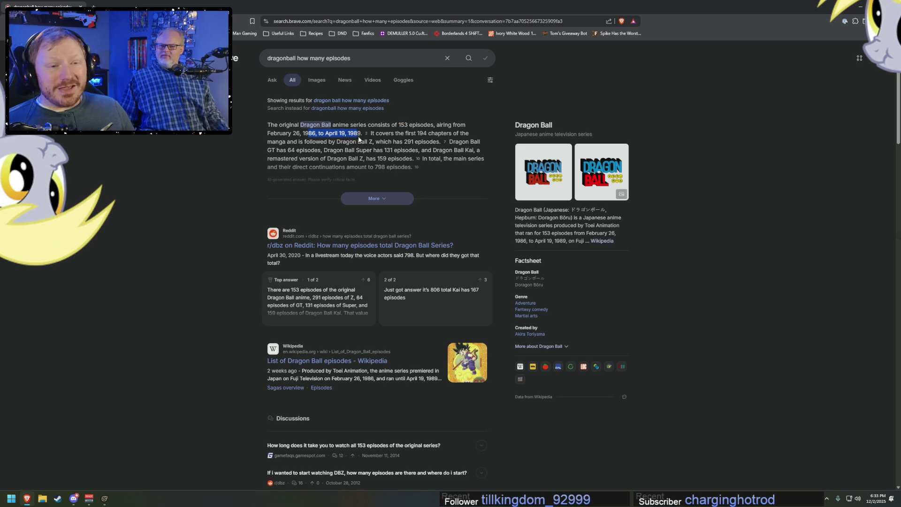
left_click(384, 139)
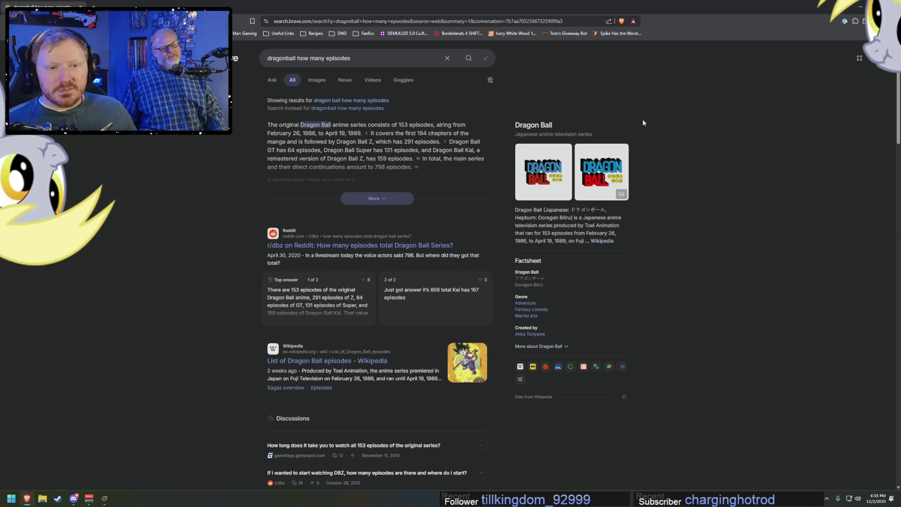
left_click(860, 10)
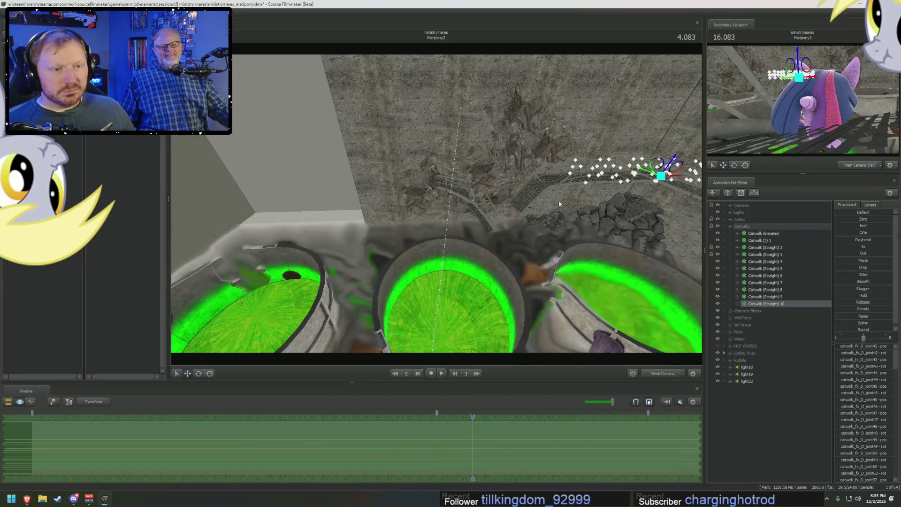
- Fly the work camera along the catwalk, over the debris and green water, and back out over the vats
mouse_move(493, 211)
left_mouse_down()
mouse_move(566, 178)
mouse_move(334, 226)
mouse_move(394, 197)
mouse_move(451, 197)
mouse_move(445, 173)
left_mouse_up()
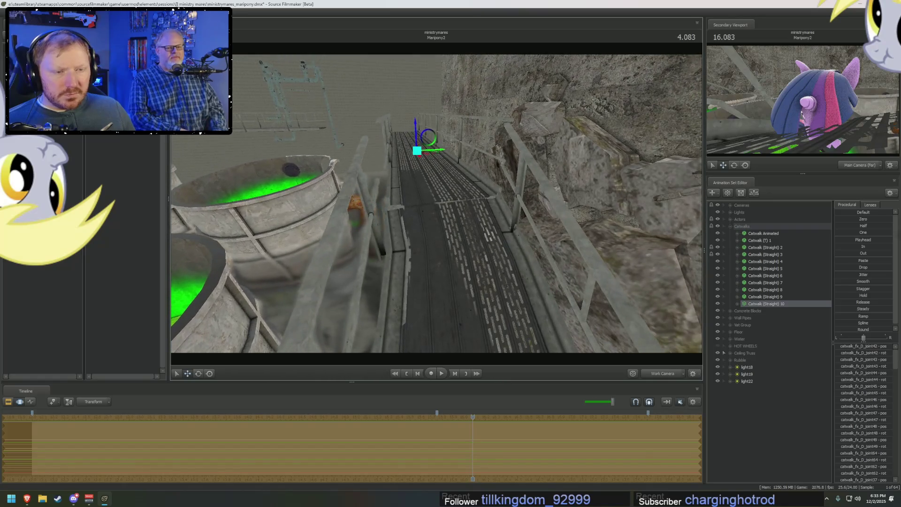
left_click(428, 151)
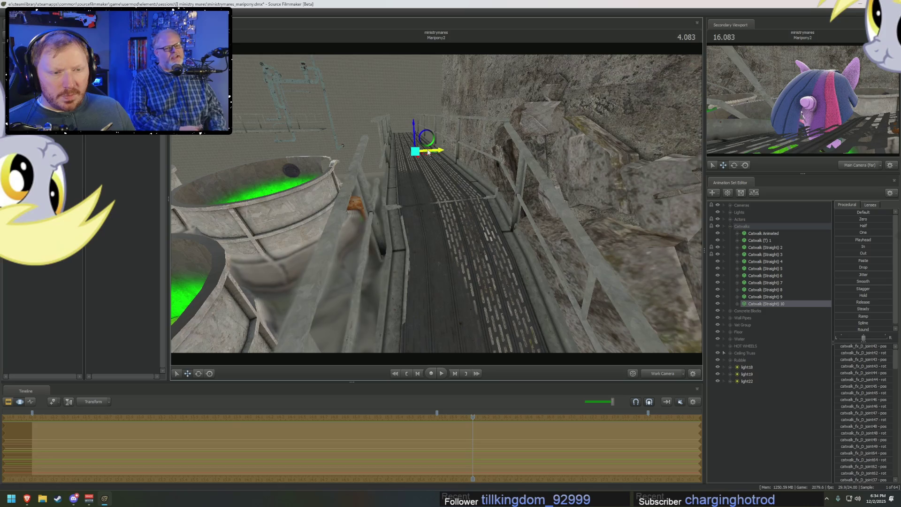
left_click_drag(429, 151, 433, 187)
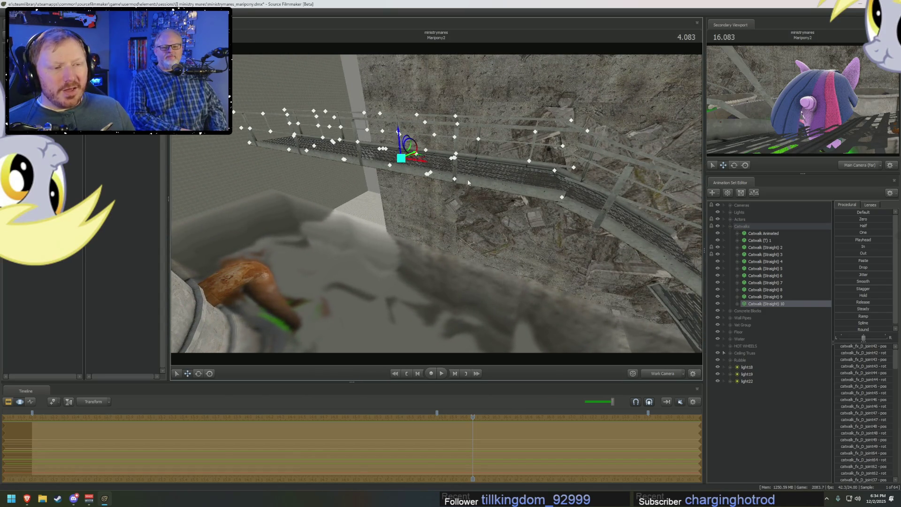
left_click_drag(467, 182, 436, 201)
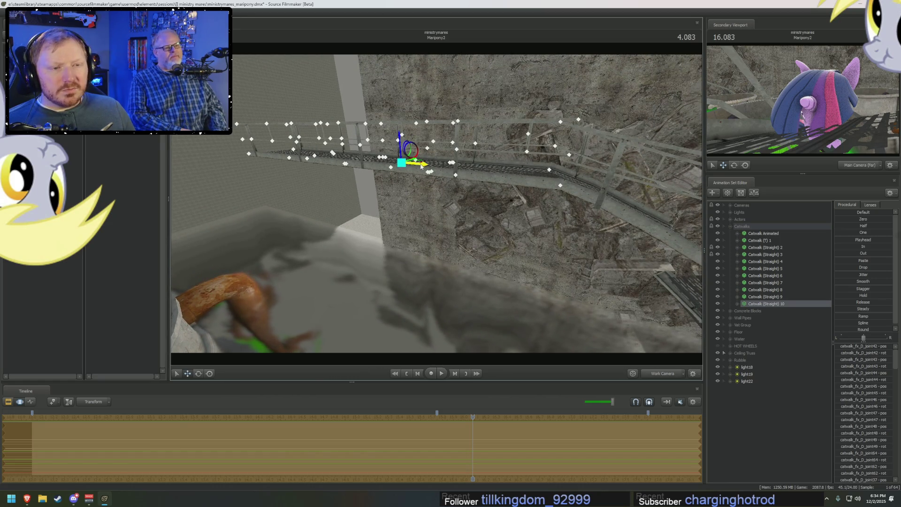
right_click_drag(423, 166, 437, 282)
left_click_drag(435, 203, 436, 203)
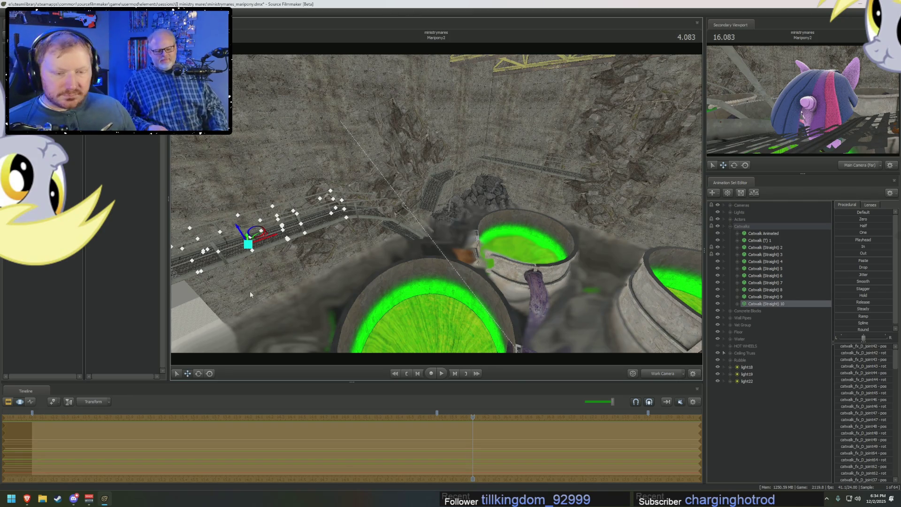
- Return the timeline to the shot's Clip Editor layout
key("F2")
left_click(85, 415)
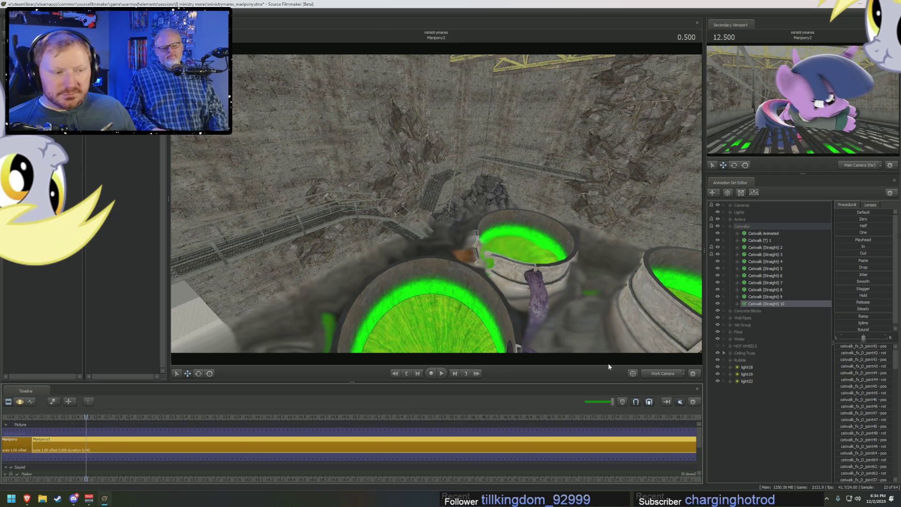
- Play the Twilight close-up shot, scrub back and replay the moment
left_click(659, 372)
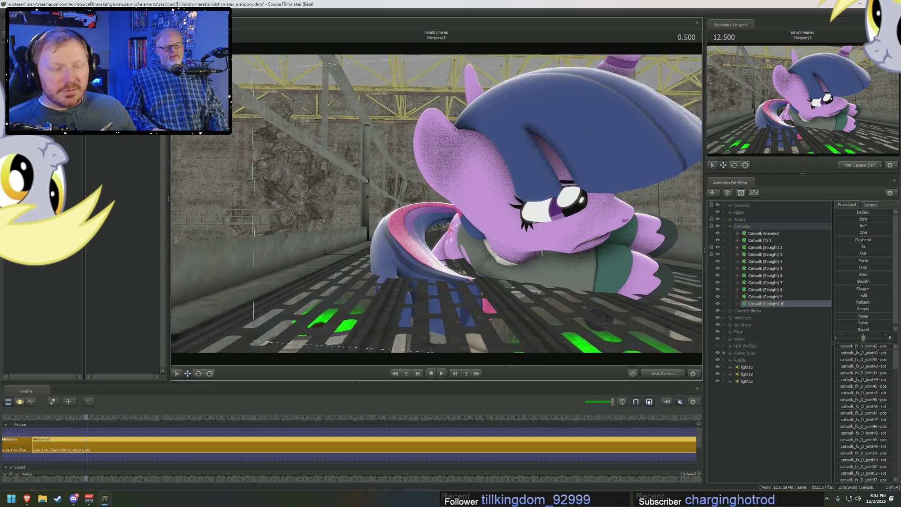
left_click_drag(591, 282, 612, 285)
key("space")
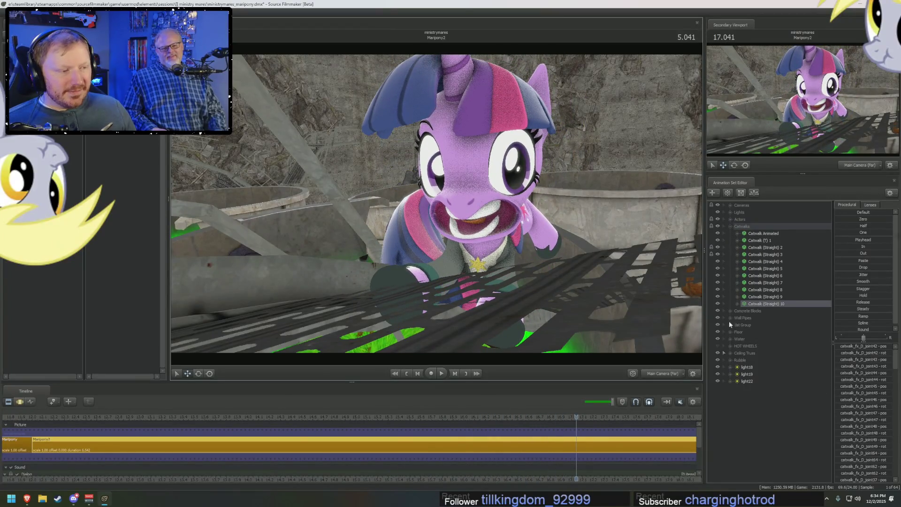
left_click_drag(552, 421, 167, 425)
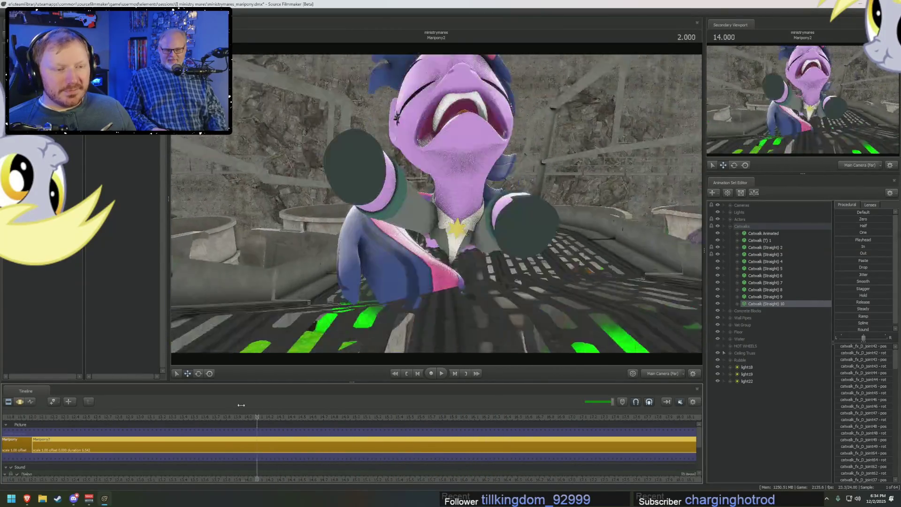
key("space")
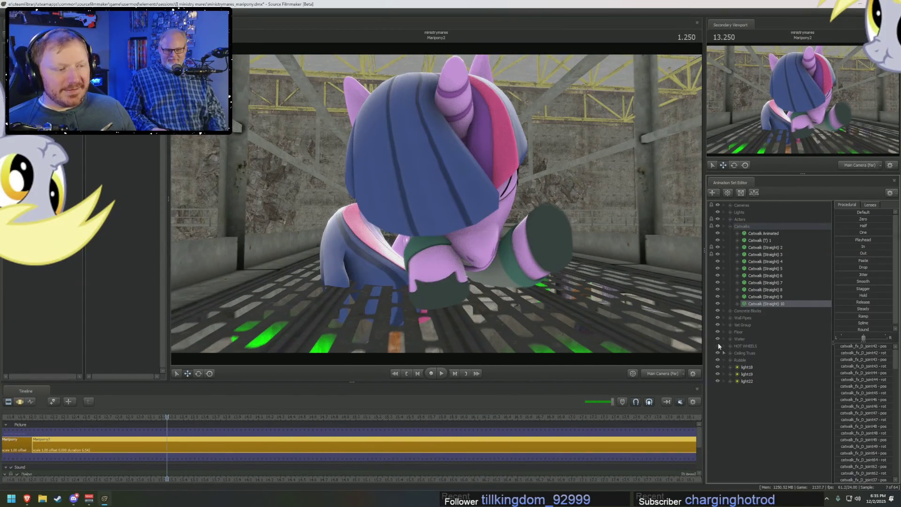
key("space")
scroll(225, 422, "up", 2)
- Replay and stop at 4.791 s, then bring the free camera close to Twilight's face
left_click(174, 419)
key("space")
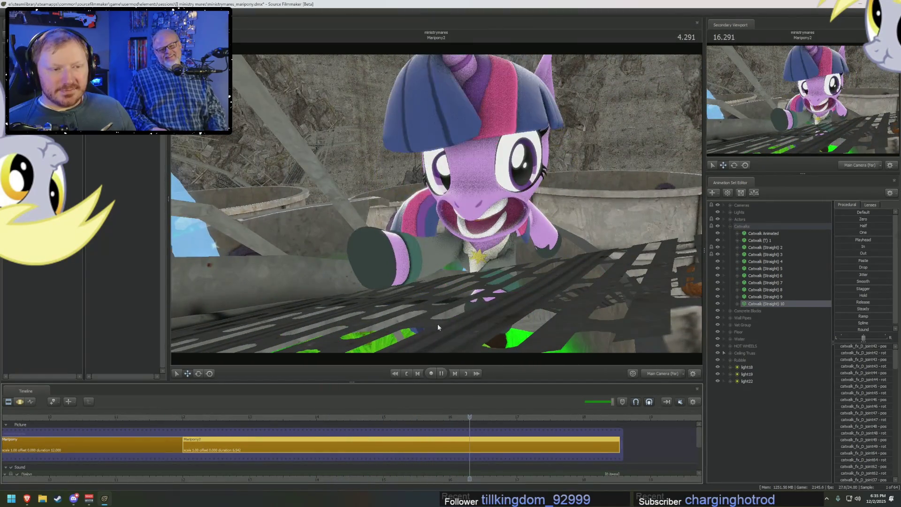
key("space")
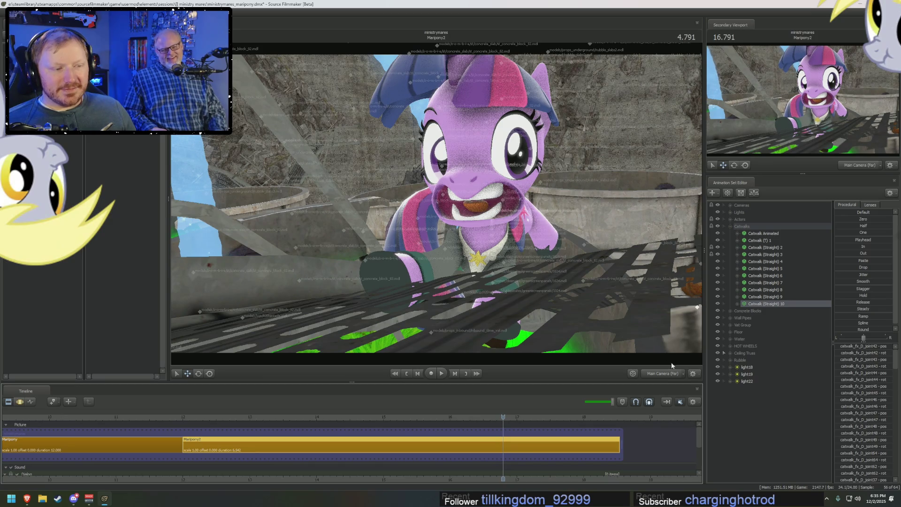
left_click_drag(609, 325, 577, 303)
left_click_drag(451, 211, 436, 206)
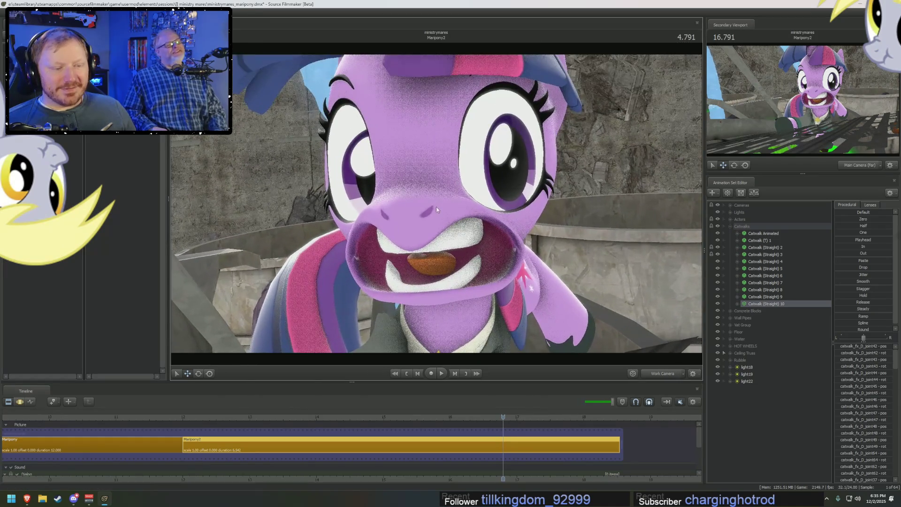
- Select Twilight's Lower Face controls and narrow her mouth toward an open smile
left_click(731, 220)
left_click(739, 227)
left_click(771, 276)
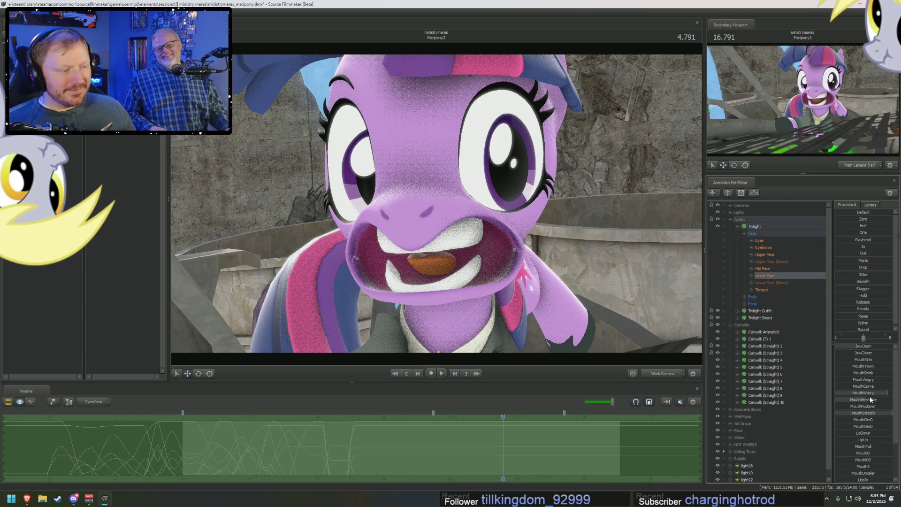
left_click_drag(857, 375, 865, 376)
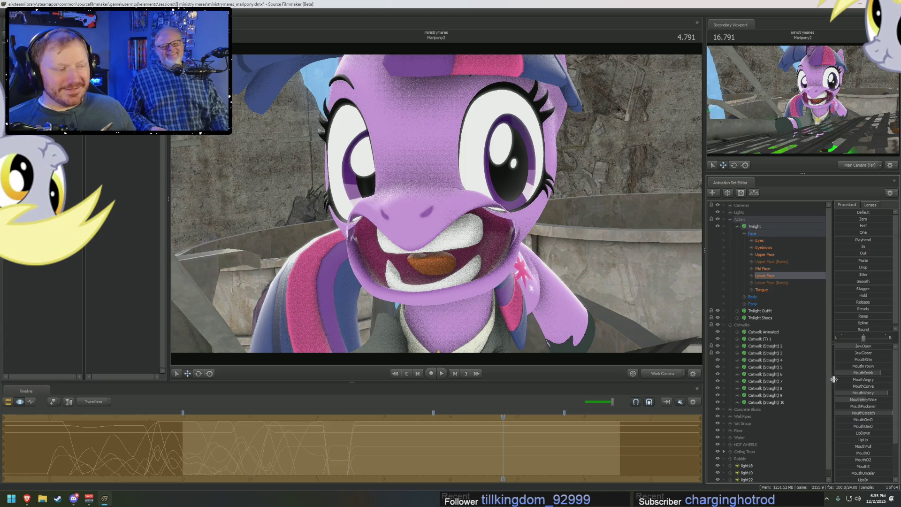
left_click_drag(880, 397, 873, 392)
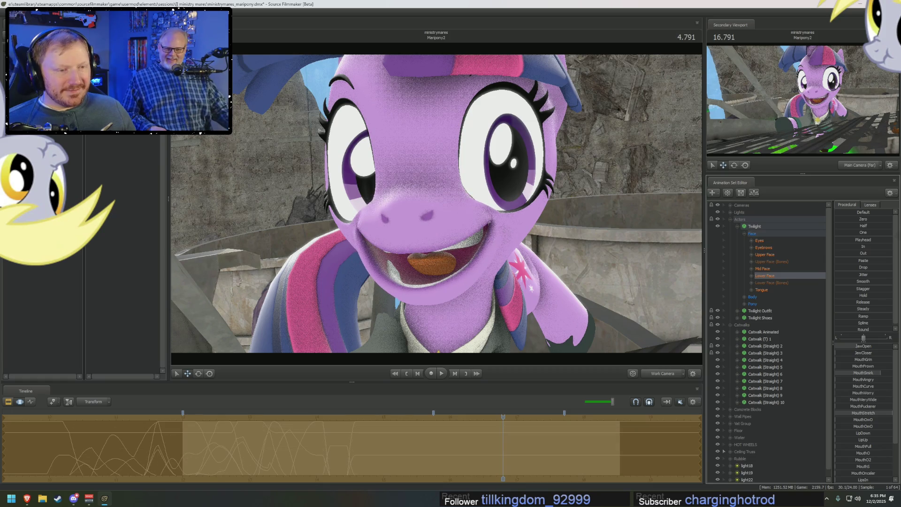
- Return to the scene camera in the clip timeline and replay the shot from its start
key("F2")
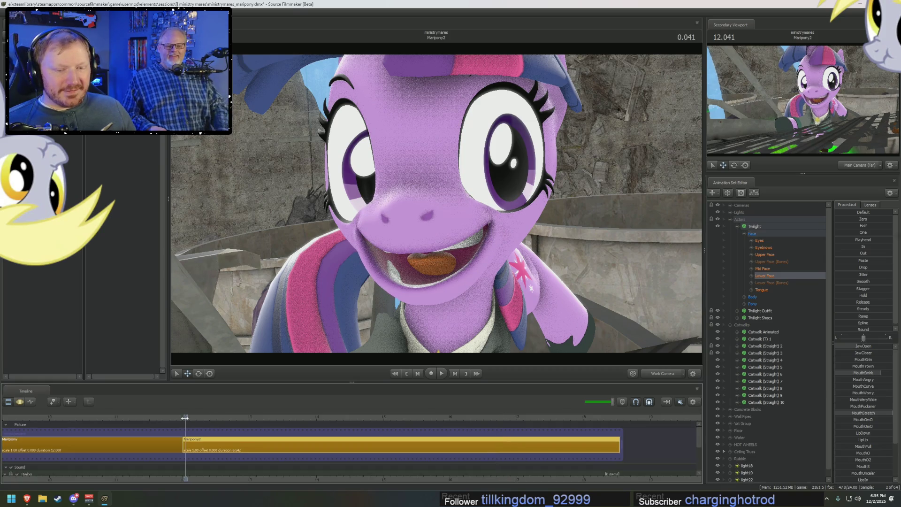
left_click(673, 374)
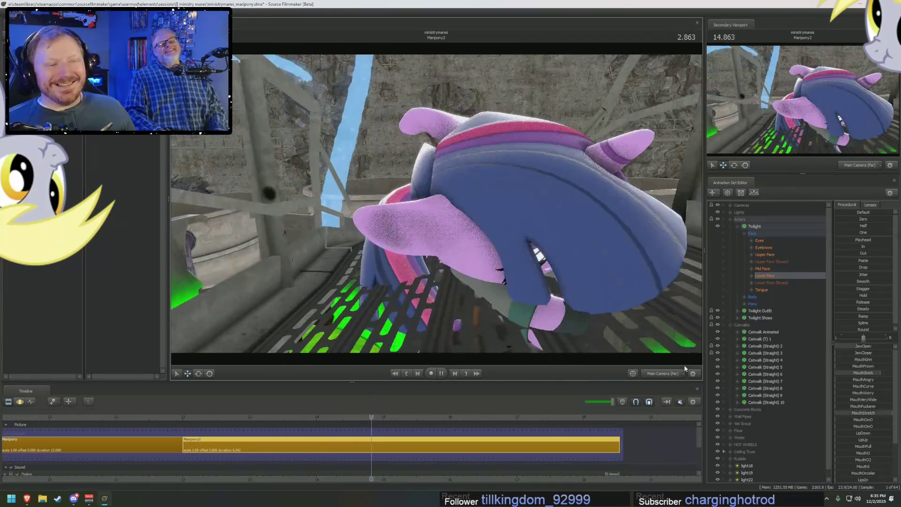
key("space")
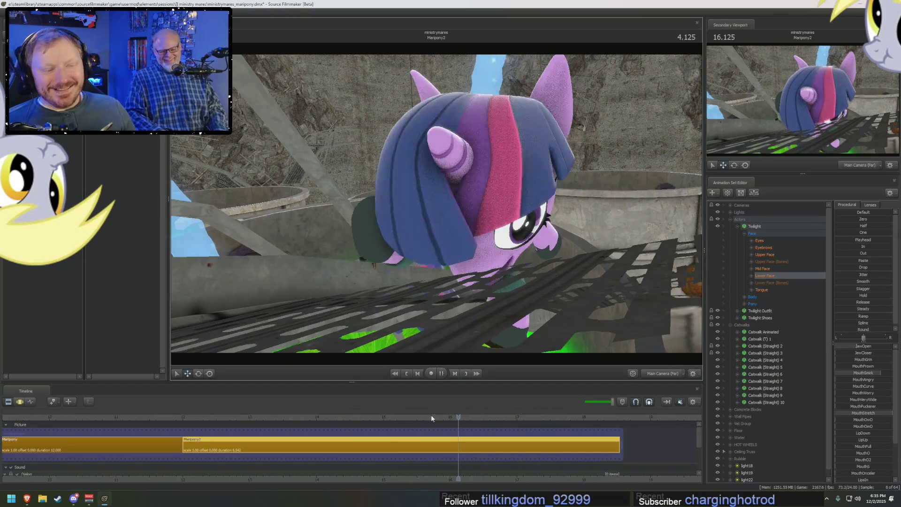
key("ctrl")
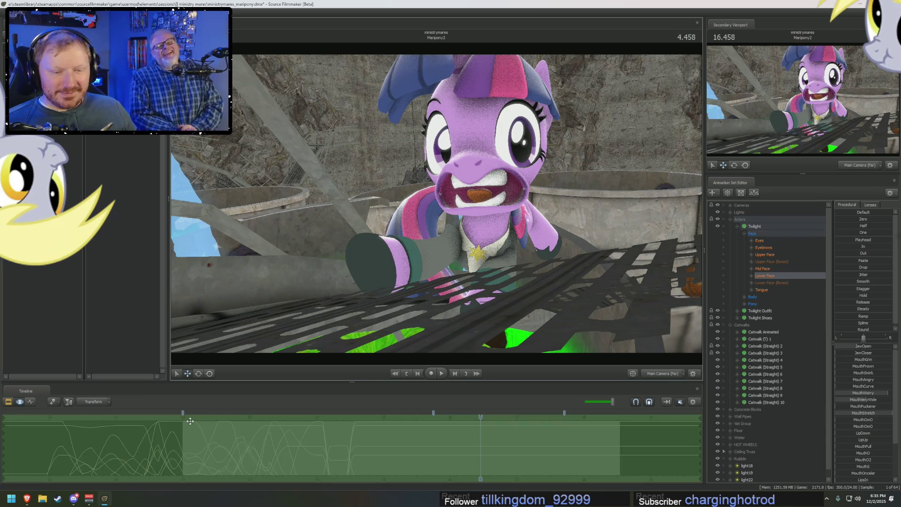
left_click(194, 417)
key("space")
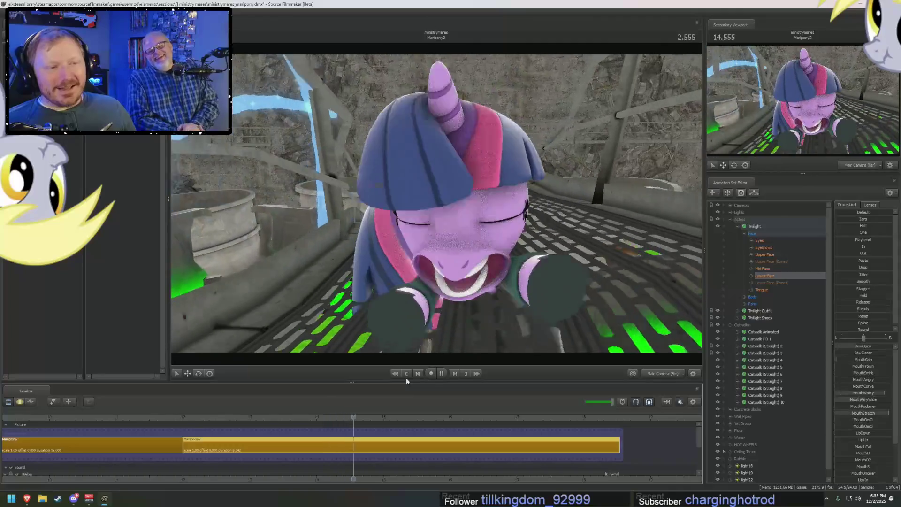
- Stop at 2.583 s, orbit the free camera out over Twilight on the catwalk, and collapse Catwalks
key("space")
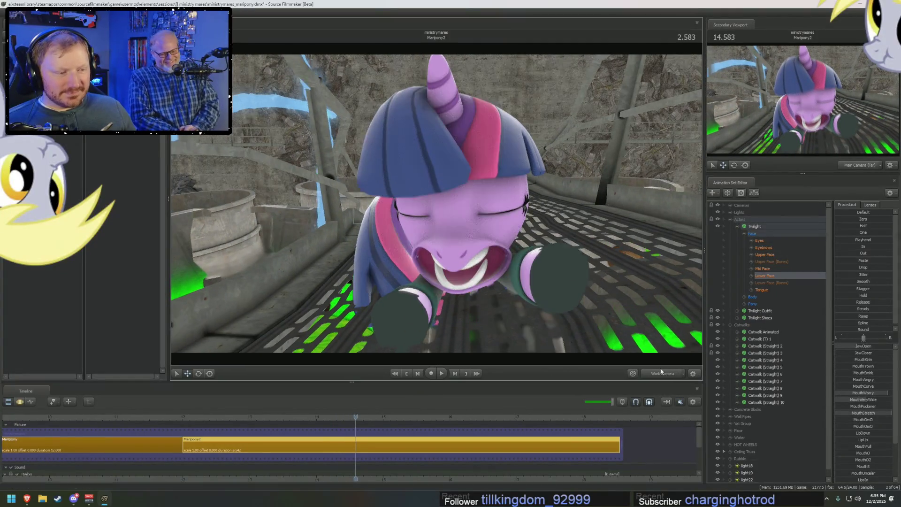
left_click(633, 373)
mouse_move(436, 204)
left_mouse_down()
mouse_move(451, 246)
mouse_move(437, 205)
left_mouse_up()
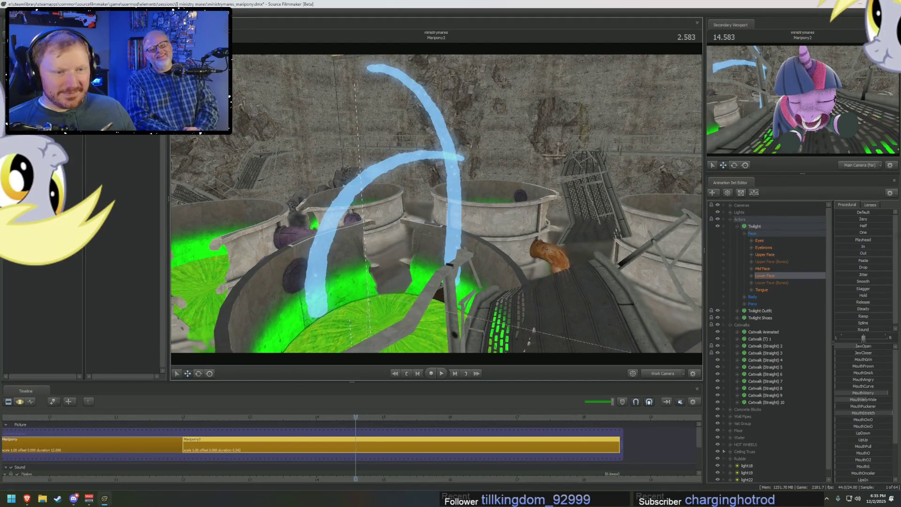
left_click_drag(437, 211, 451, 226)
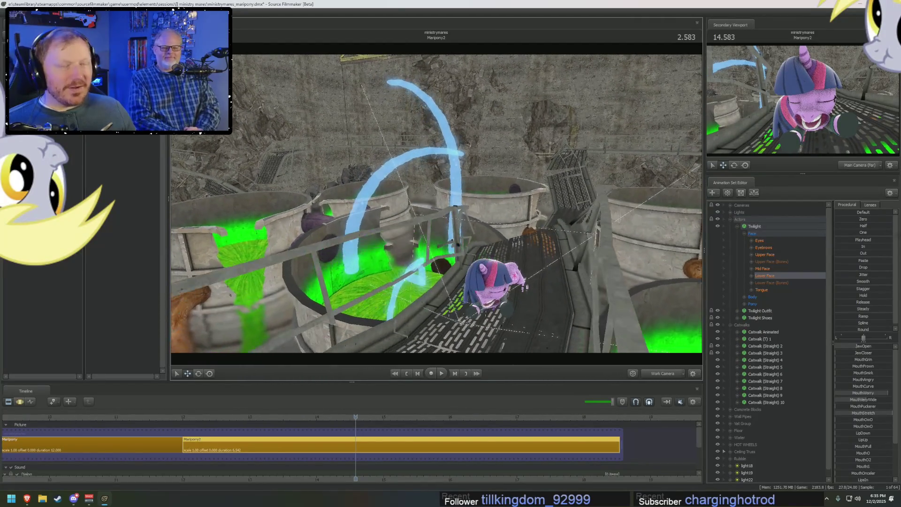
left_click(731, 326)
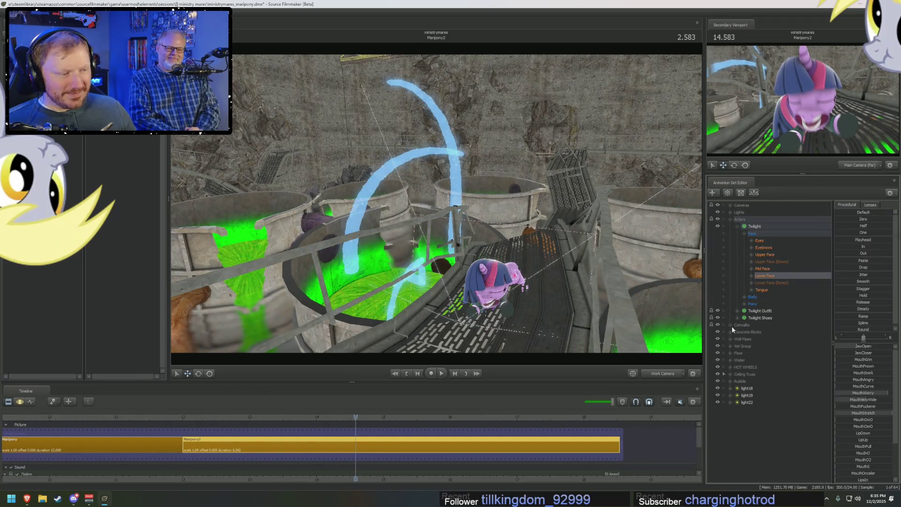
- Collapse Twilight, peek inside the HOT WHEELS particle group, and look down on the pony from above
left_click(737, 226)
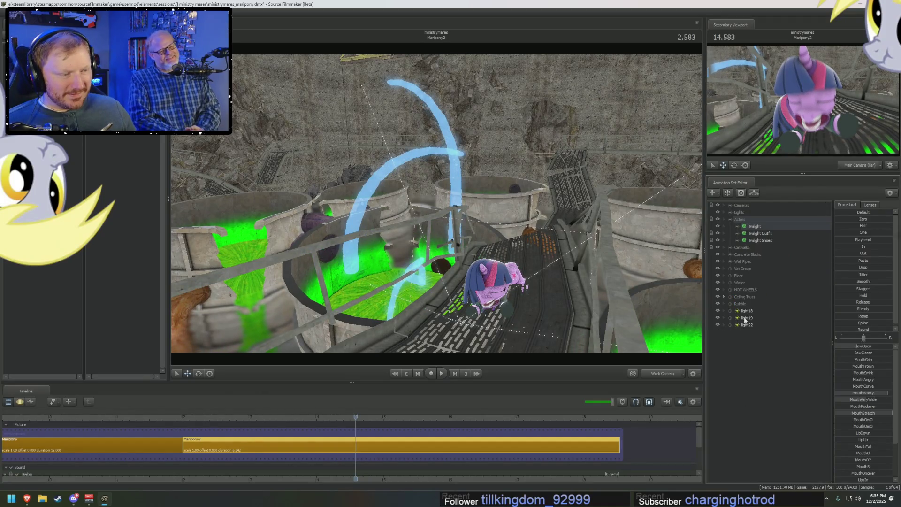
left_click_drag(613, 308, 437, 211)
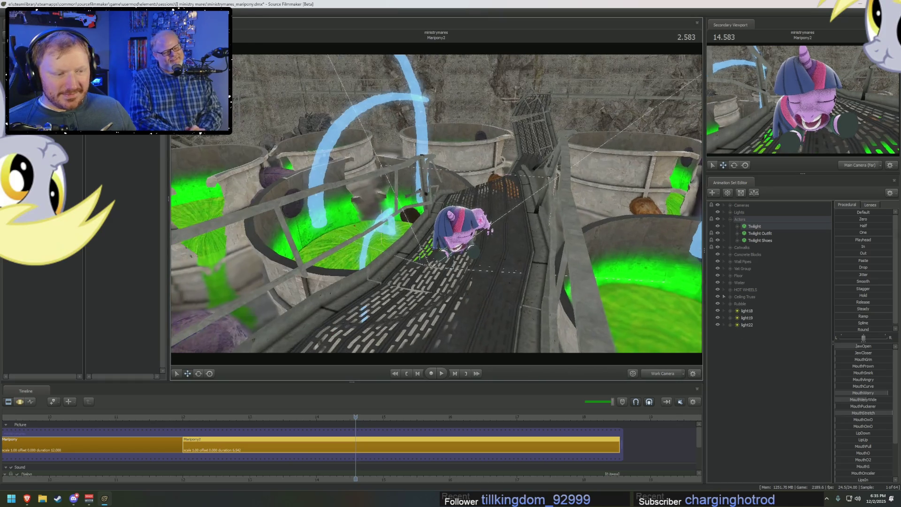
left_click(730, 290)
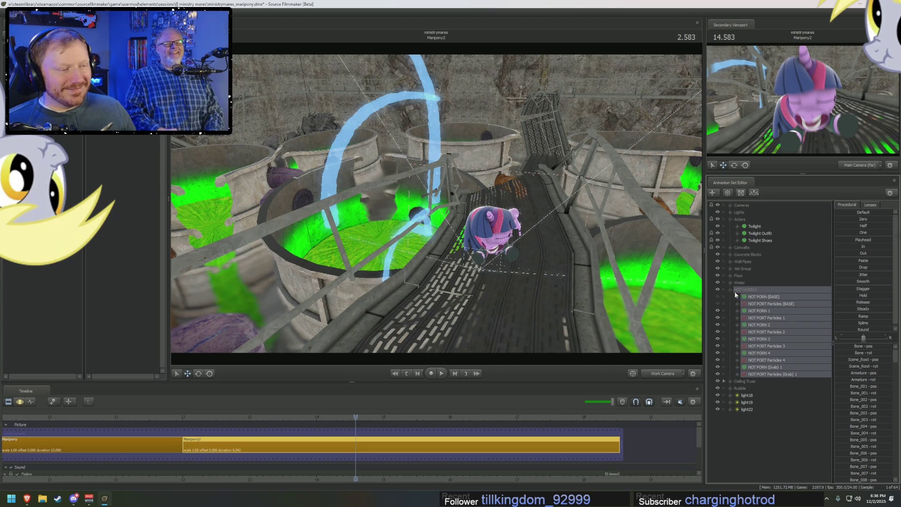
left_click(734, 291)
mouse_move(436, 204)
left_mouse_down()
mouse_move(422, 211)
mouse_move(423, 226)
left_mouse_up()
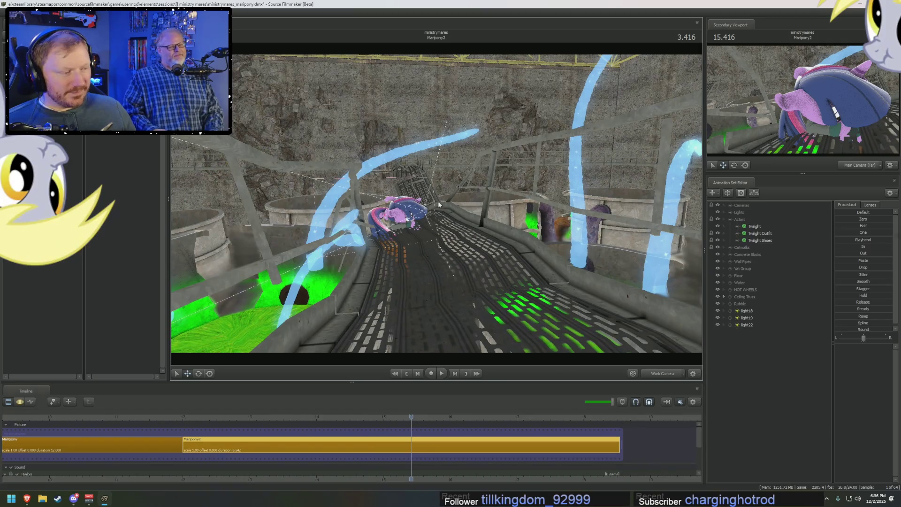
left_click_drag(437, 201, 423, 218)
mouse_move(420, 264)
left_mouse_down()
mouse_move(468, 209)
mouse_move(436, 240)
mouse_move(505, 235)
left_mouse_up()
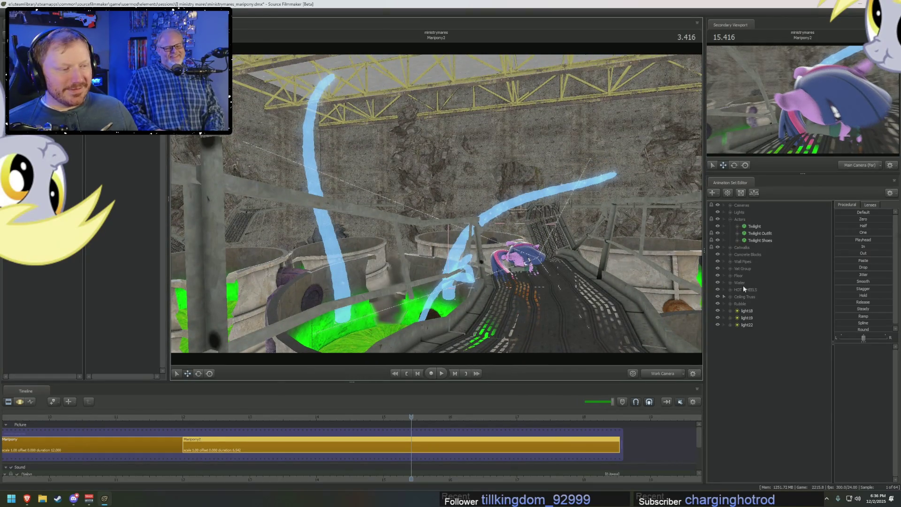
- Collapse Actors, fly down the catwalk past the vats, and move the playhead near the sequence start
left_click(730, 222)
mouse_move(436, 211)
left_mouse_down()
mouse_move(465, 233)
mouse_move(437, 206)
left_mouse_up()
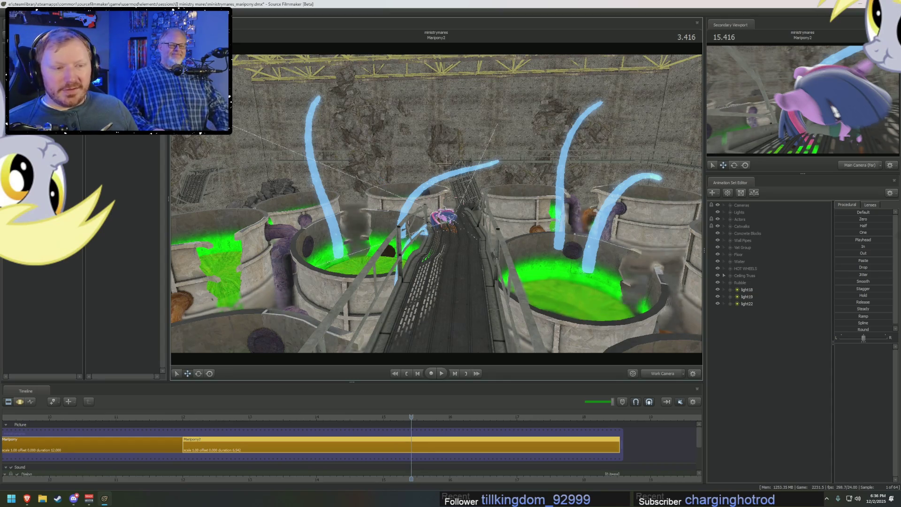
left_click_drag(440, 211, 440, 206)
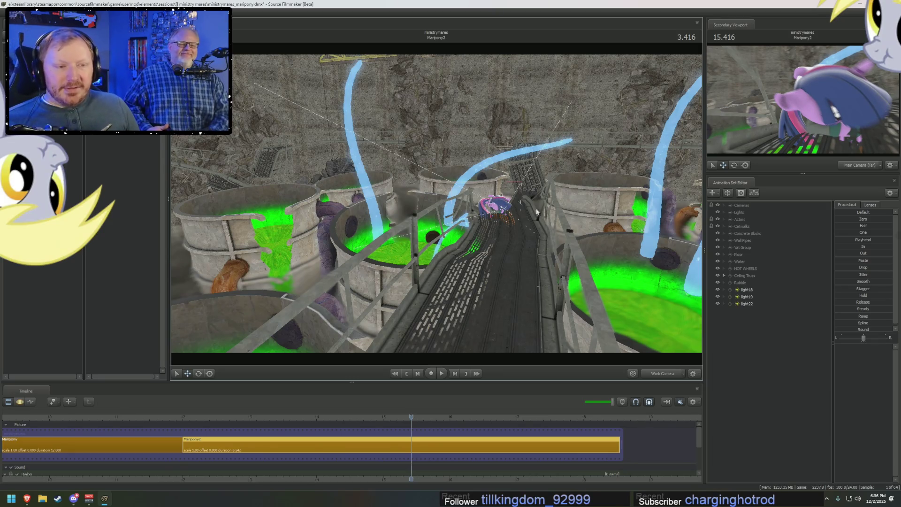
left_click_drag(542, 211, 542, 208)
left_click(228, 422)
scroll(228, 423, "down", 3)
- Play the first shot from 0.916 s through the main camera, then fly the free camera beneath the grating
left_click(87, 420)
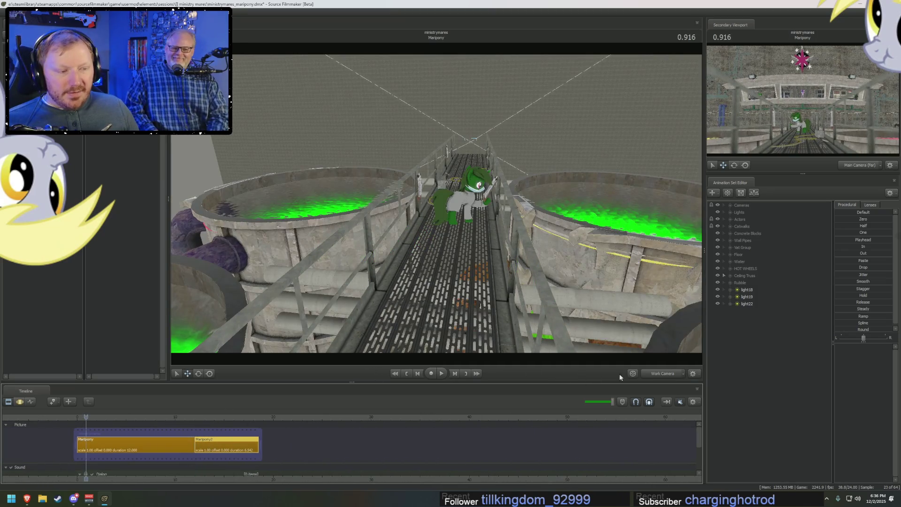
left_click(663, 373)
key("space")
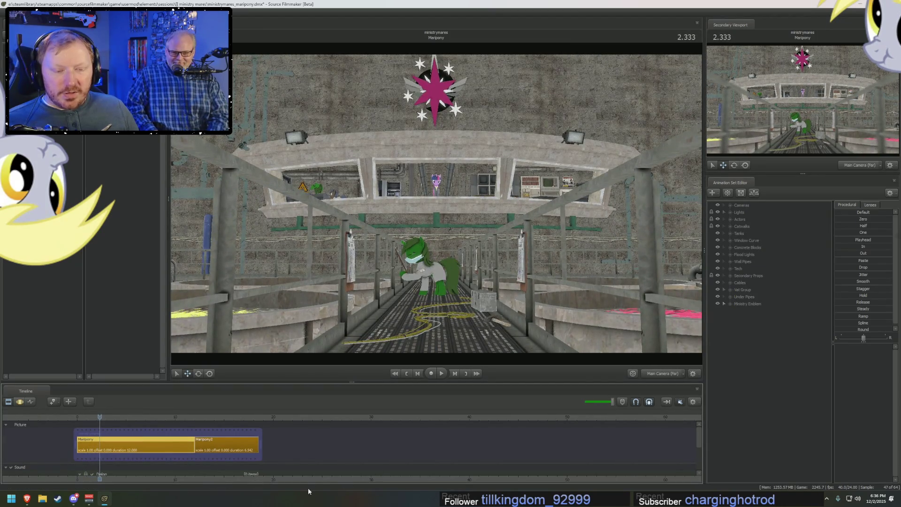
scroll(218, 481, "up", 4)
left_click(662, 373)
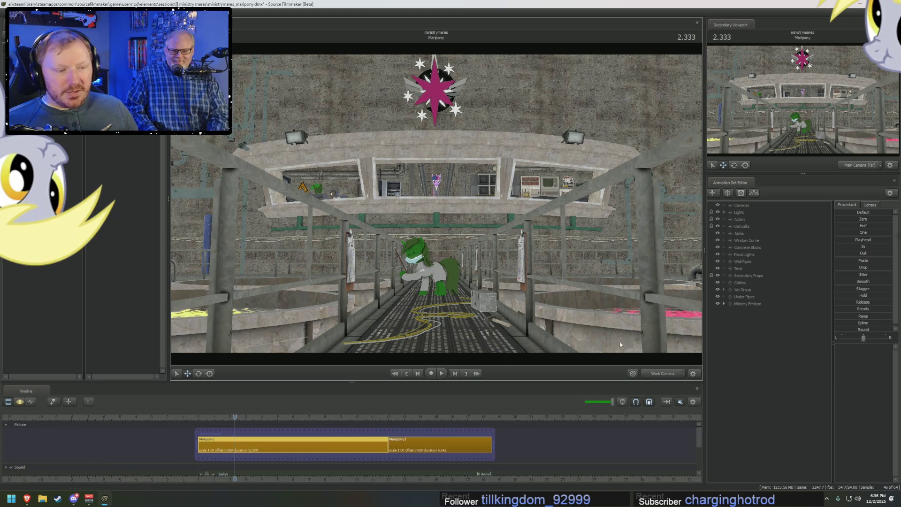
left_click_drag(437, 211, 422, 247)
left_click_drag(436, 212, 437, 208)
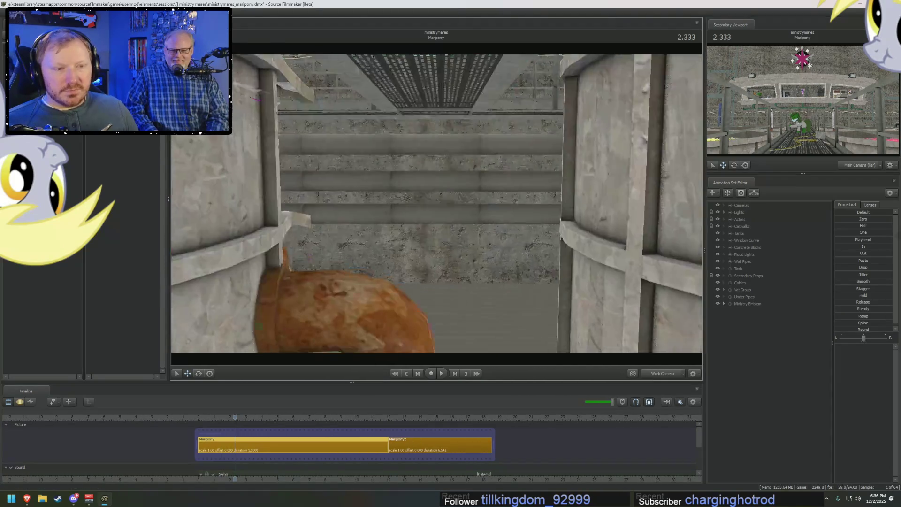
- Back on Main Camera (Far), enable full lighting render, triggering the 'Too many shadowed lights (9 > 8)' limit prompt
left_click(662, 373)
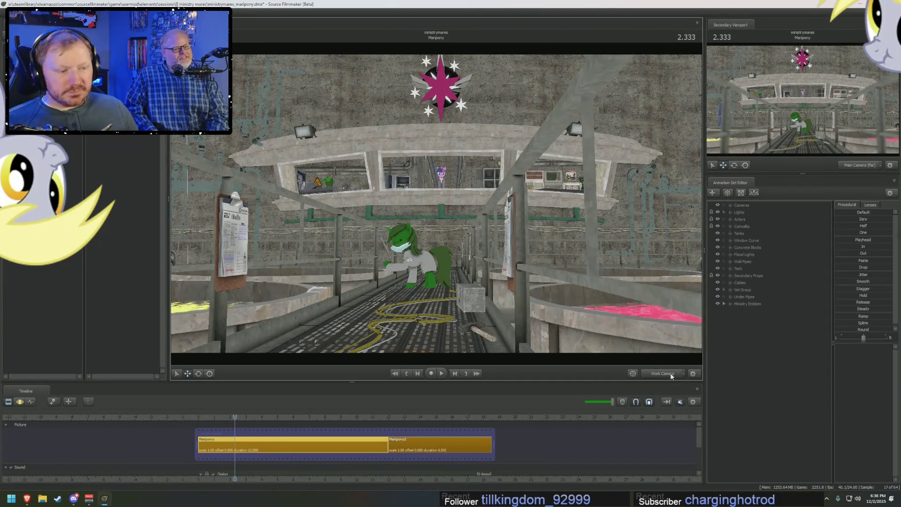
right_click(577, 294)
left_click(595, 311)
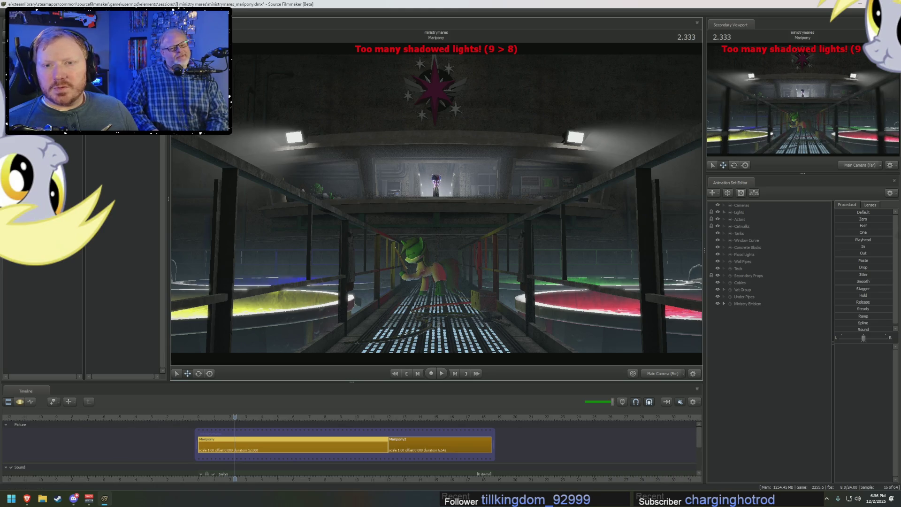
key("F1")
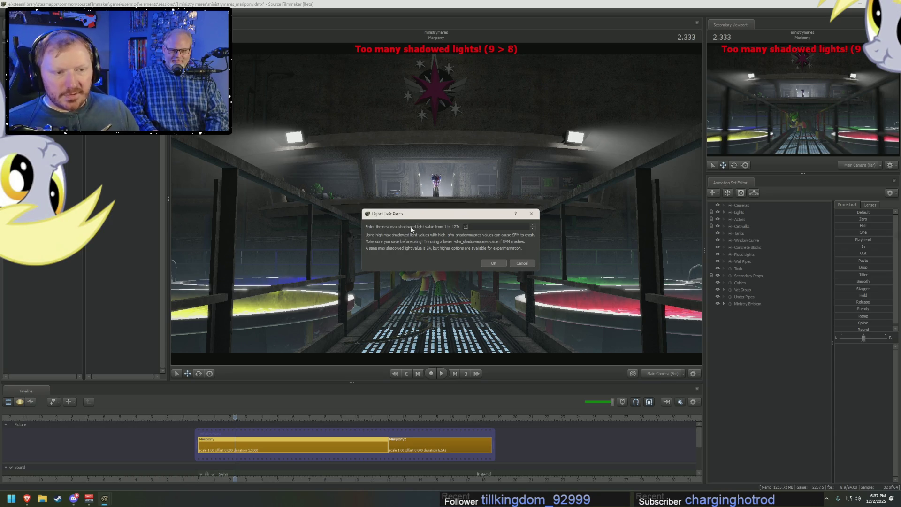
- Apply the raised shadowed-light limit and scrub the lit shot forward to about 10.7 s
left_click(494, 263)
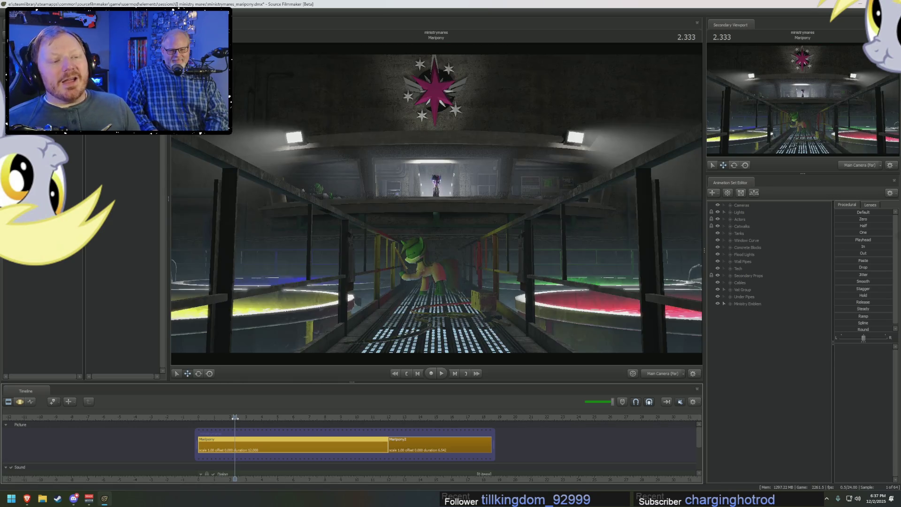
left_click_drag(234, 419, 323, 444)
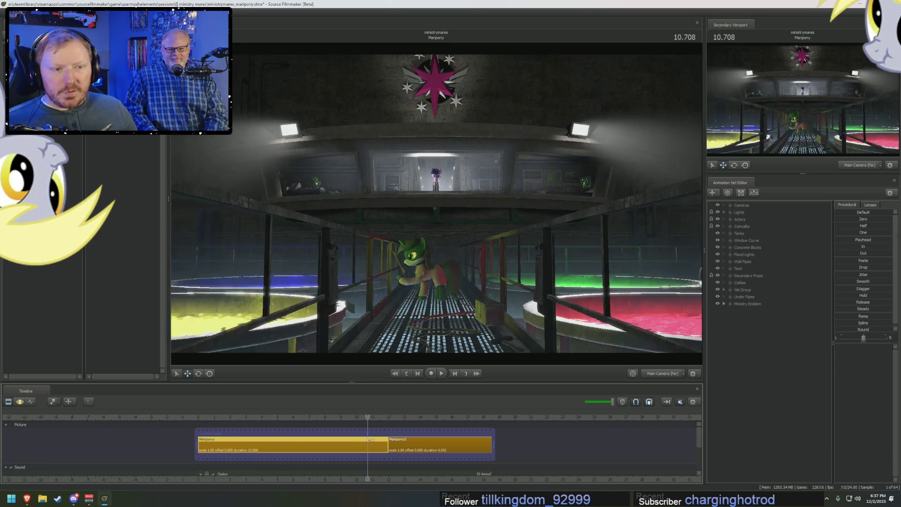
- View the shot through Main Camera (Close), play it, then jump into the Maripony2 shot
left_click(724, 205)
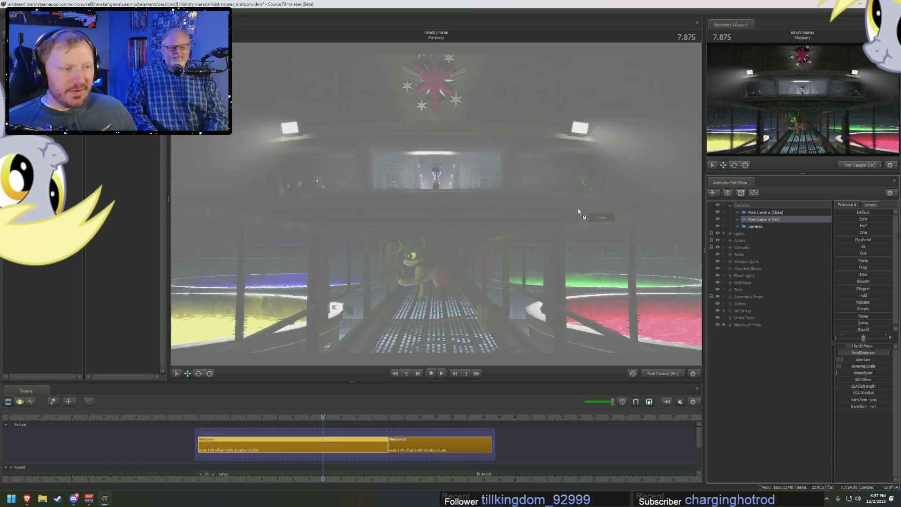
left_click(764, 211)
double_click(764, 212)
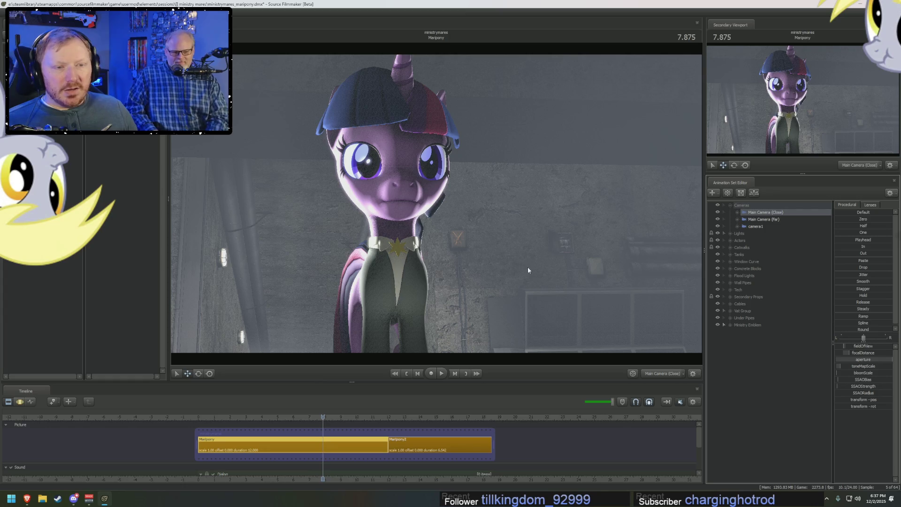
key("space")
key("space")
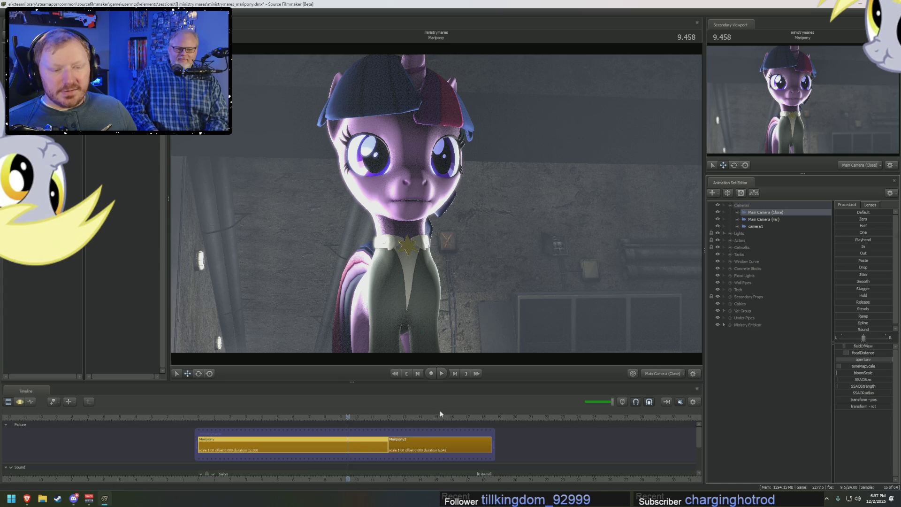
left_click(402, 425)
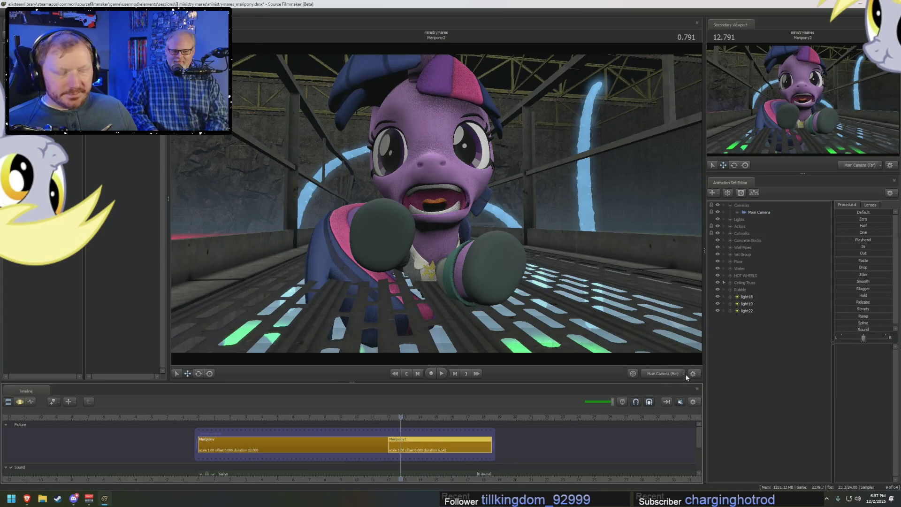
- Switch to the Work Camera and turn off viewport lighting for an unlit preview
left_click(658, 375)
mouse_move(437, 211)
left_mouse_down()
mouse_move(446, 203)
mouse_move(464, 233)
mouse_move(451, 197)
left_mouse_up()
right_click(449, 204)
left_click(464, 223)
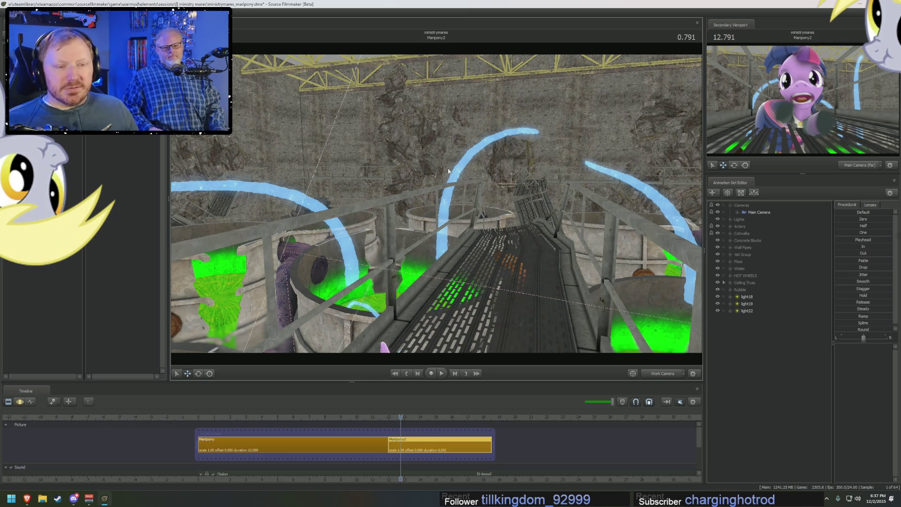
- Fly the work camera down the walkway between the vats and play the pony's run
left_click_drag(450, 171, 436, 204)
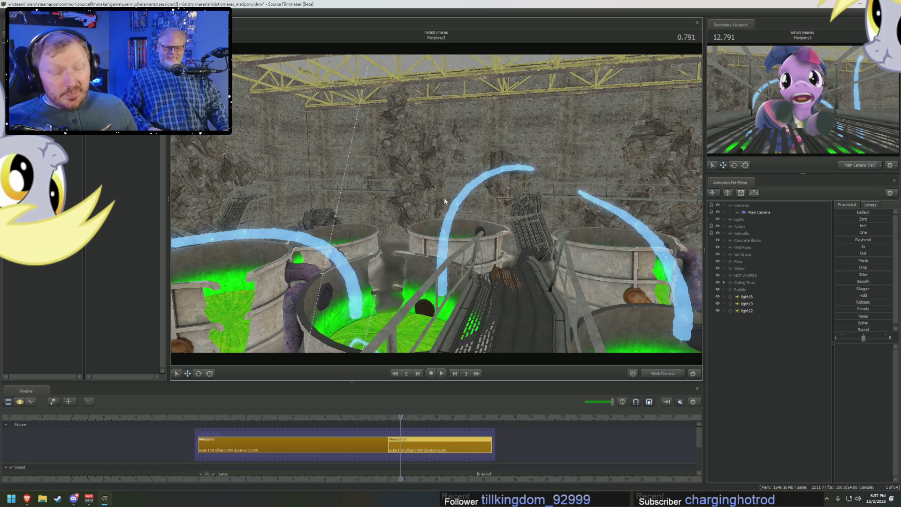
scroll(445, 196, "up", 1)
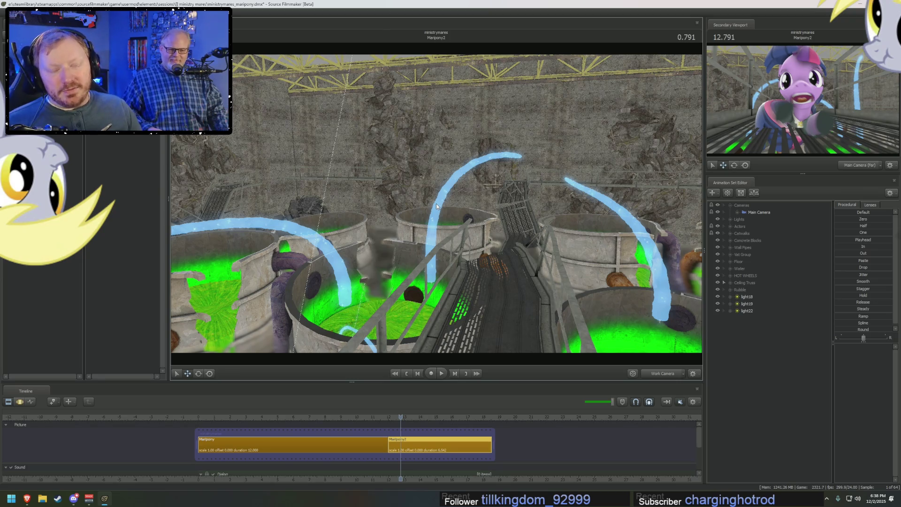
left_click_drag(436, 203, 436, 233)
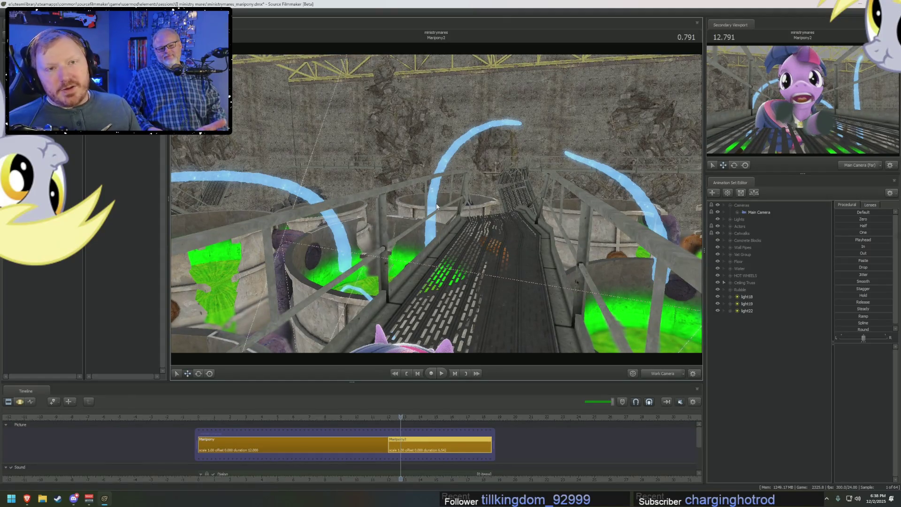
left_click_drag(460, 206, 437, 207)
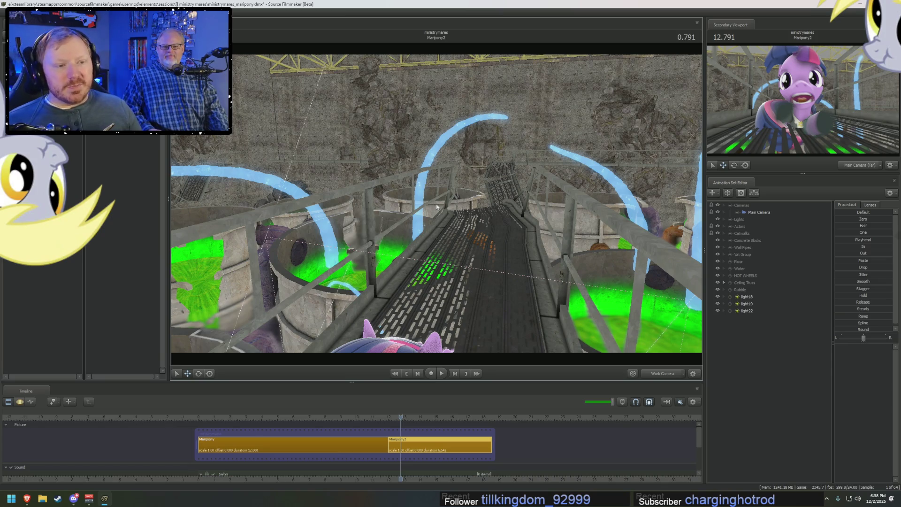
mouse_move(438, 208)
left_mouse_down()
mouse_move(416, 223)
mouse_move(423, 233)
left_mouse_up()
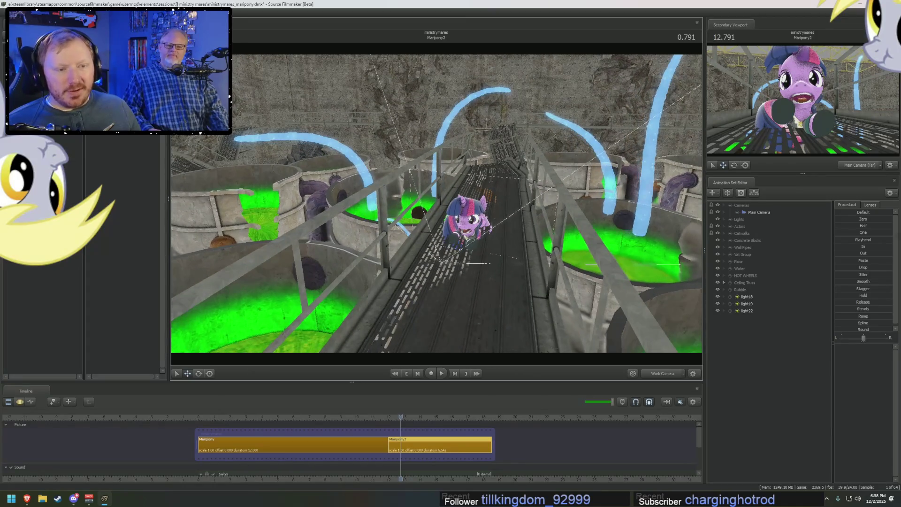
key("space")
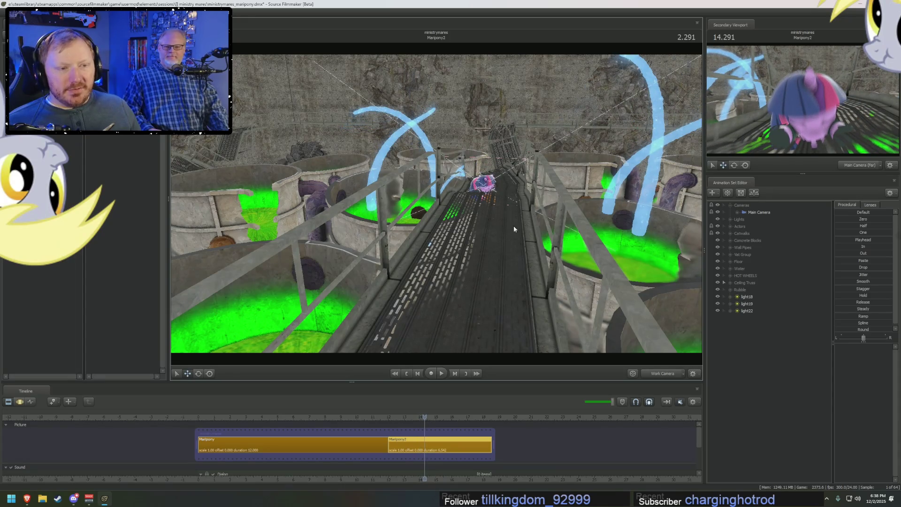
left_click_drag(513, 225, 497, 207)
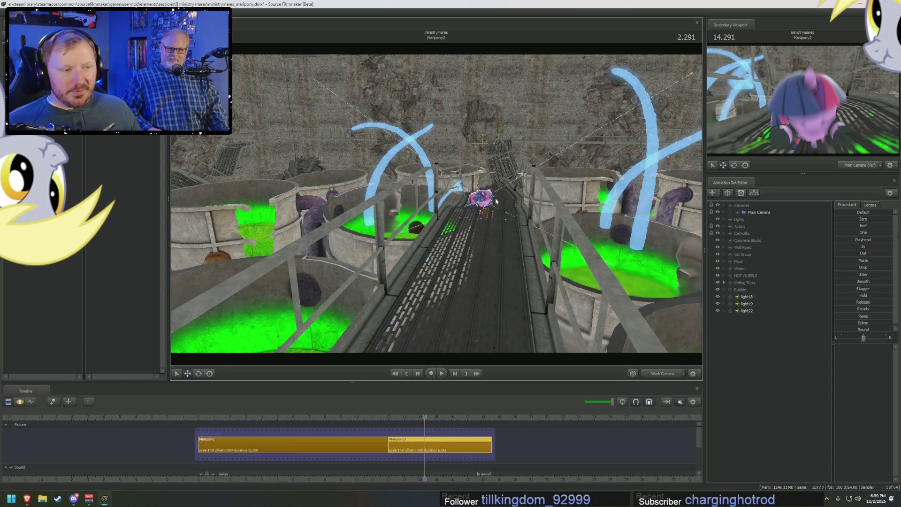
right_click(537, 192)
- Re-enable lit and full render and fly the work camera close to the coloured vat
left_click(555, 206)
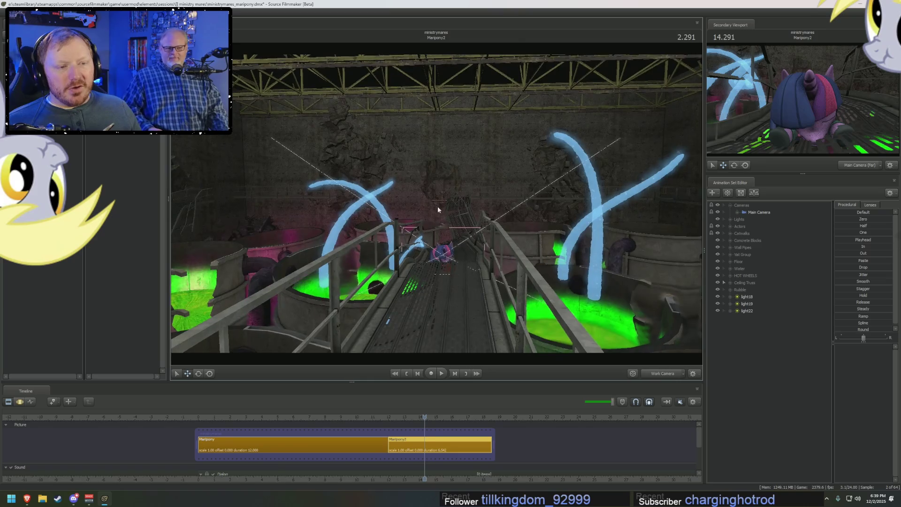
left_click_drag(438, 207, 437, 206)
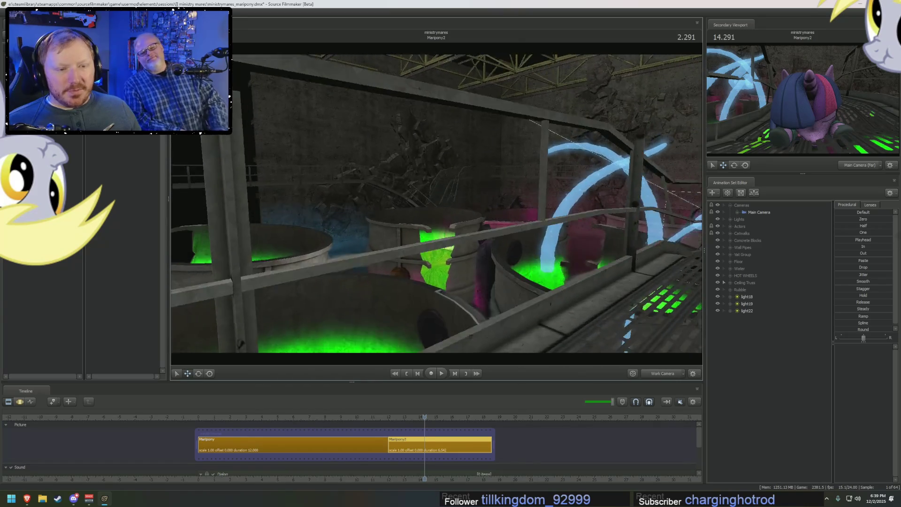
right_click(439, 205)
left_click(458, 224)
left_click_drag(436, 205, 419, 224)
right_click(440, 210)
left_click(454, 224)
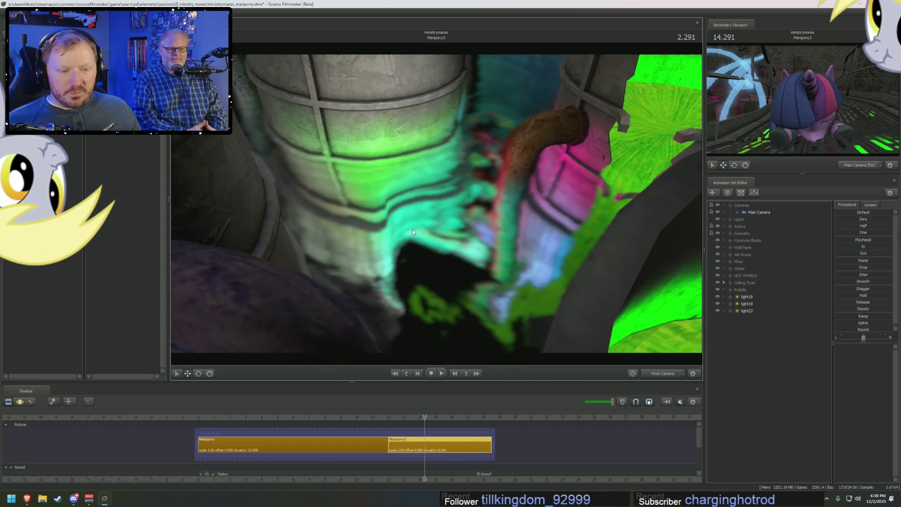
- Play the shot backward, orbit around the vat, then play forward past the last shot
left_click(397, 374)
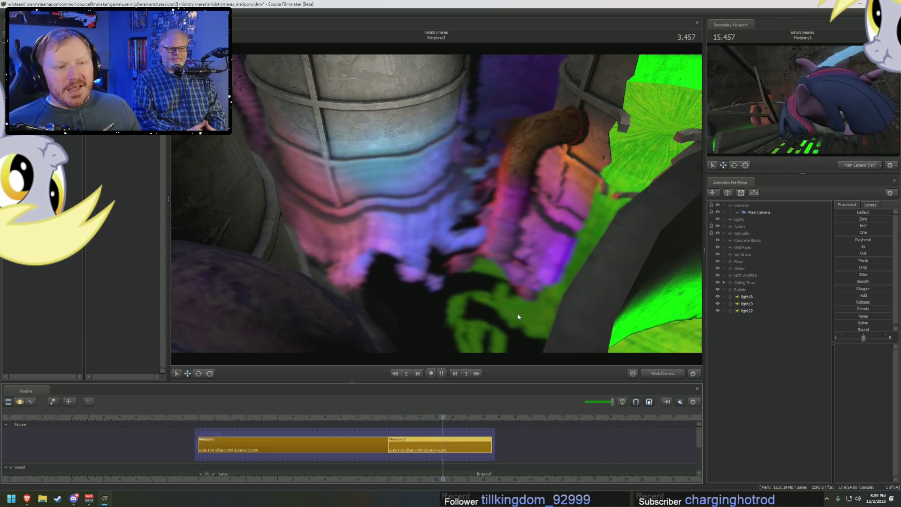
key("space")
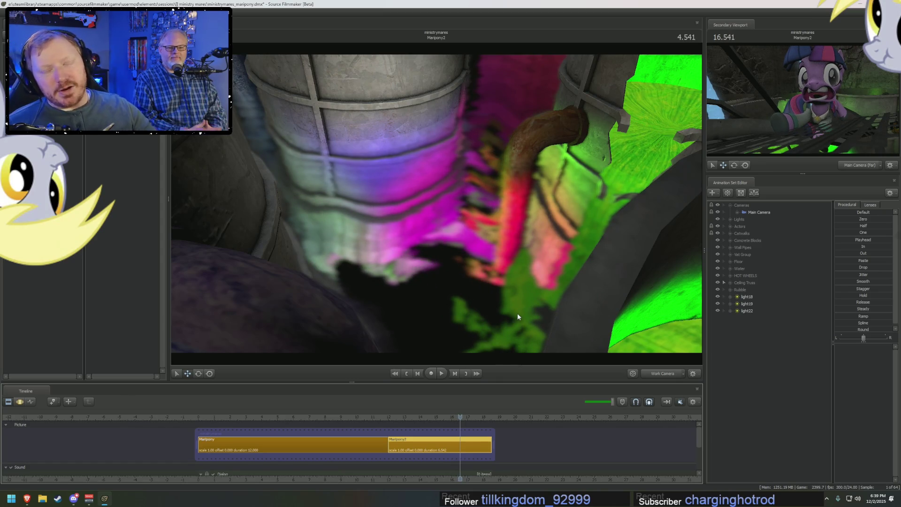
mouse_move(437, 204)
left_mouse_down()
mouse_move(451, 197)
mouse_move(436, 202)
left_mouse_up()
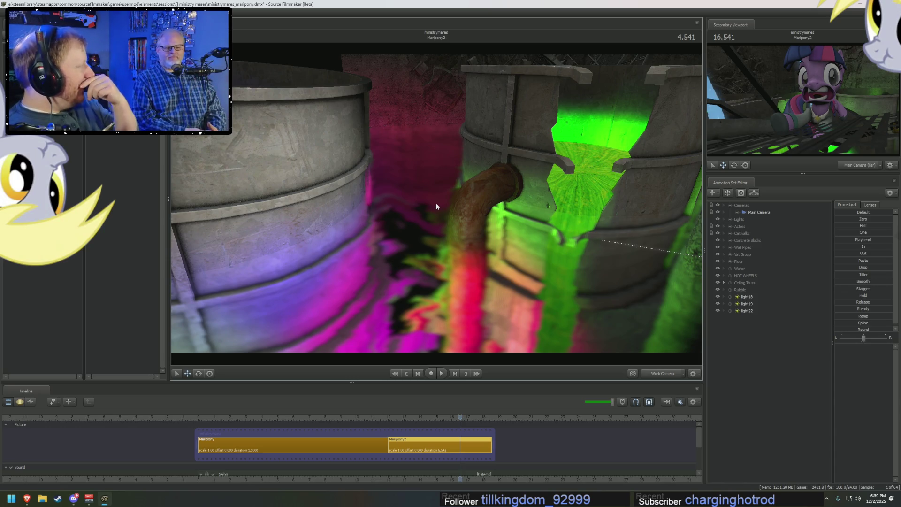
key("space")
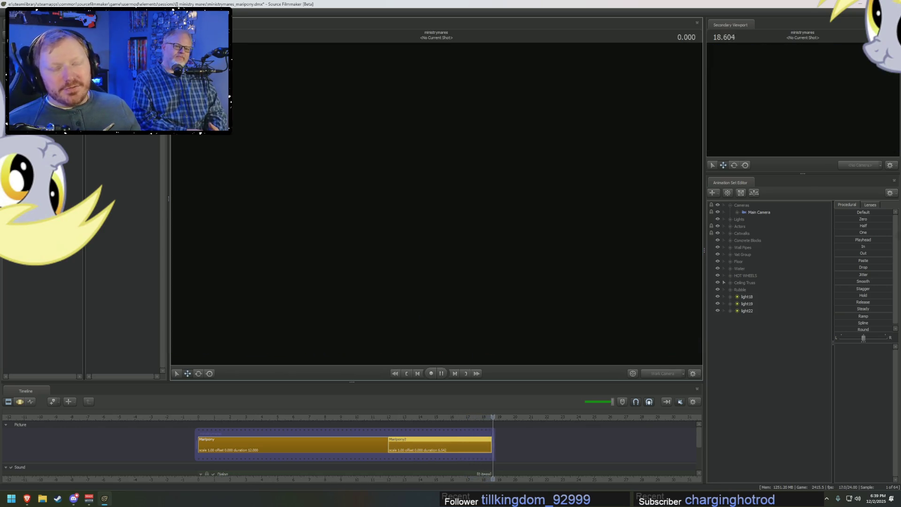
- Return into Maripony2 at about 3.7 s and fly the work camera to look down into the green vat
left_click(395, 418)
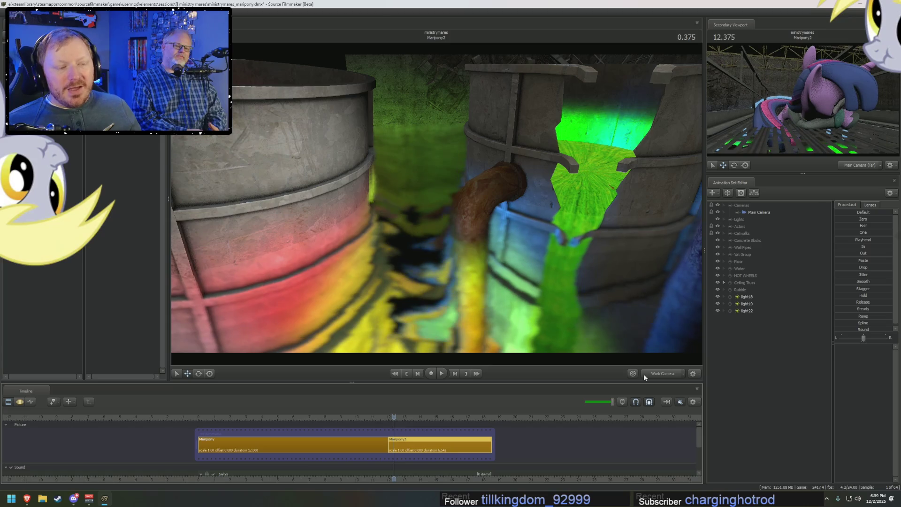
left_click(663, 373)
left_click_drag(395, 417, 446, 421)
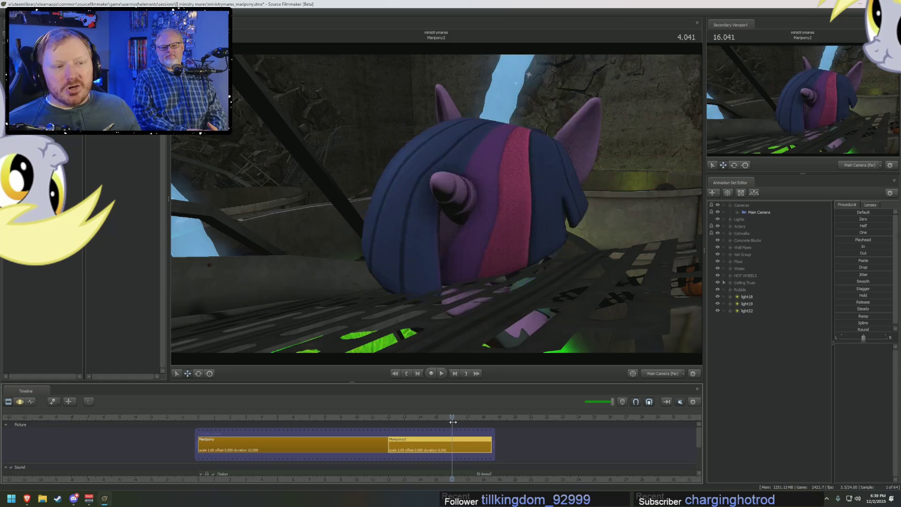
left_click(680, 374)
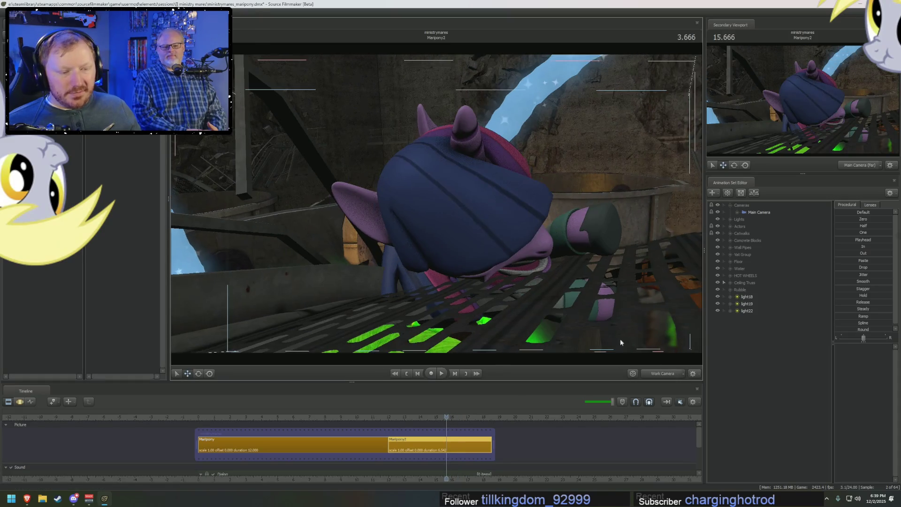
left_click_drag(436, 212, 436, 211)
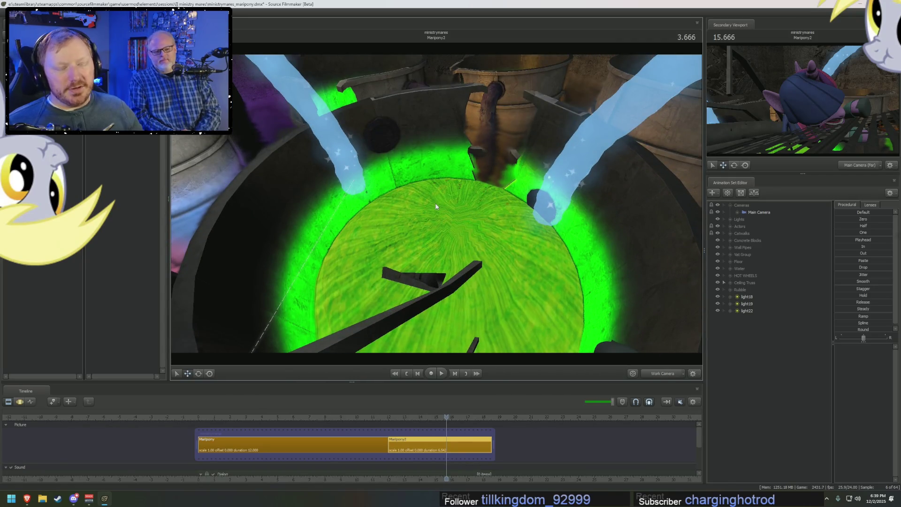
key("super")
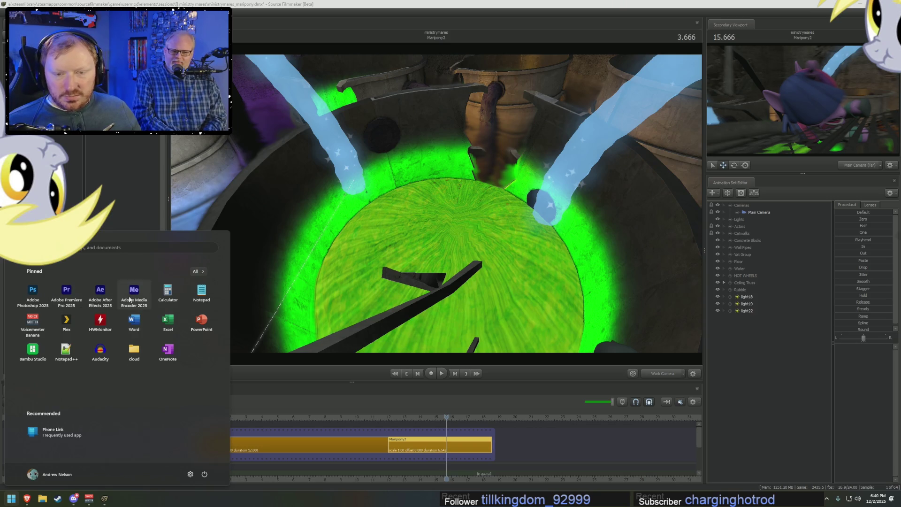
- Turn off viewport lighting on the vat scene and switch over to Premiere Pro
key("Escape")
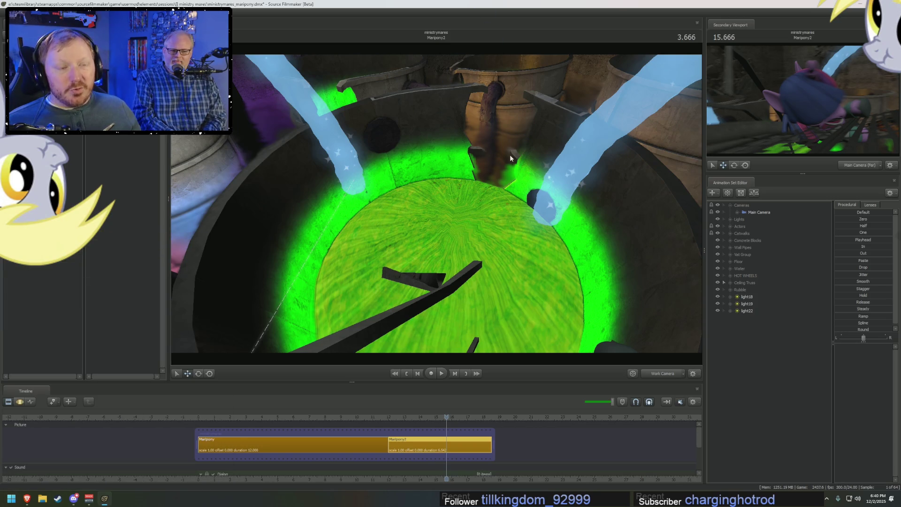
right_click(438, 204)
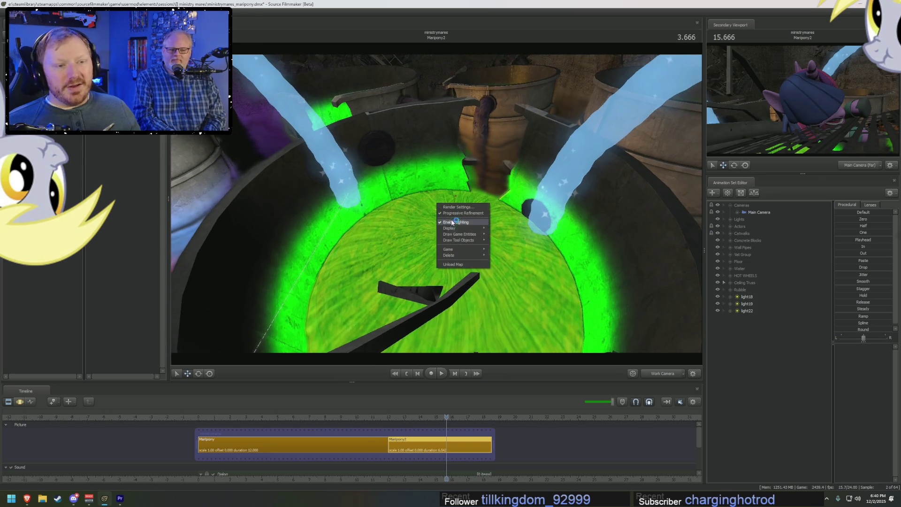
left_click(460, 224)
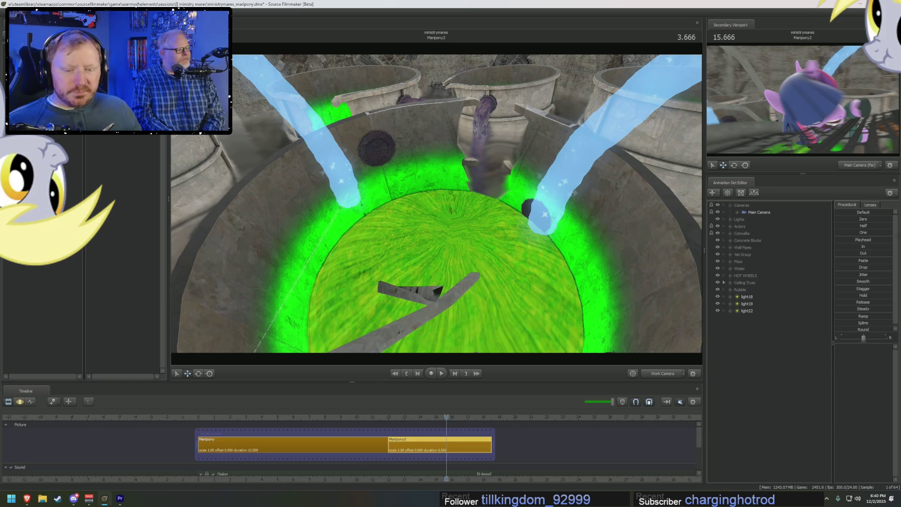
left_click(121, 498)
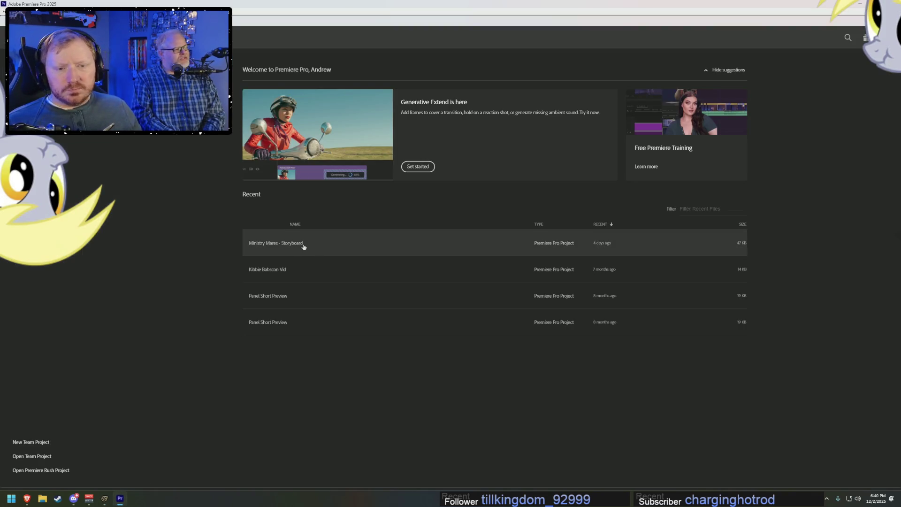
- Open the Ministry Mares - Storyboard project and scrub through its opening shots
double_click(321, 246)
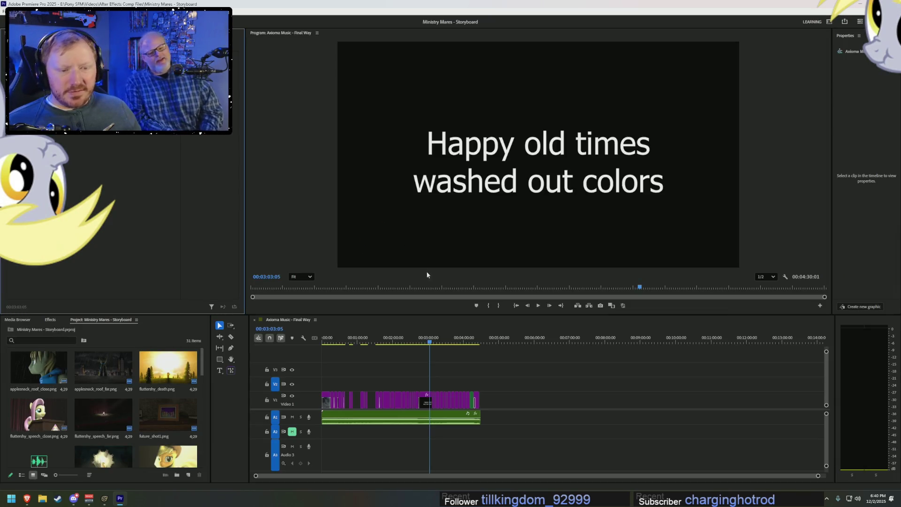
scroll(495, 441, "up", 8, "alt")
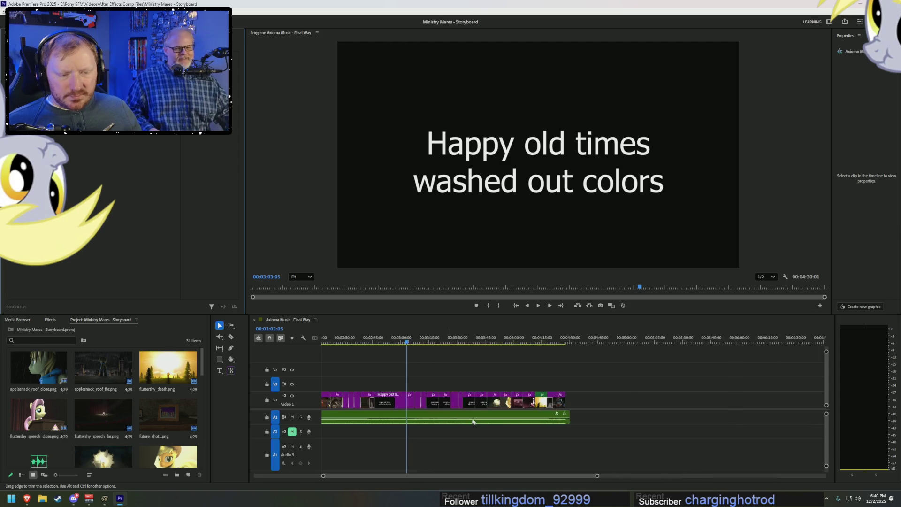
left_click_drag(462, 475, 347, 476)
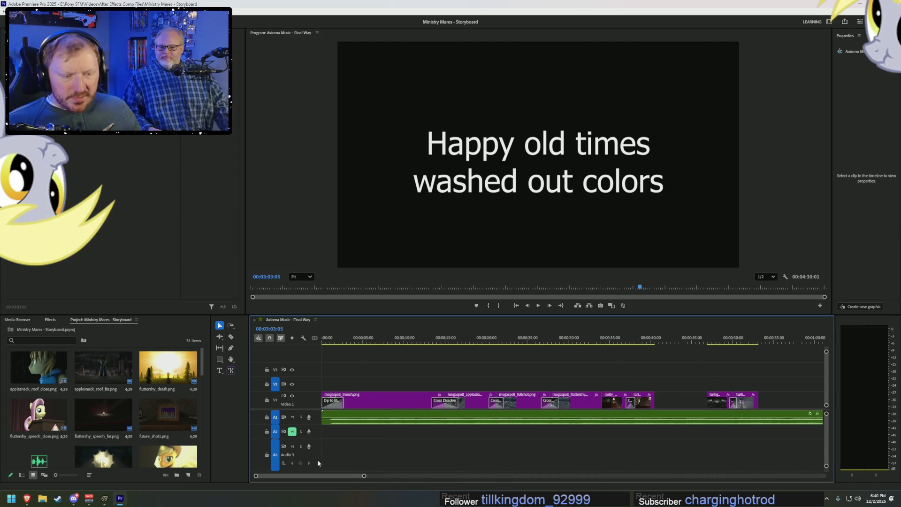
left_click(335, 342)
mouse_move(335, 342)
left_mouse_down()
mouse_move(568, 350)
mouse_move(538, 352)
mouse_move(717, 345)
mouse_move(749, 366)
left_mouse_up()
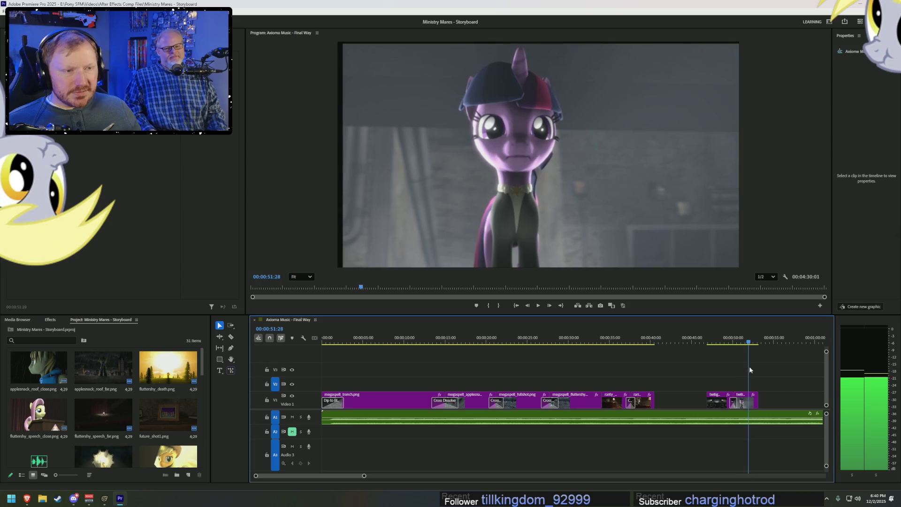
left_click_drag(357, 478, 395, 477)
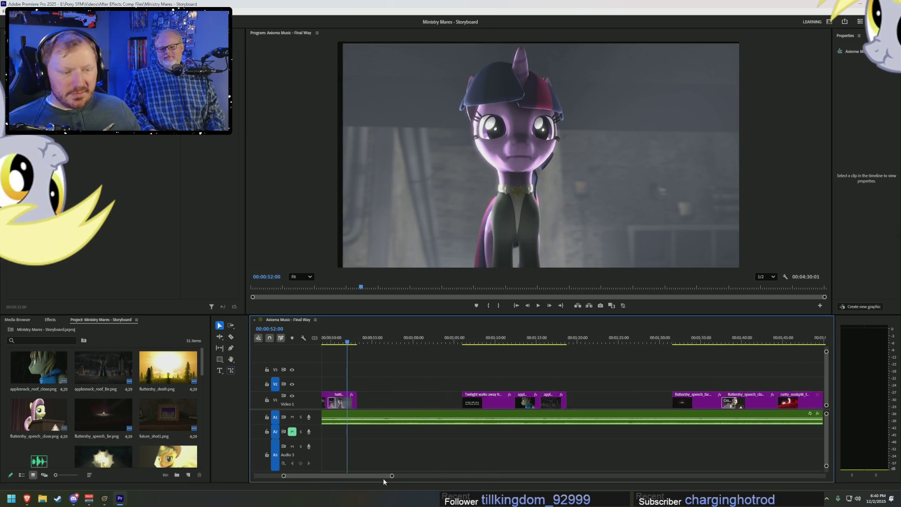
left_click(424, 343)
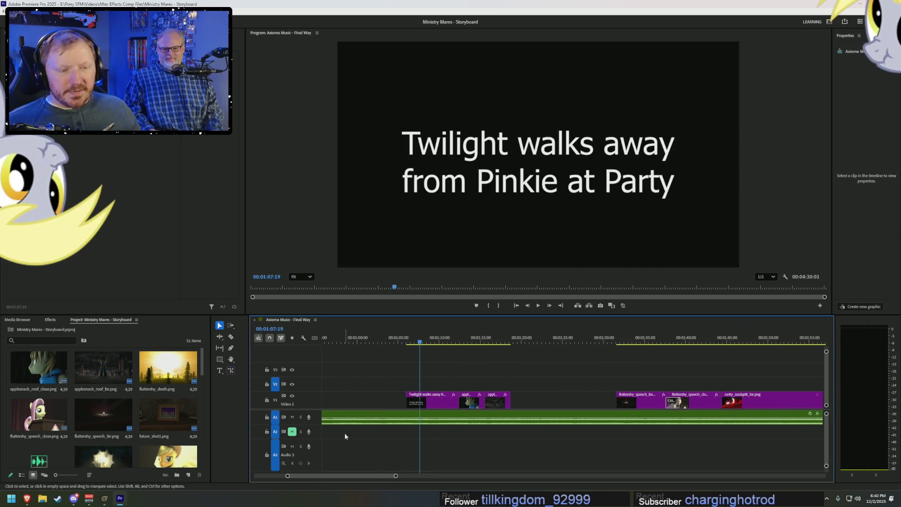
- Scrub through the Twilight party section, the middle shots and past the framed group picture
left_click_drag(429, 342, 741, 342)
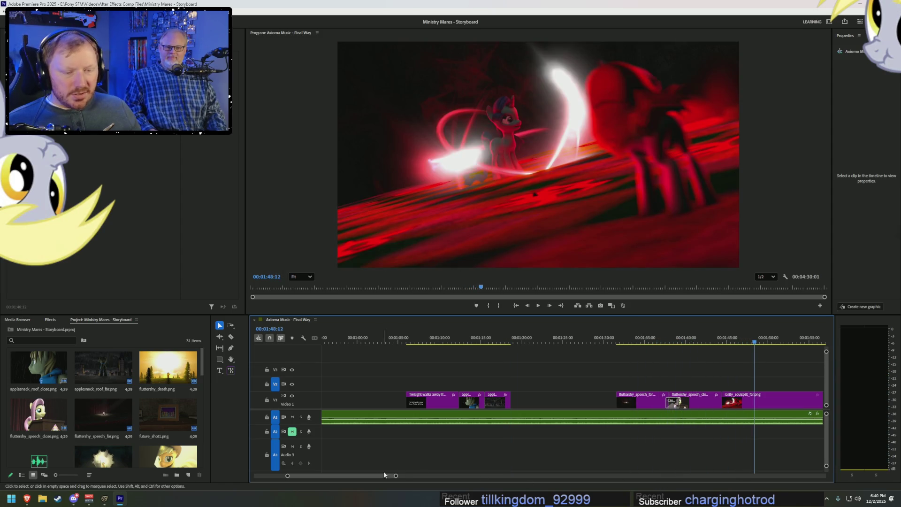
left_click_drag(379, 476, 410, 477)
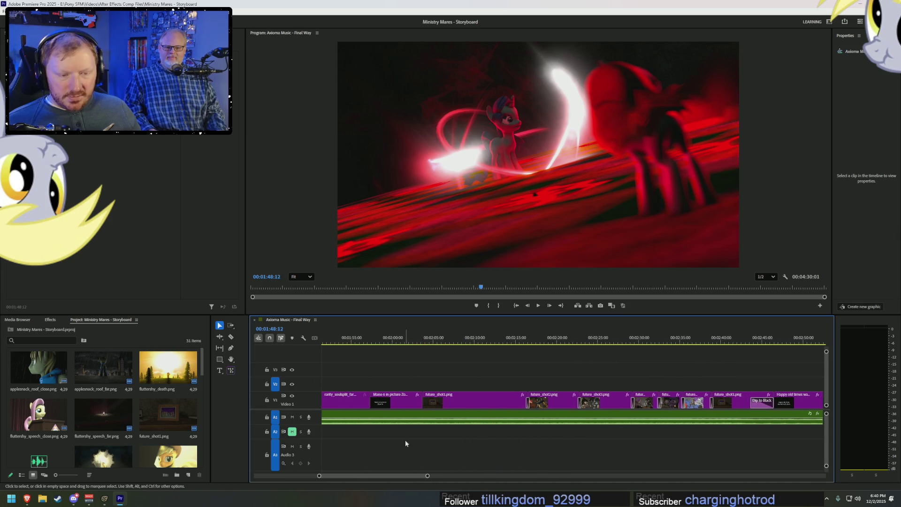
left_click_drag(389, 342, 752, 343)
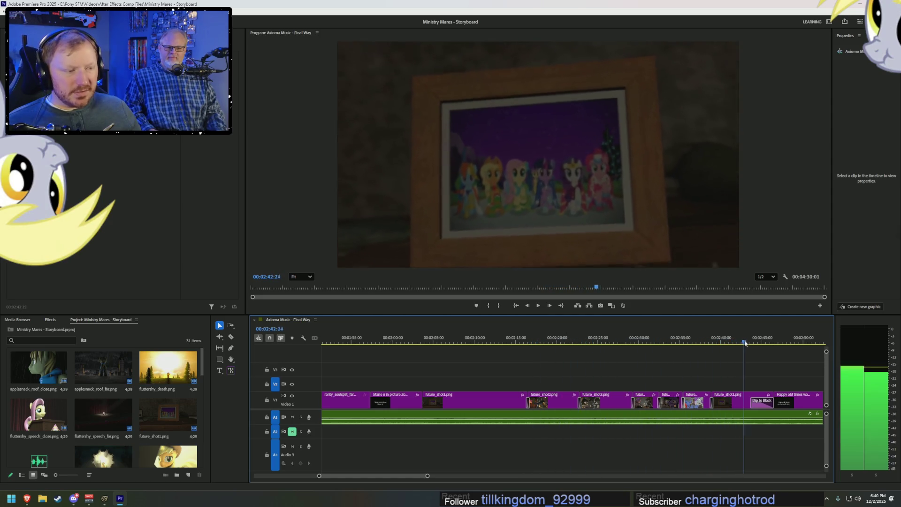
left_click_drag(387, 476, 406, 476)
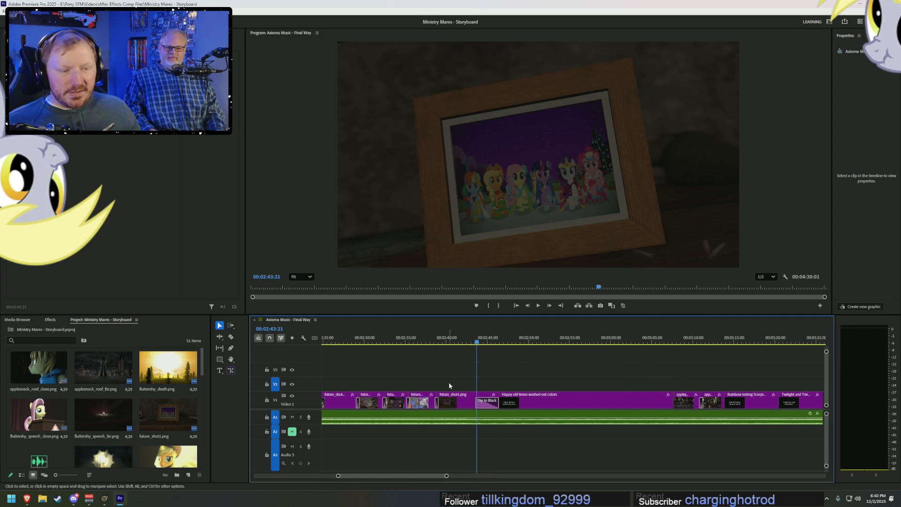
left_click_drag(444, 340, 638, 356)
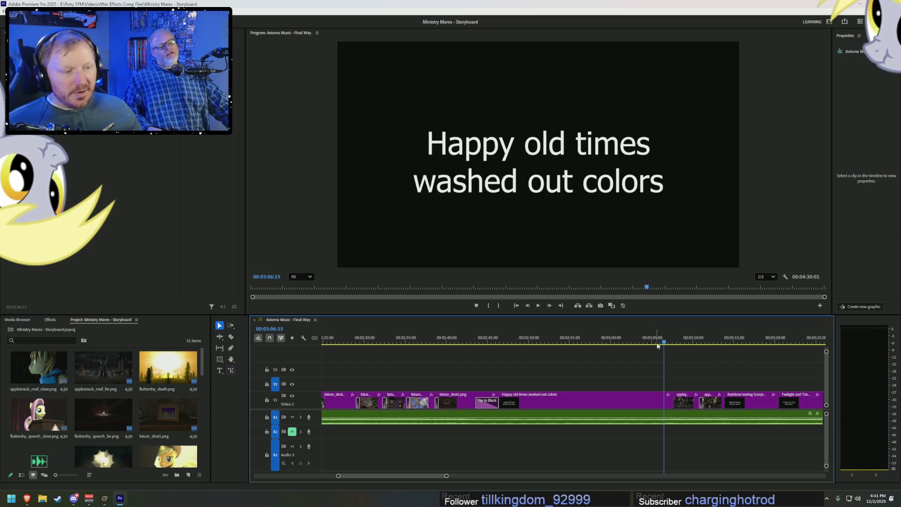
left_click_drag(659, 344, 794, 356)
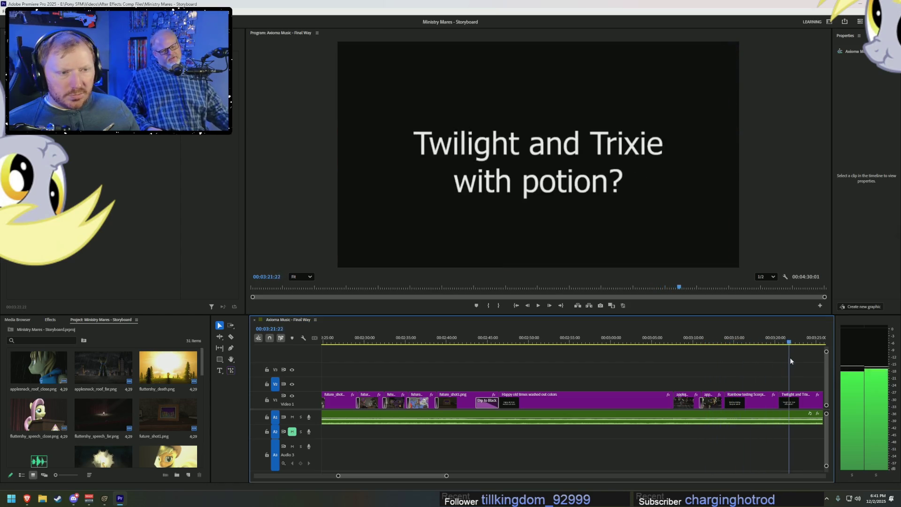
left_click_drag(410, 477, 451, 476)
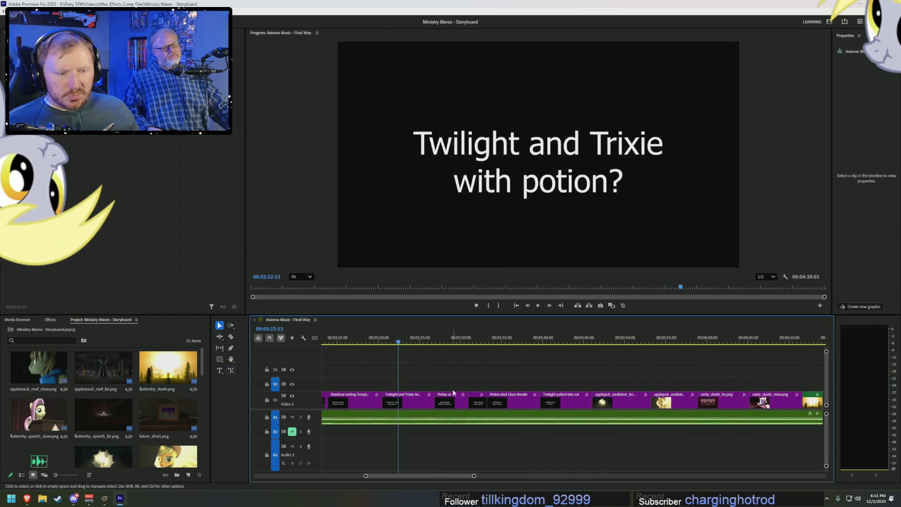
left_click_drag(414, 346, 551, 340)
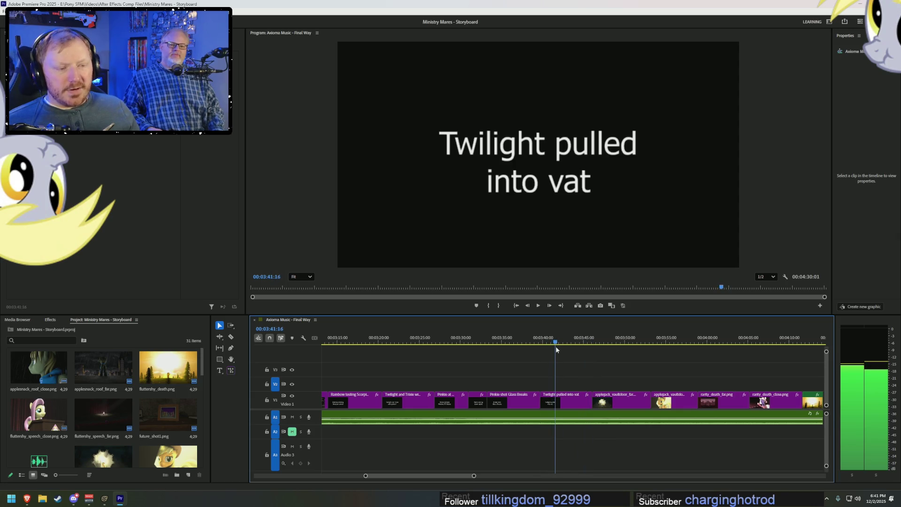
left_click_drag(555, 347, 640, 347)
left_click_drag(640, 347, 714, 350)
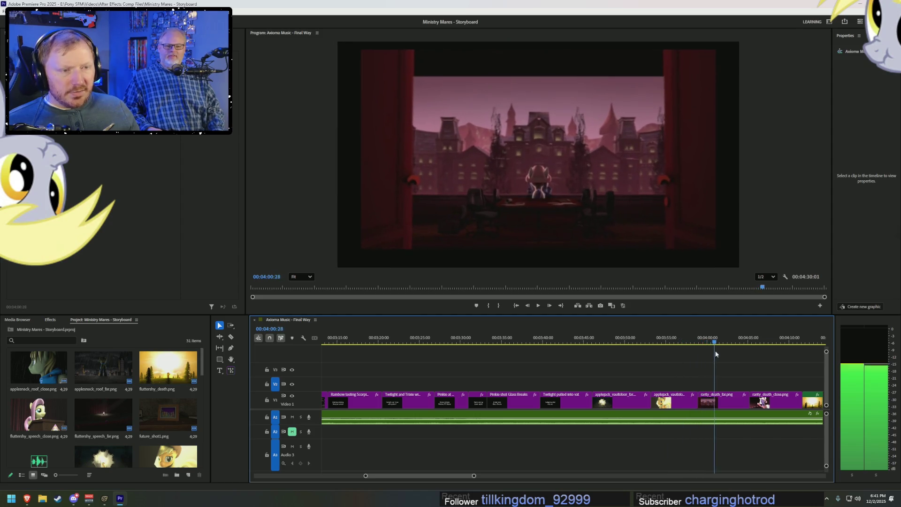
left_click_drag(445, 475, 462, 475)
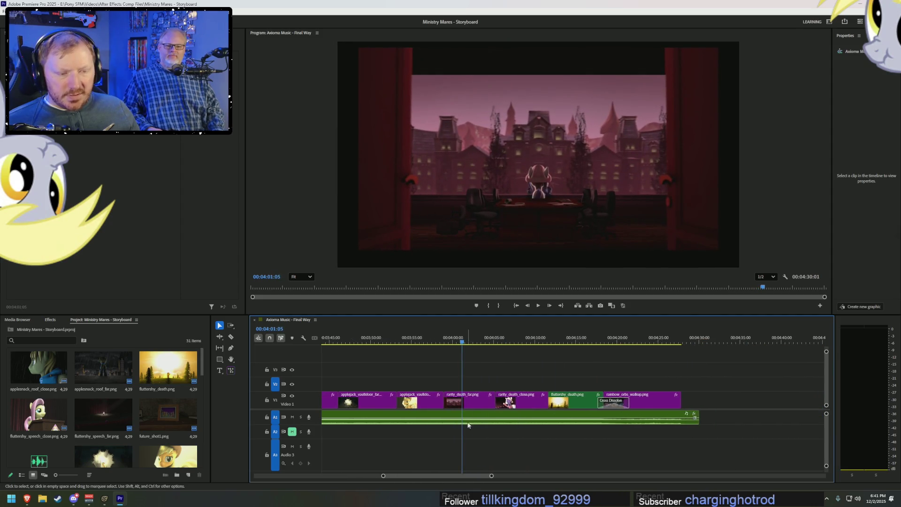
key("space")
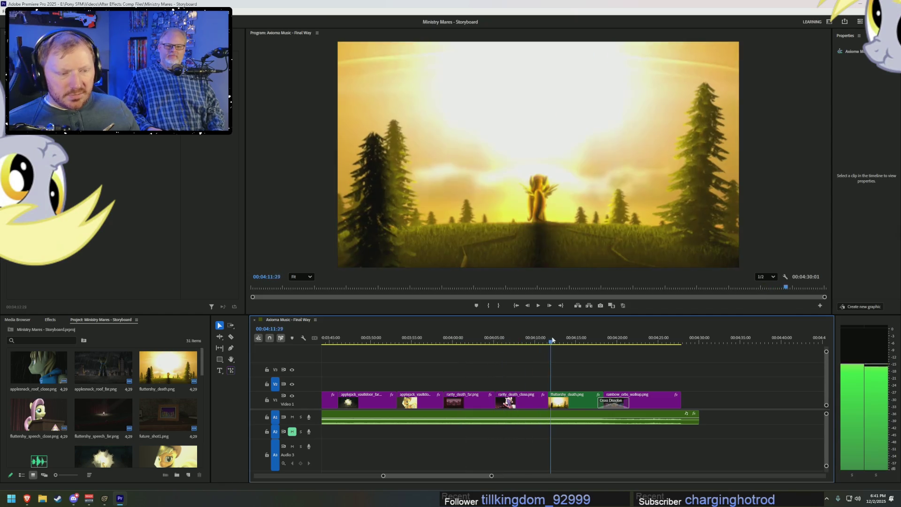
left_click(487, 346)
left_click_drag(487, 346, 597, 346)
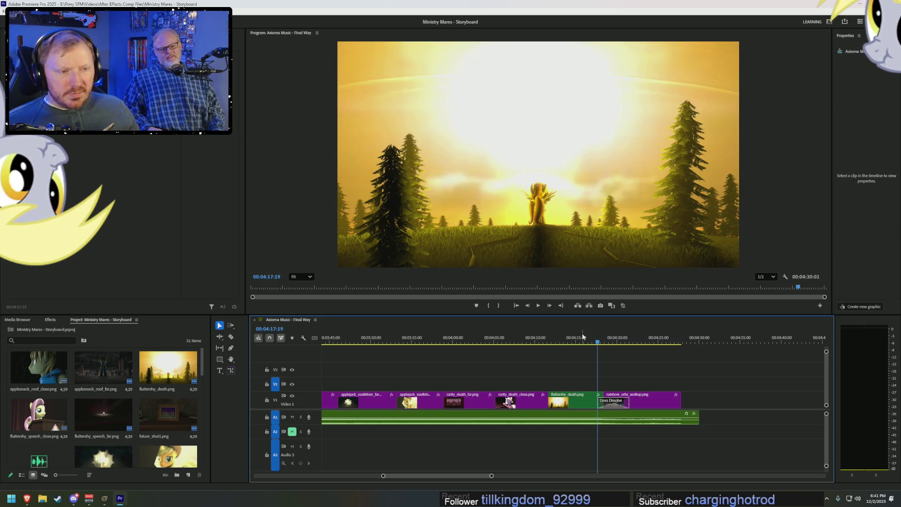
left_click(574, 399)
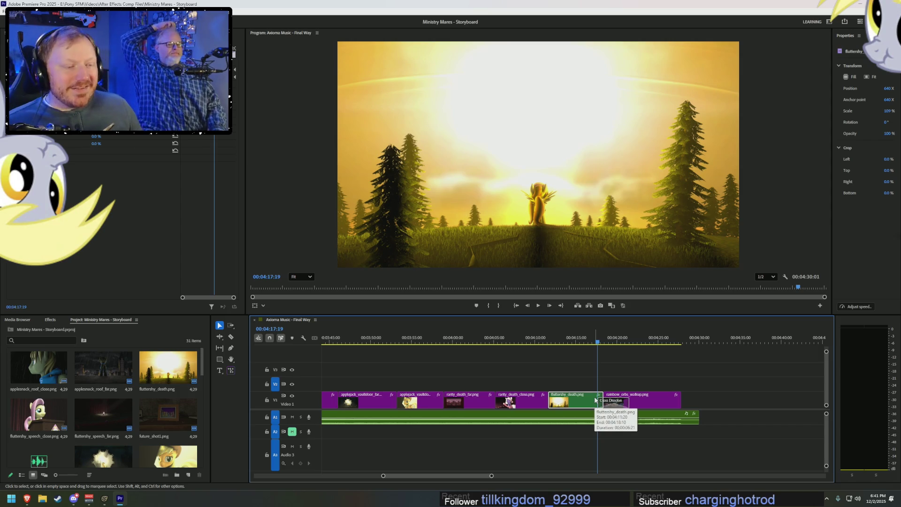
- Scrub from the Fluttershy death shot to the sequence end and back to the Applejack shots, then return to Source Filmmaker
left_click(555, 346)
left_click_drag(556, 346, 681, 345)
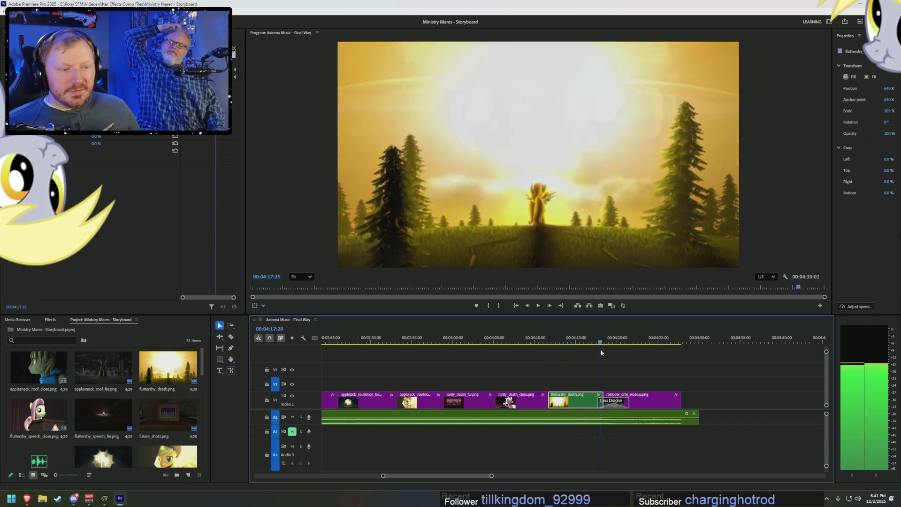
scroll(650, 399, "down", 1, "alt")
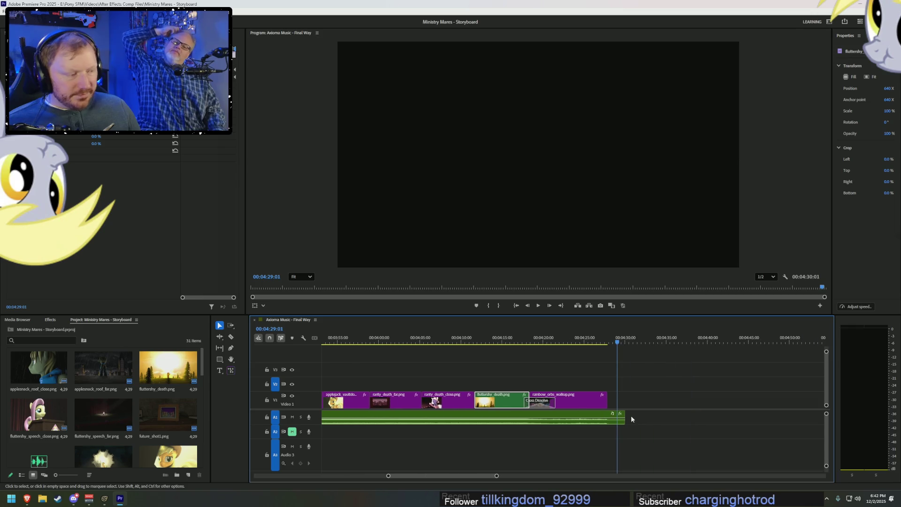
scroll(631, 415, "down", 1, "alt")
scroll(618, 415, "down", 1, "alt")
scroll(619, 415, "down", 1, "alt")
scroll(493, 401, "up", 2, "alt")
scroll(607, 415, "up", 2, "alt")
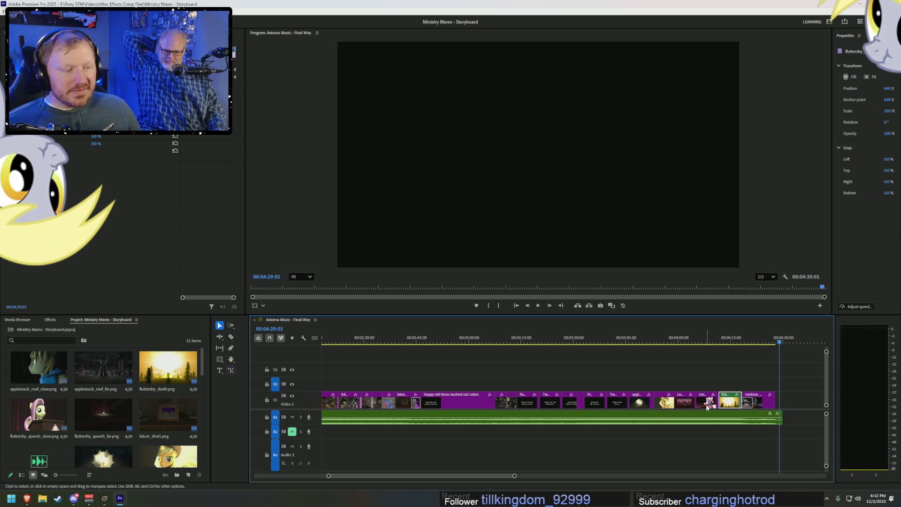
left_click_drag(663, 338, 642, 339)
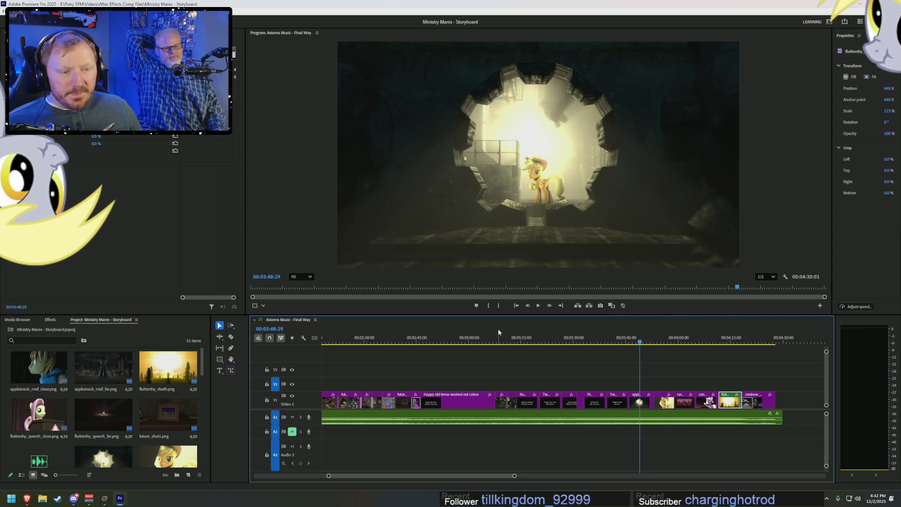
left_click(518, 339)
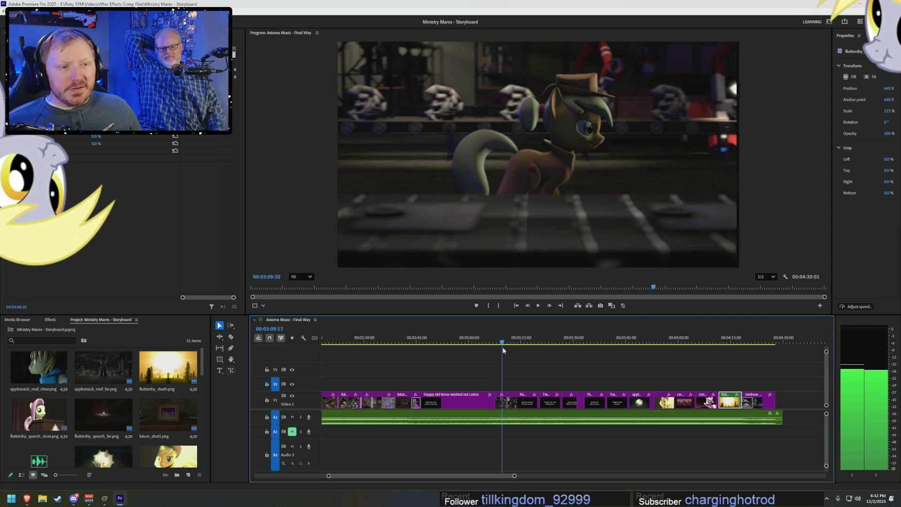
left_click(503, 343)
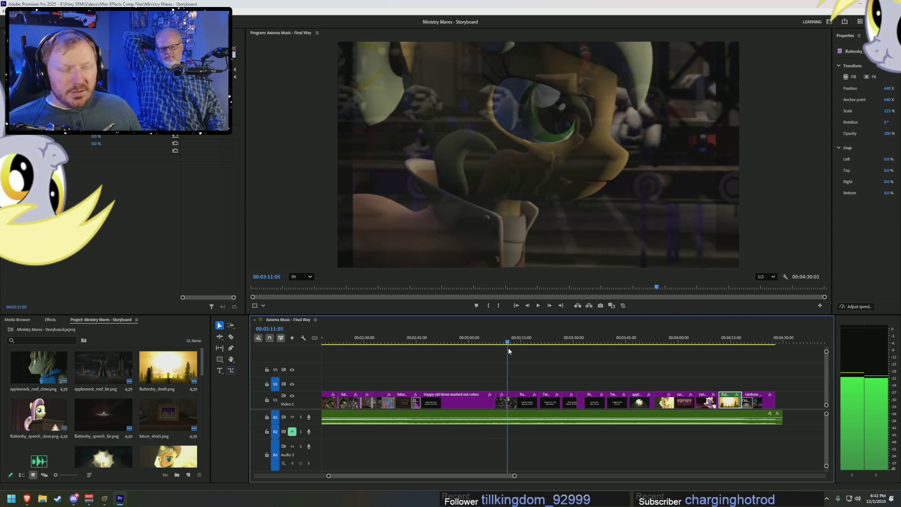
left_click(112, 499)
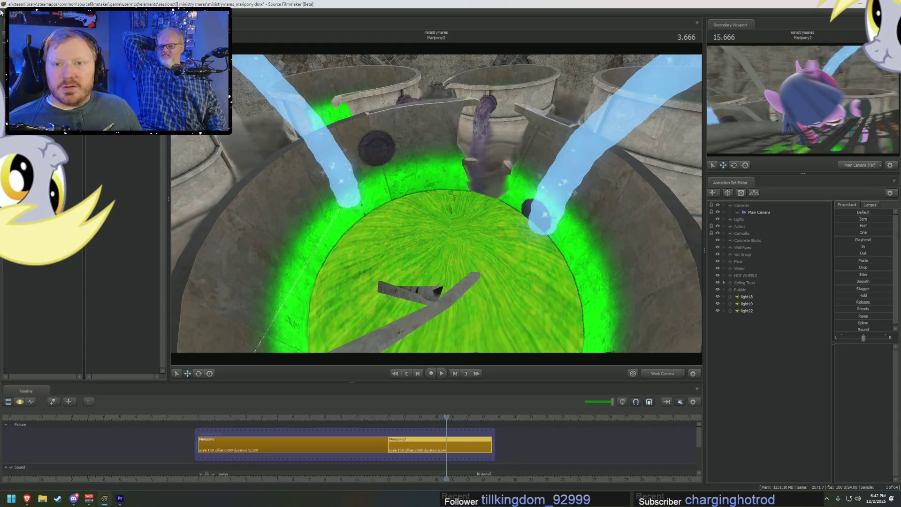
- Open ministrymares_applejackfactory.dmx, discarding the Maripony session's unsaved changes
key("ctrl+o")
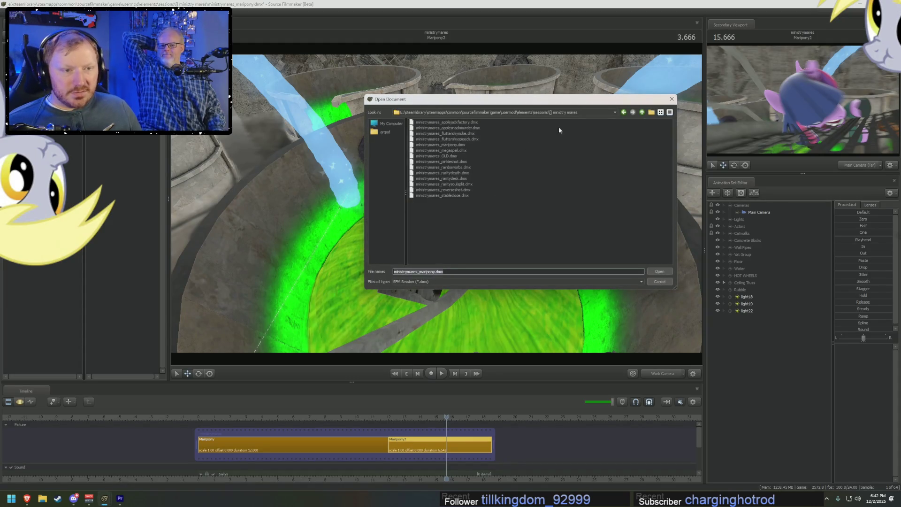
double_click(457, 123)
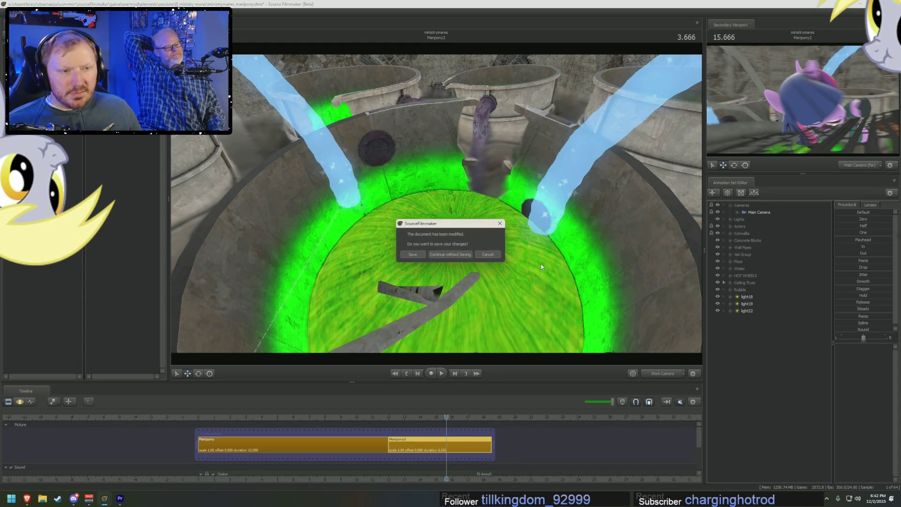
left_click(432, 255)
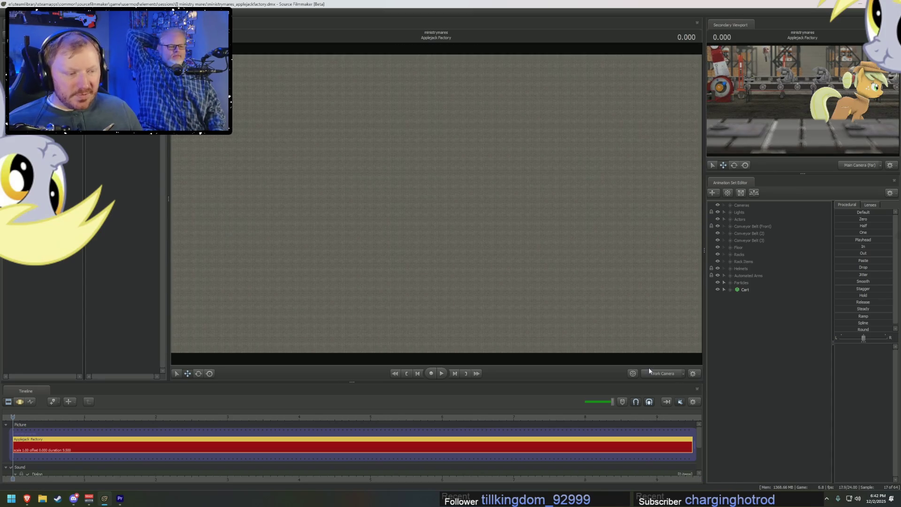
- View the factory shot through Main Camera (Far), play it through once and return near 0.5 s
left_click(648, 372)
left_click_drag(45, 425, 49, 424)
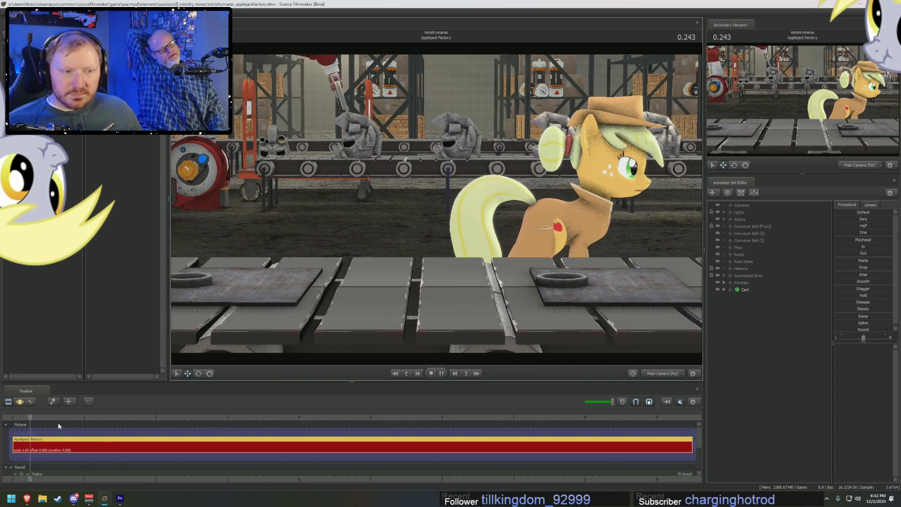
key("space")
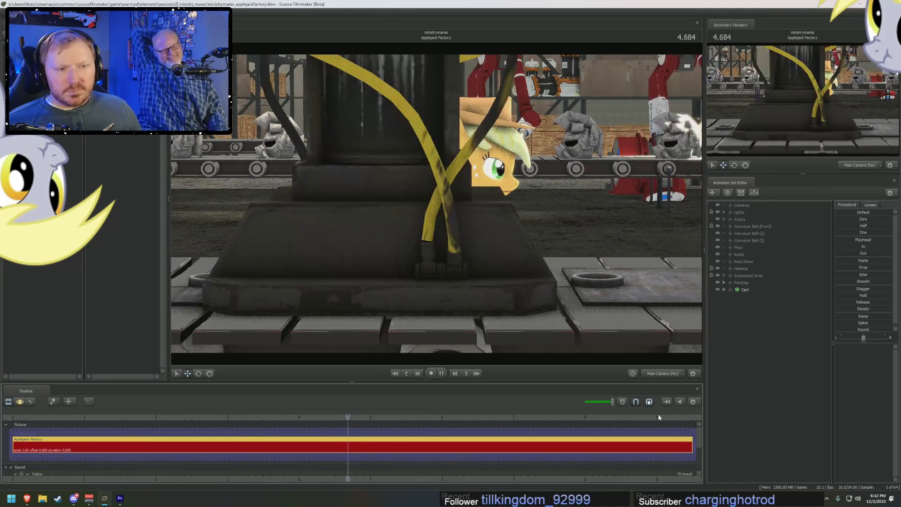
key("space")
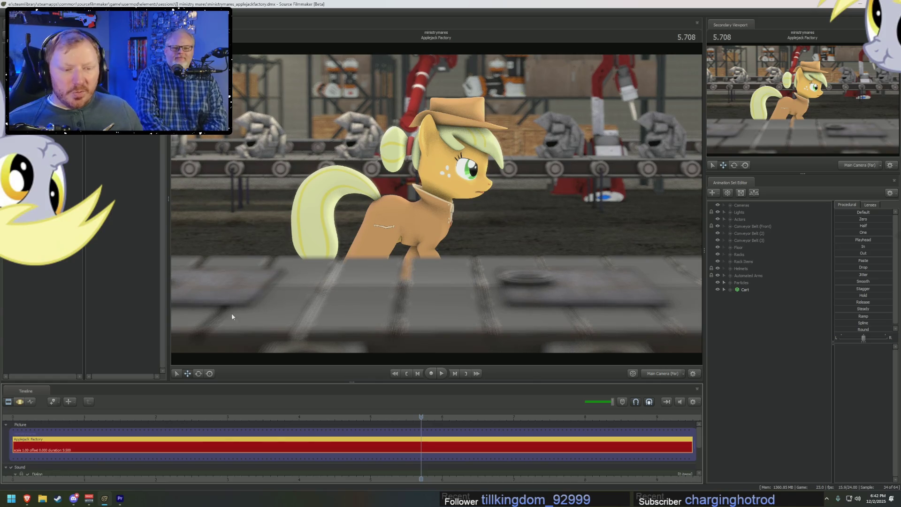
left_click_drag(306, 416, 51, 416)
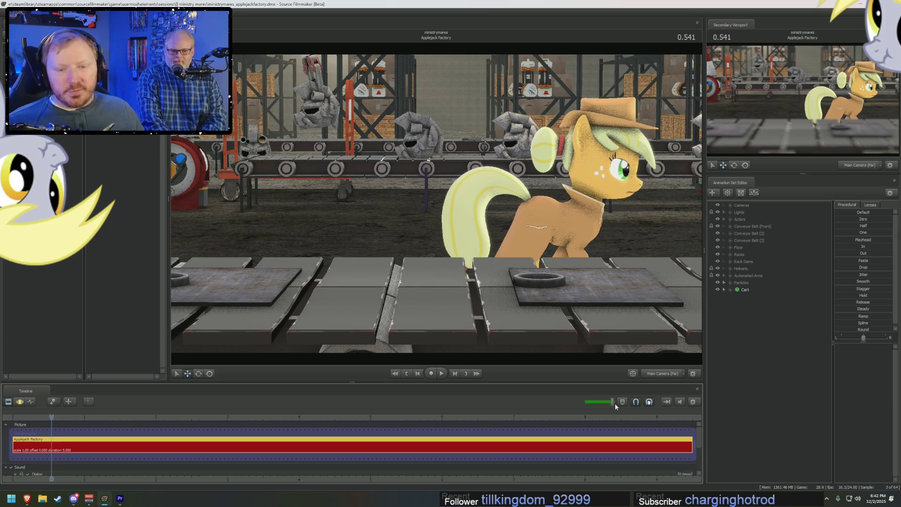
- Play the factory shot through the work camera, flying from a wide angle in close to the pony
left_click(667, 375)
right_click(574, 225)
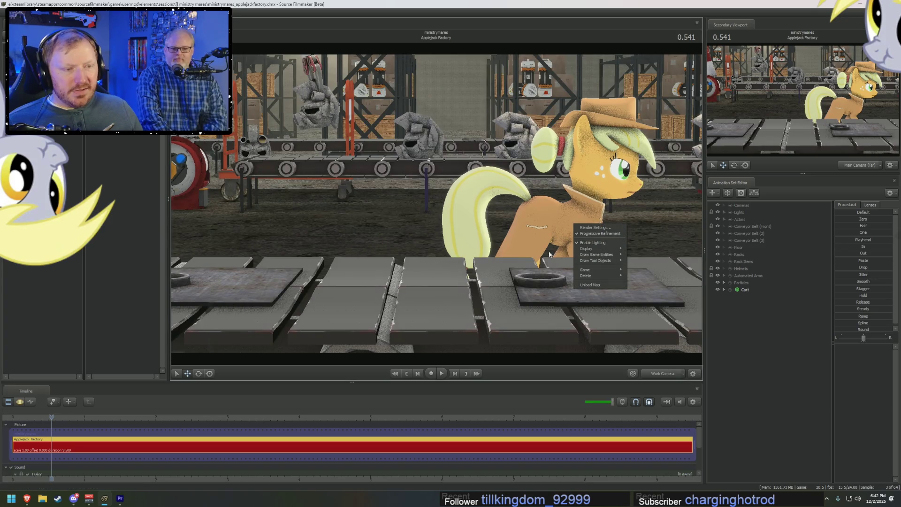
left_click(593, 245)
left_click_drag(535, 254, 473, 163)
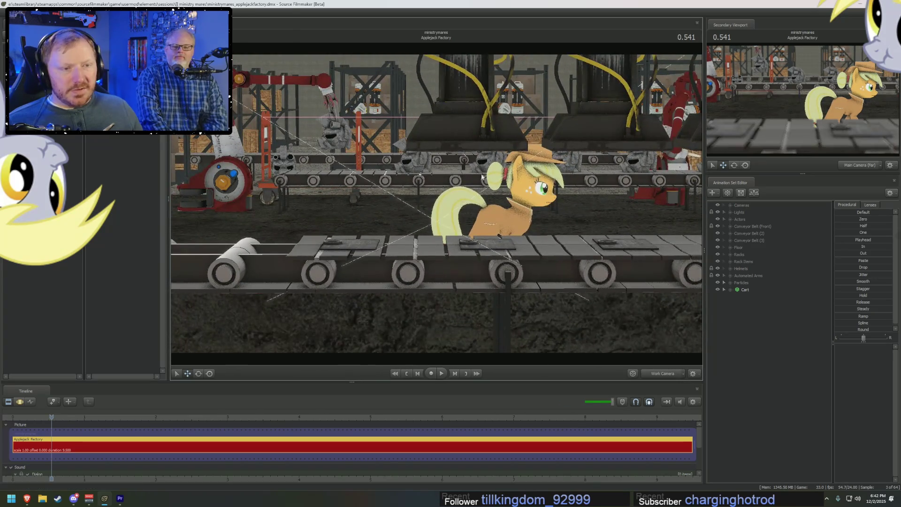
key("space")
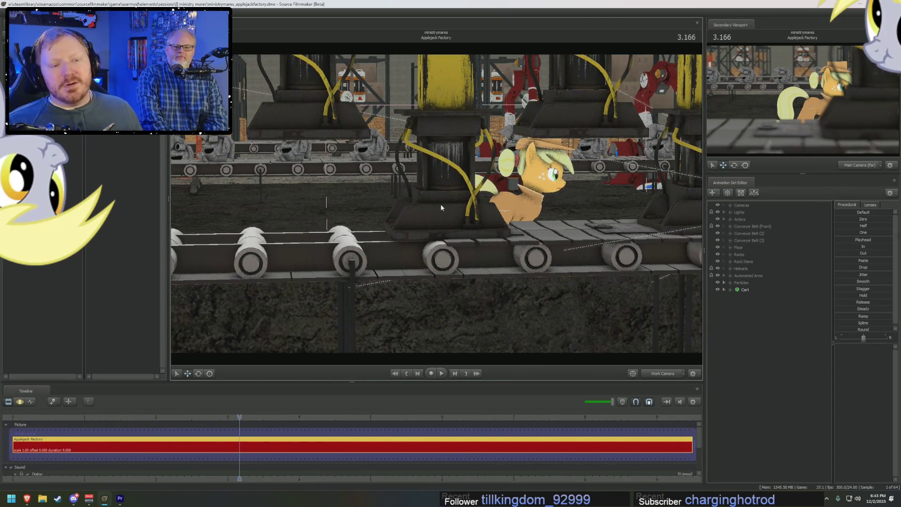
mouse_move(349, 314)
left_mouse_down()
mouse_move(437, 211)
mouse_move(547, 296)
left_mouse_up()
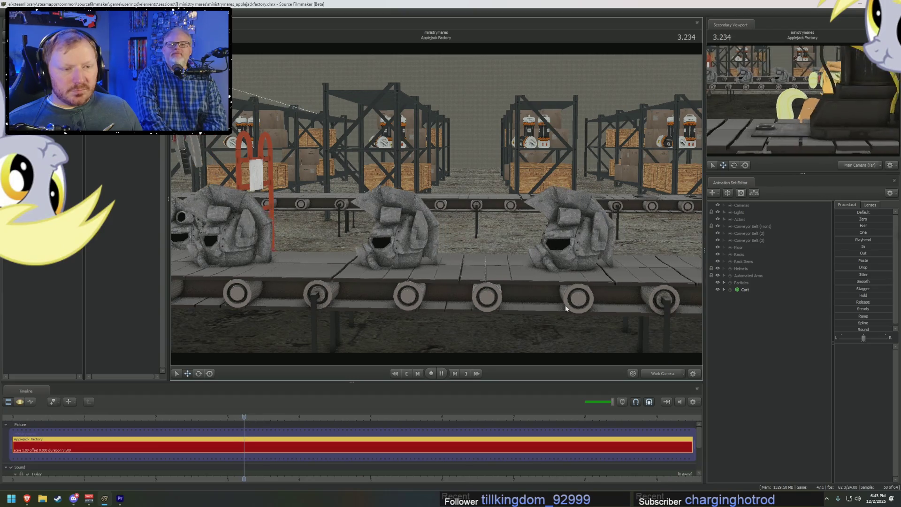
- Turn on scene lighting and fly the view round to face the helmets up close
right_click(504, 325)
left_click(524, 345)
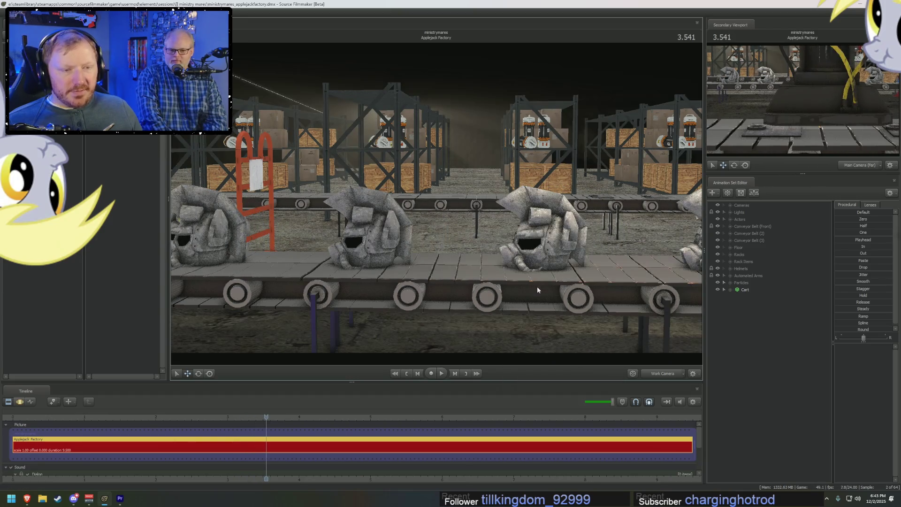
left_click_drag(436, 212, 535, 282)
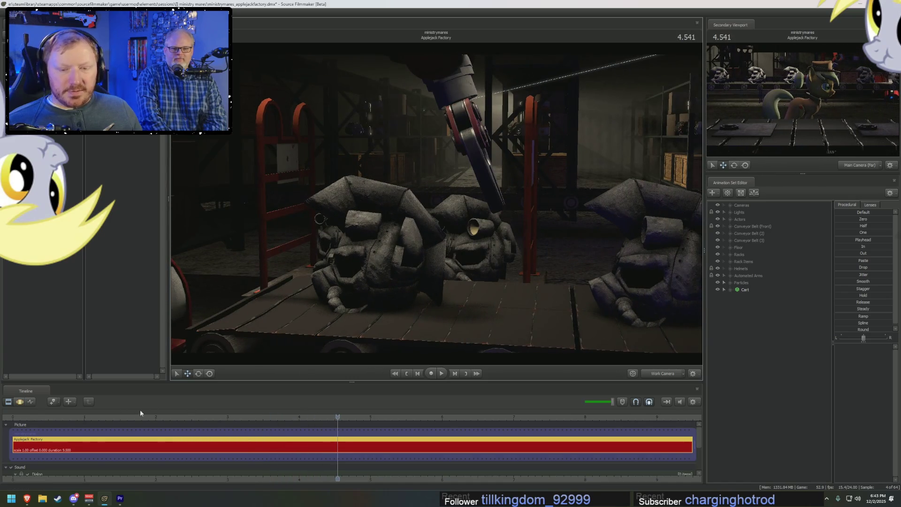
left_click(32, 416)
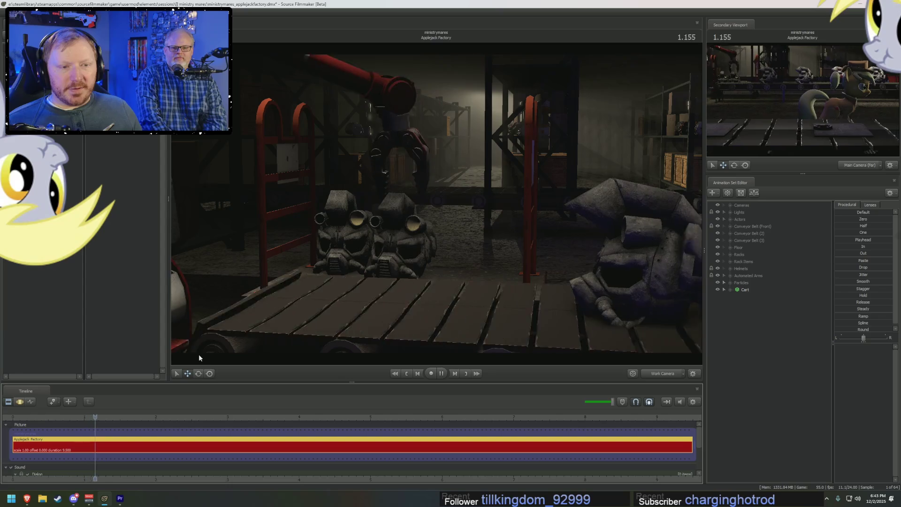
left_click_drag(437, 232, 437, 232)
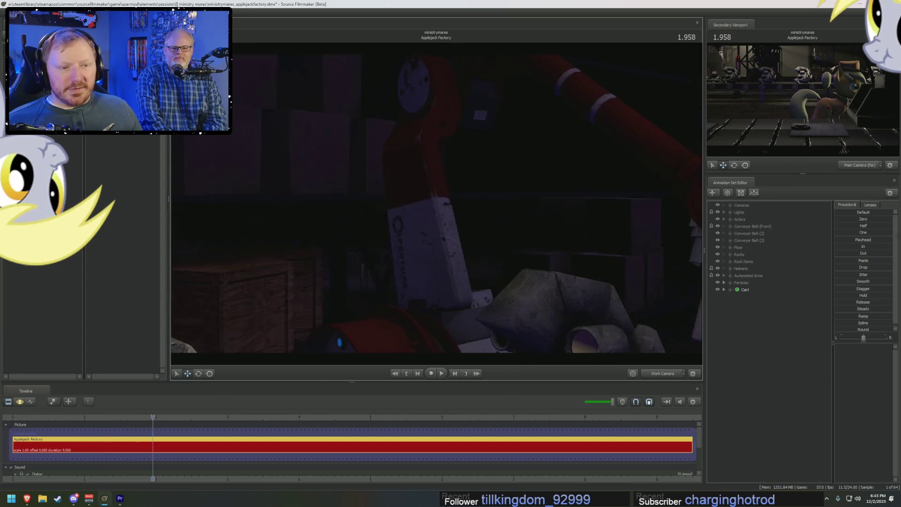
left_click_drag(380, 310, 380, 330)
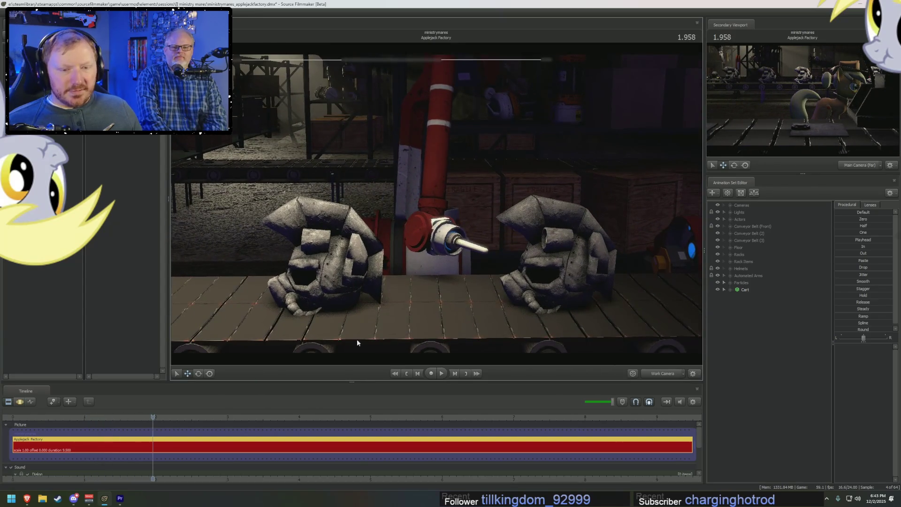
- Replay the shot from the start several times, the last run from about 1.6 seconds
left_click(21, 425)
key("space")
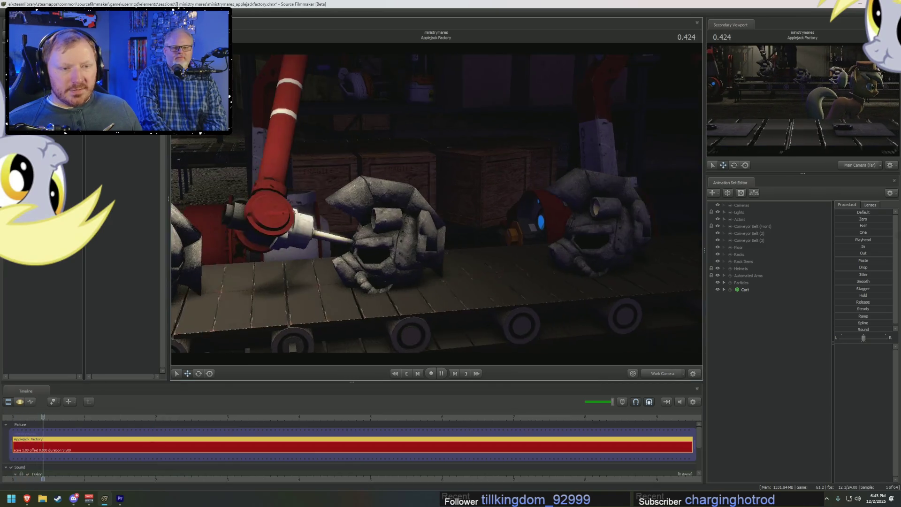
key("space")
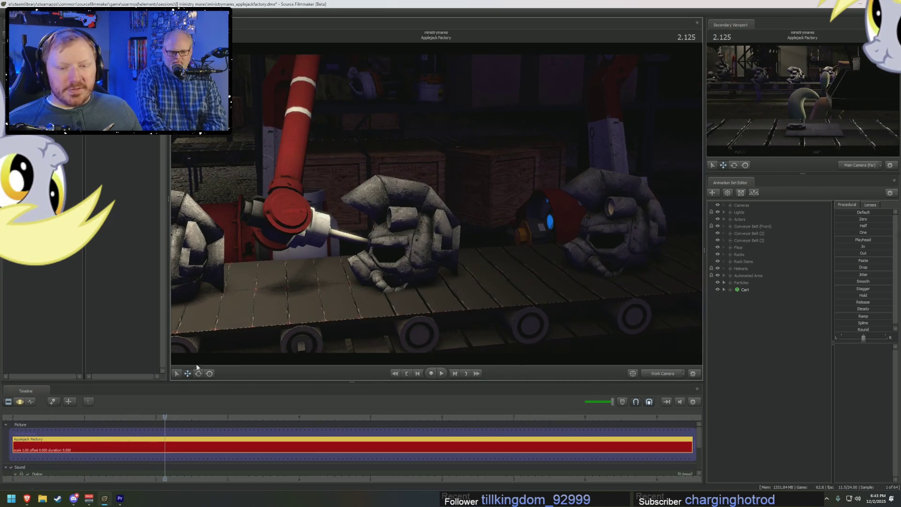
left_click(40, 411)
key("space")
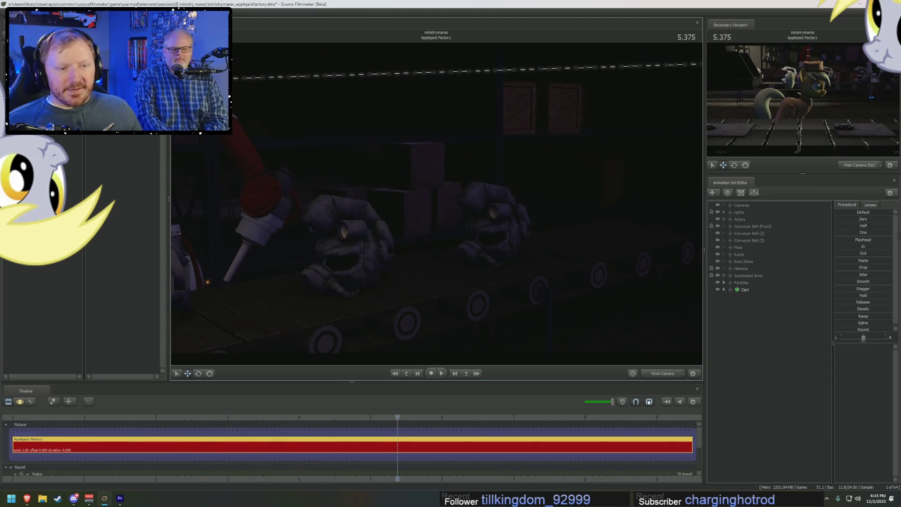
left_click_drag(398, 417, 137, 415)
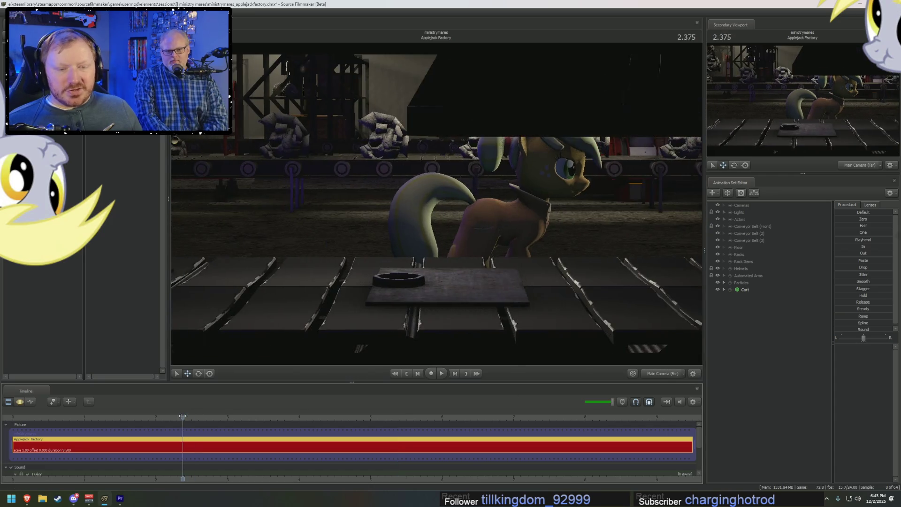
key("space")
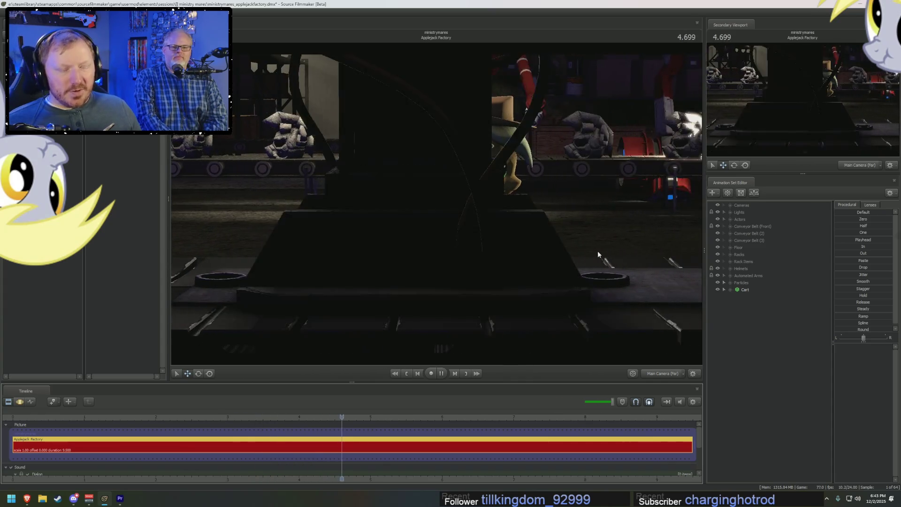
left_click(742, 204)
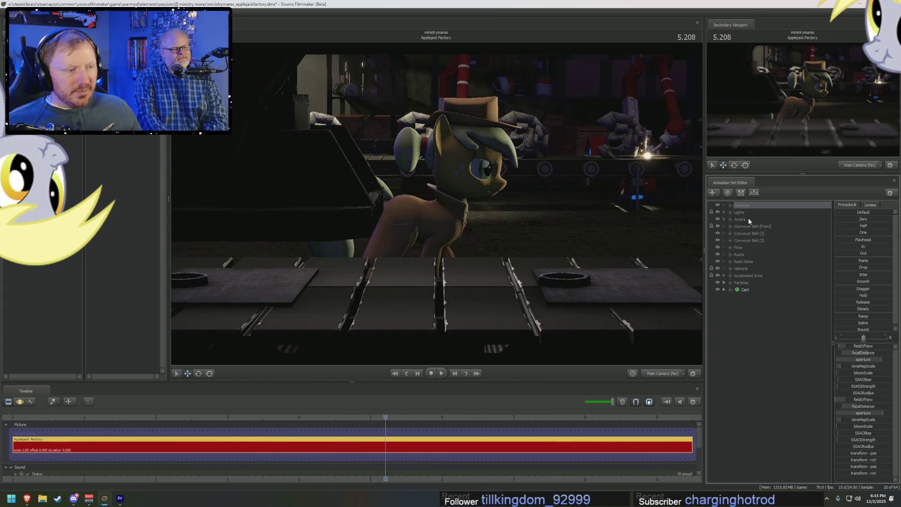
- Expand the Cameras group, select Main Camera (Close) and rewind the shot to about 1.2 seconds
left_click(724, 205)
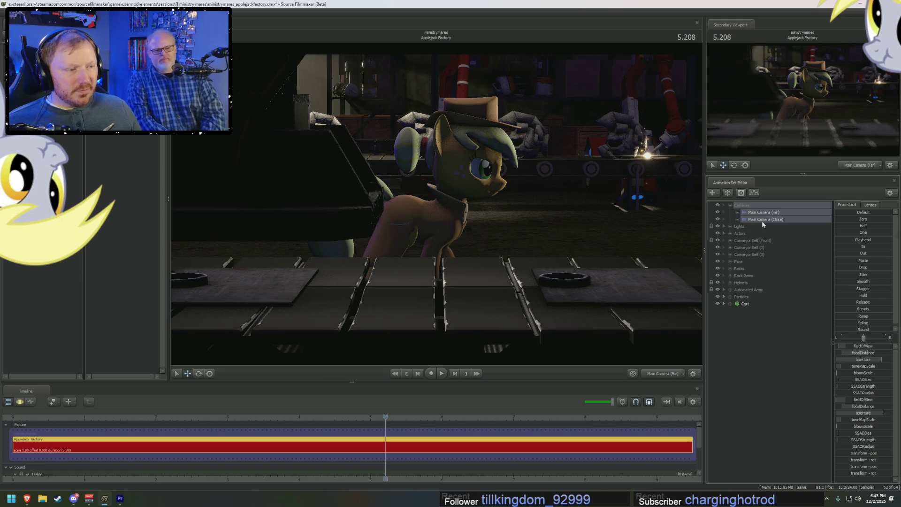
left_click(762, 219)
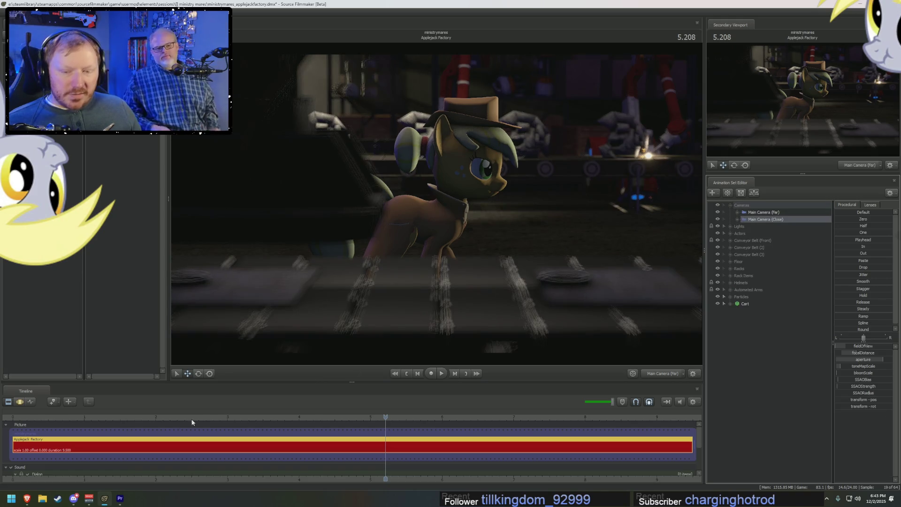
left_click(13, 445)
left_click_drag(13, 450, 214, 448)
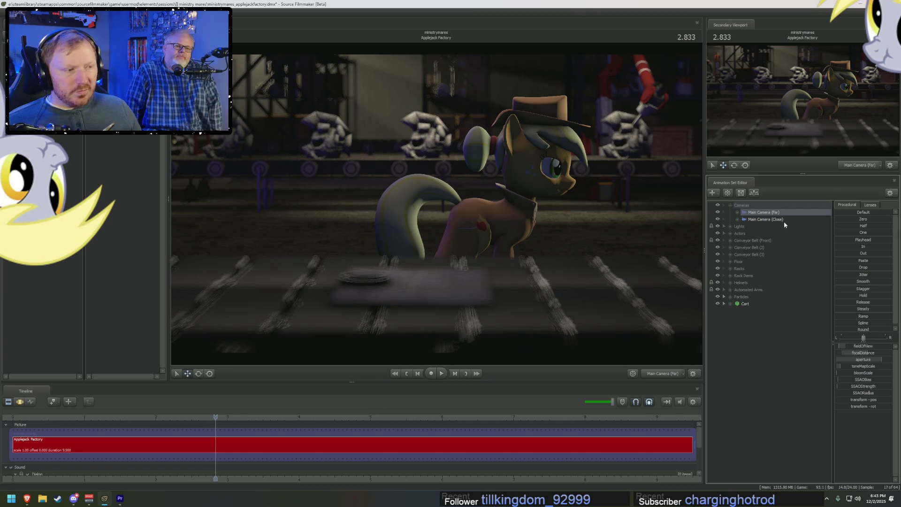
- Play the shot through Main Camera (Close) from about 2.6 seconds, then bring up the session file list
left_click(765, 219)
left_click_drag(215, 418, 200, 418)
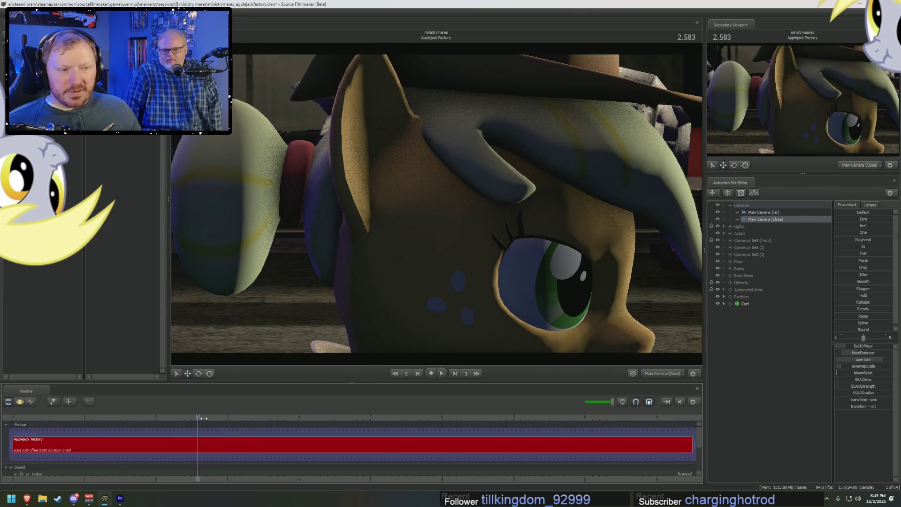
key("space")
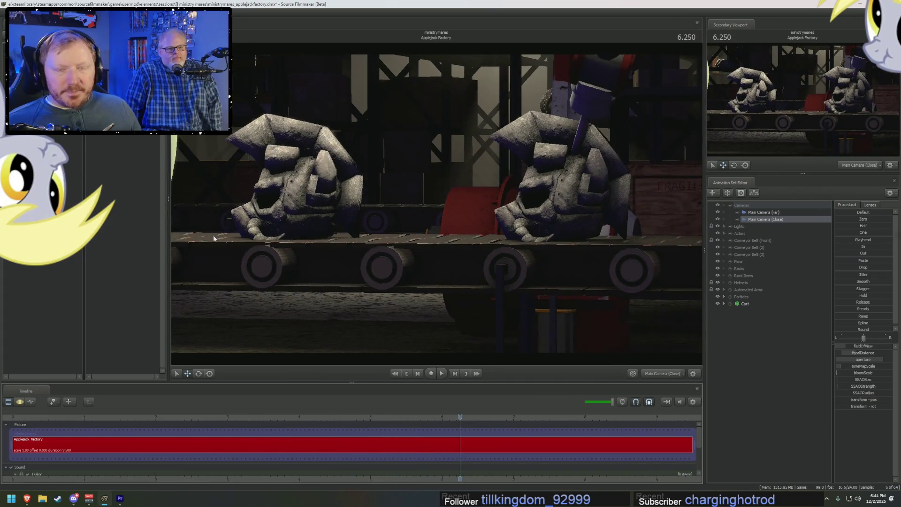
key("ctrl+o")
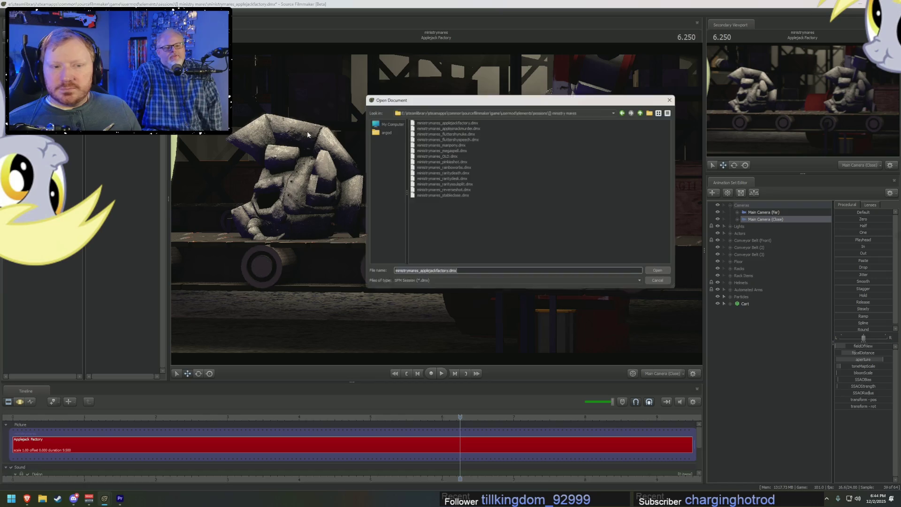
- Load the Applesnack Murder session, discarding the Applejack Factory changes
double_click(457, 128)
left_click(446, 254)
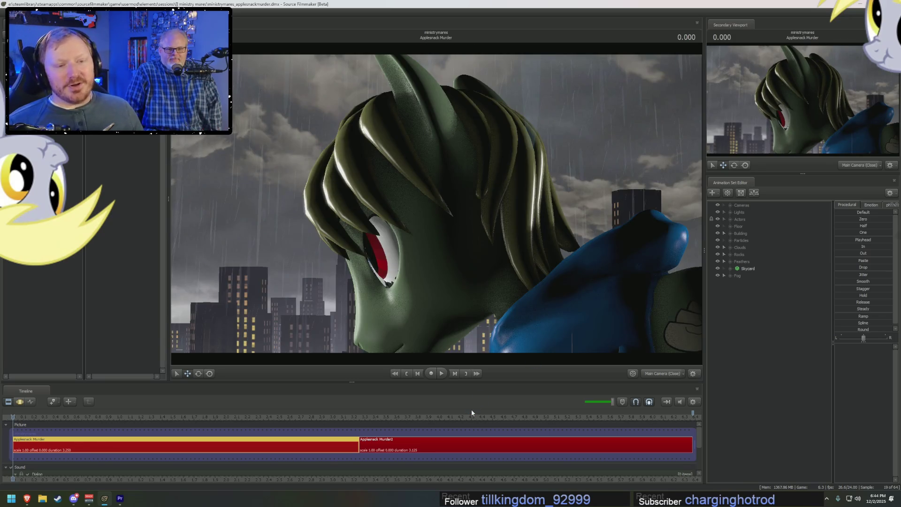
- Adjust the shot view options and stop playback of the first Applejack Murder shot
left_click(632, 373)
right_click(550, 269)
left_click(565, 285)
right_click(565, 285)
left_click(572, 297)
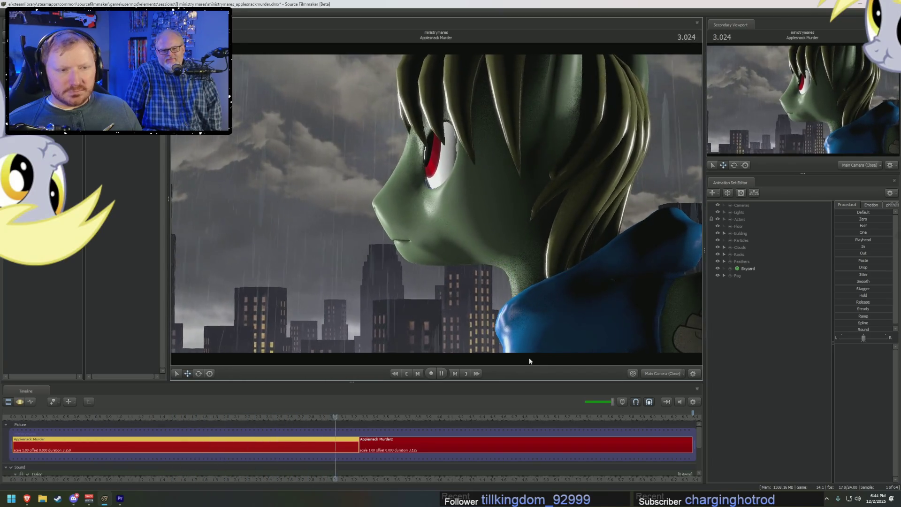
key("space")
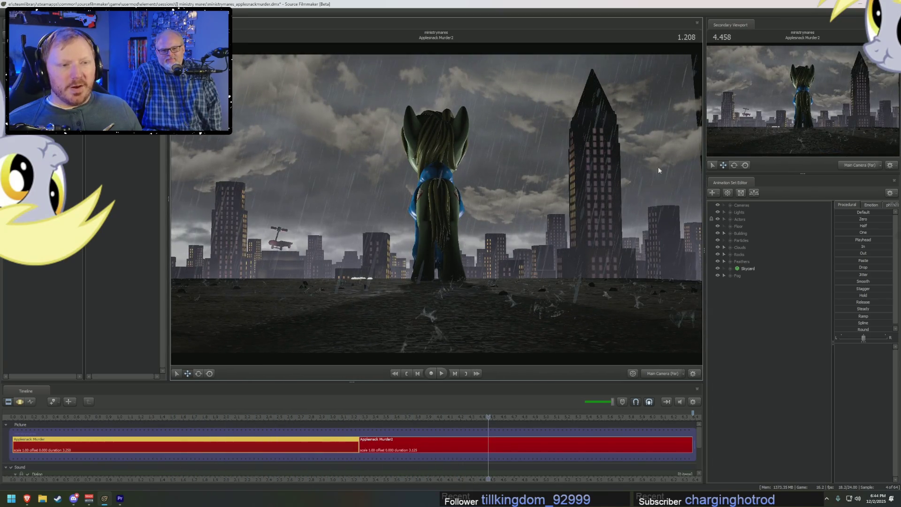
- Check the work camera, return to the shot camera and play Applejack Murder2, then bring up the session file list
left_click(662, 373)
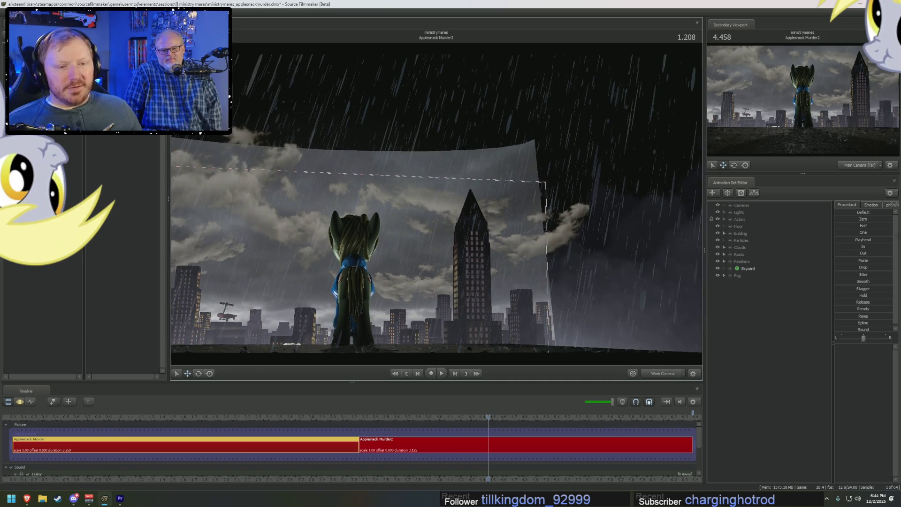
scroll(574, 234, "up", 5)
left_click(654, 373)
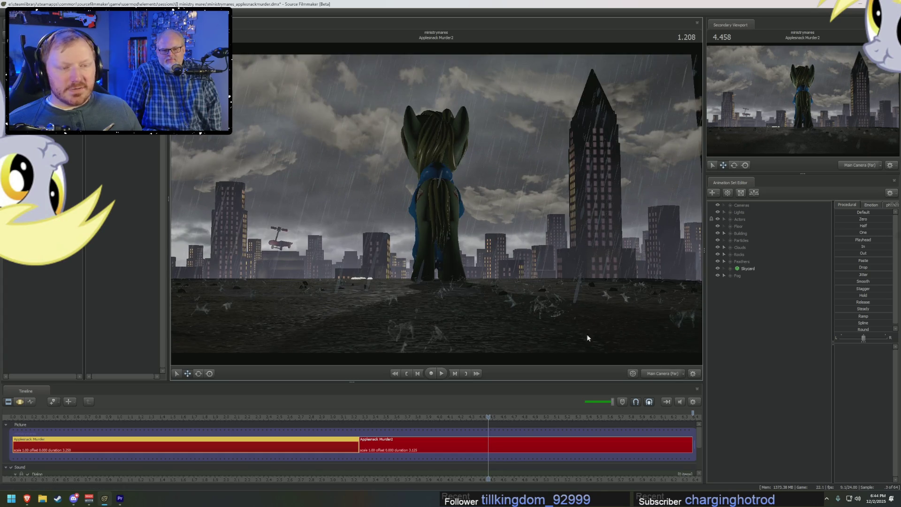
key("space")
key("space")
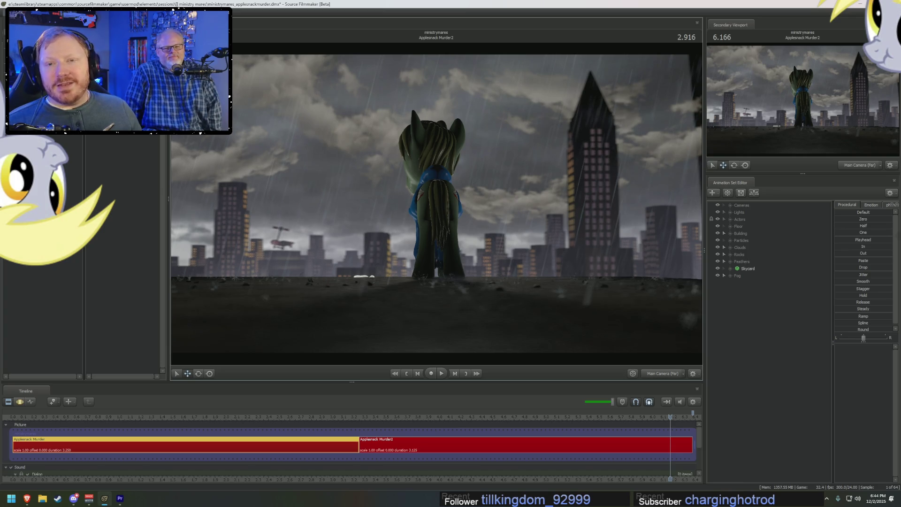
key("ctrl+o")
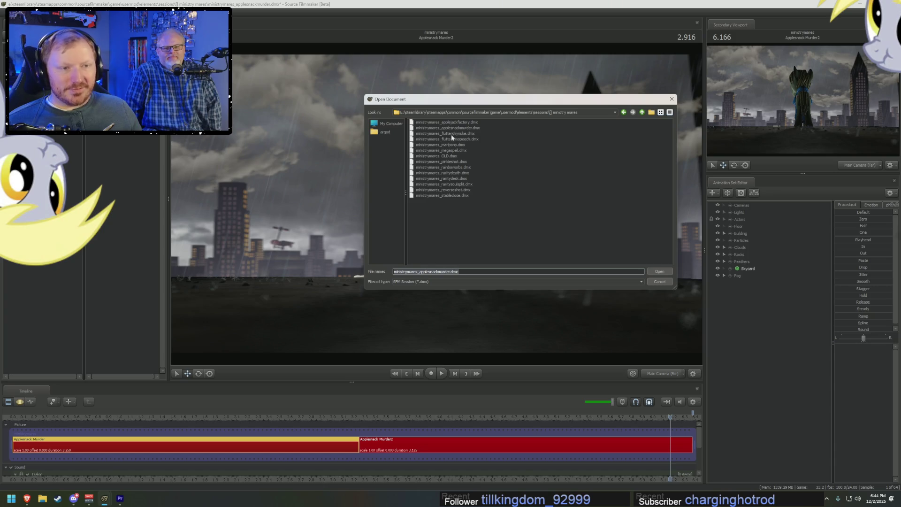
- Load ministrymares_fluttershynuke.dmx, play the Fluttershy on Hill shot and set the playhead back to 3.000
double_click(455, 133)
left_click(441, 249)
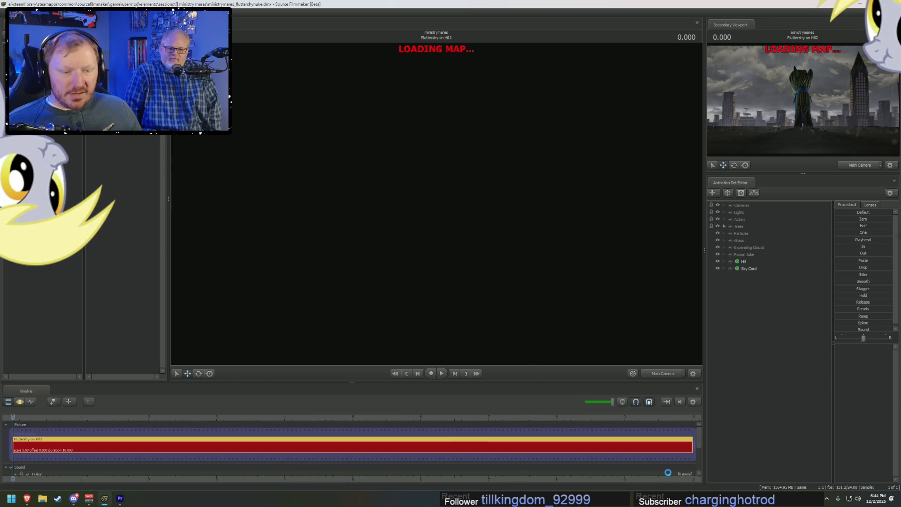
key("space")
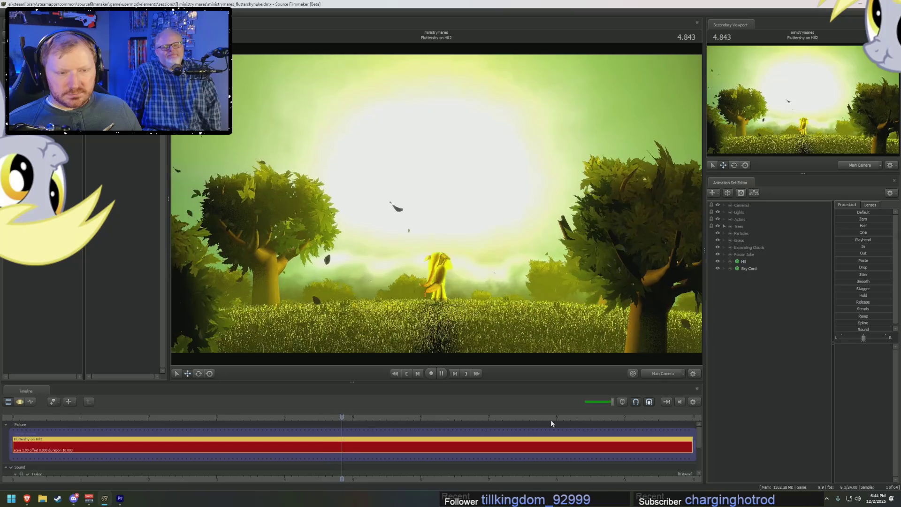
key("space")
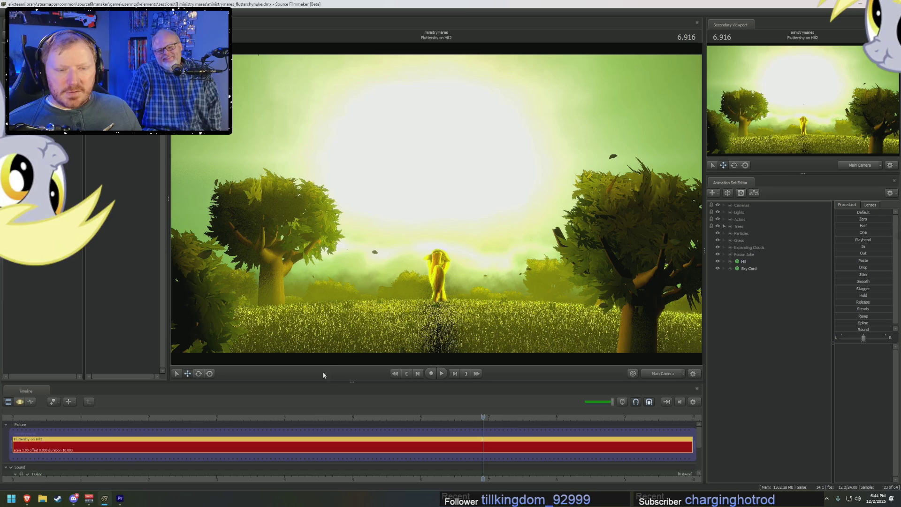
left_click_drag(309, 417, 216, 417)
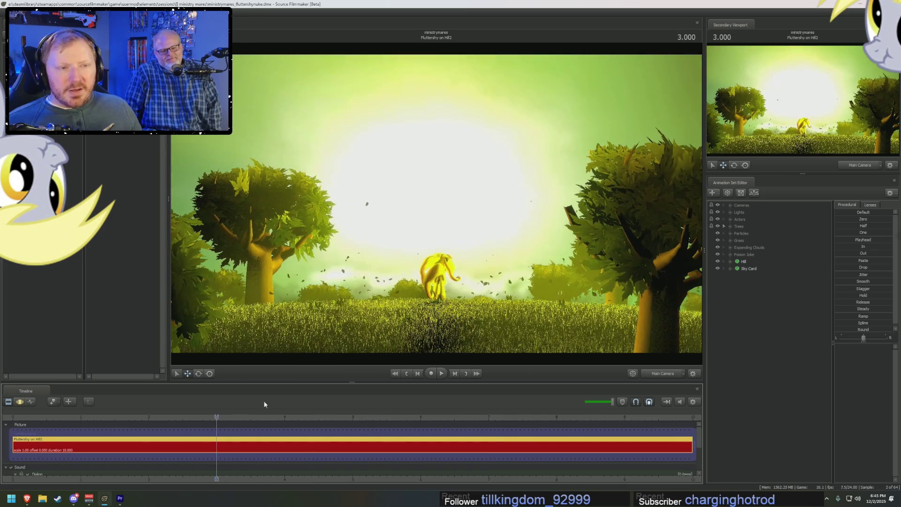
left_click(748, 268)
- Launch Notepad from the Start menu, dismiss its two path-not-found errors and close it again
right_click(748, 269)
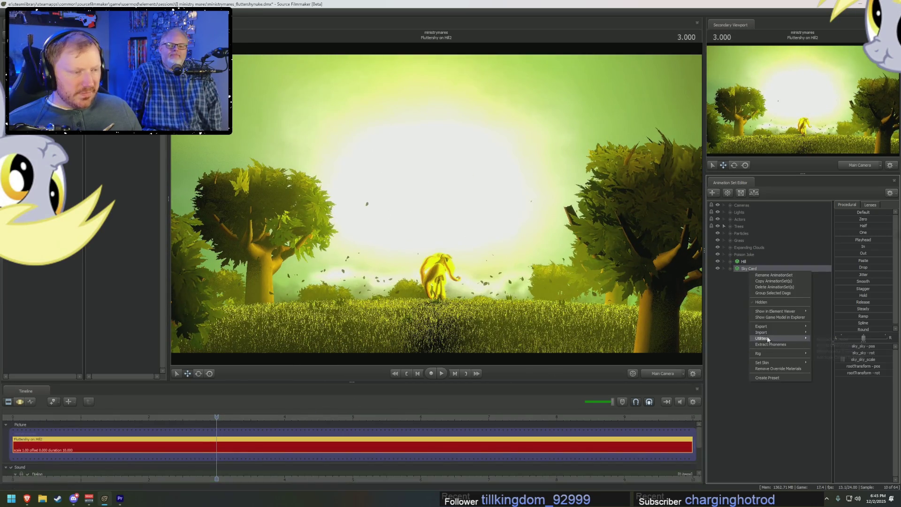
key("super")
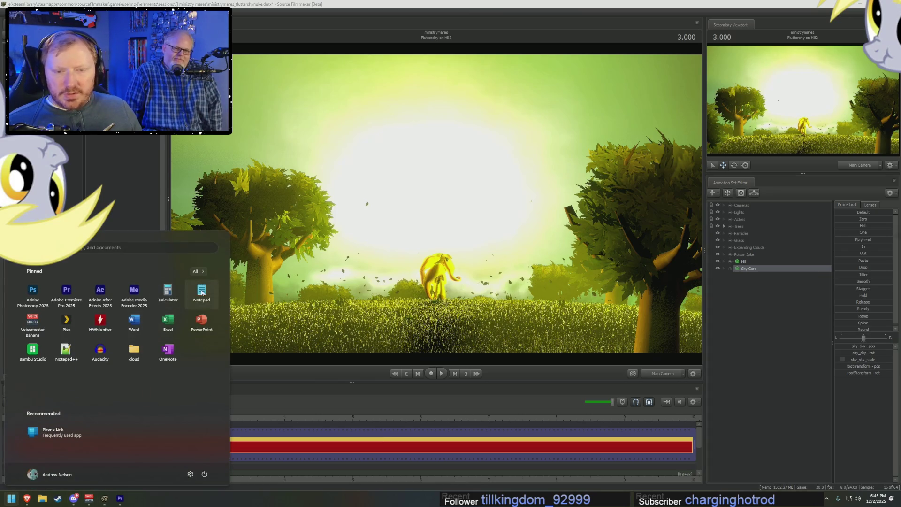
left_click(202, 292)
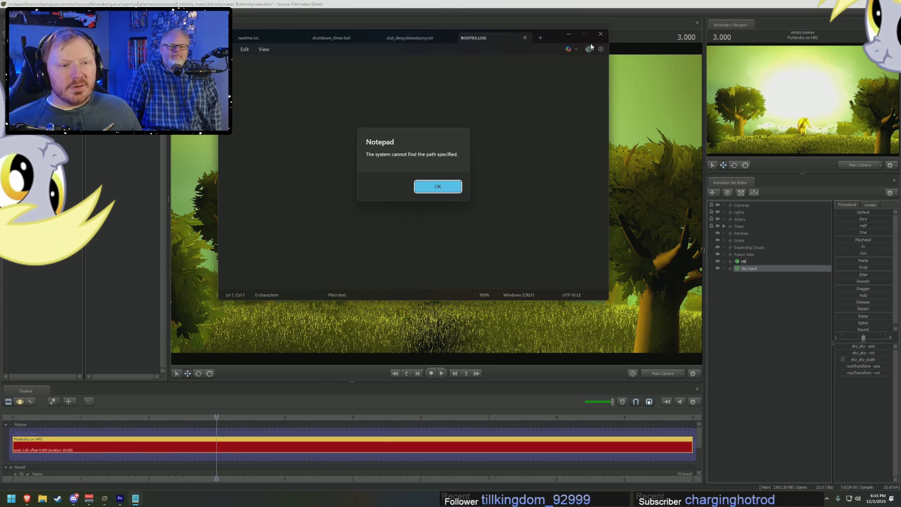
left_click(437, 189)
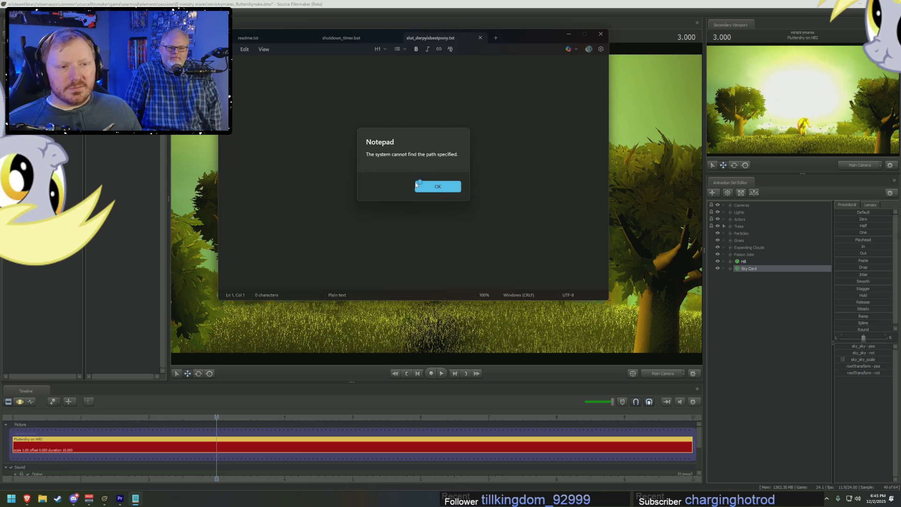
left_click(437, 186)
left_click(599, 35)
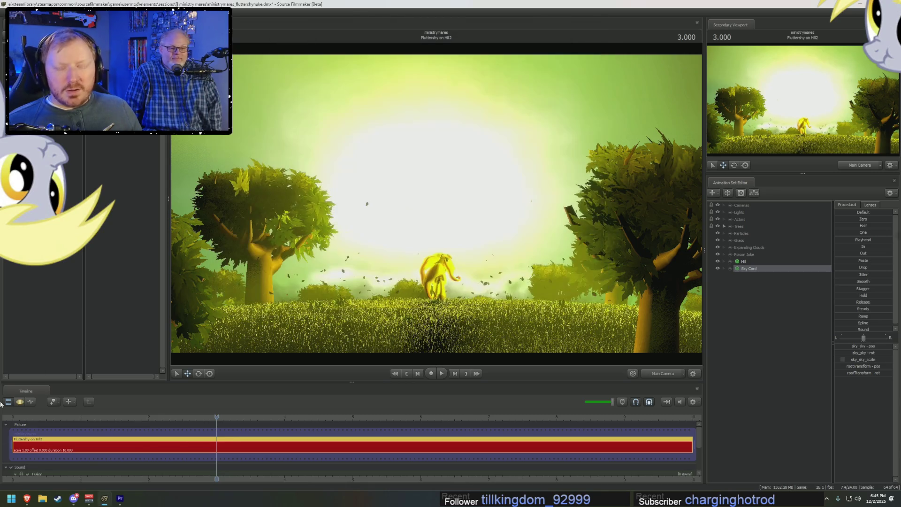
key("super")
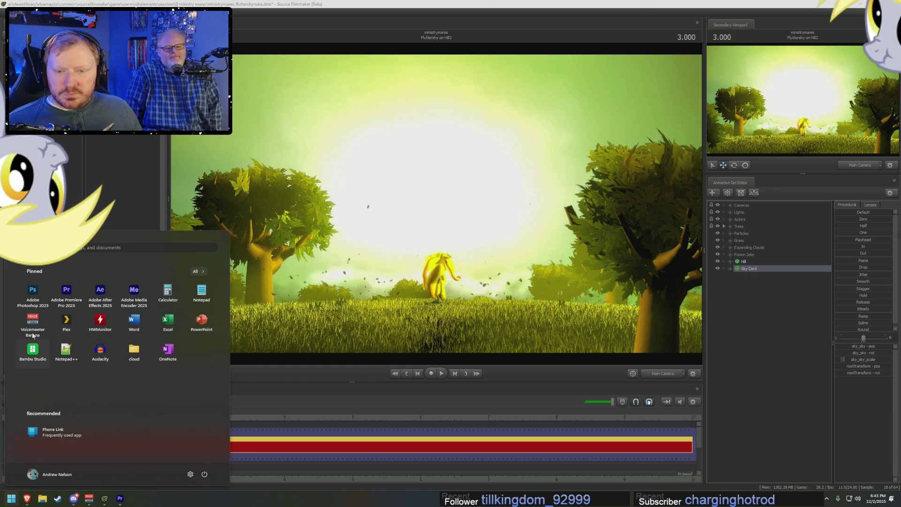
- In Notepad++ switch from GreyScreen.vmt to BlueScreen.vmt, briefly checking Source Filmmaker
key("Escape")
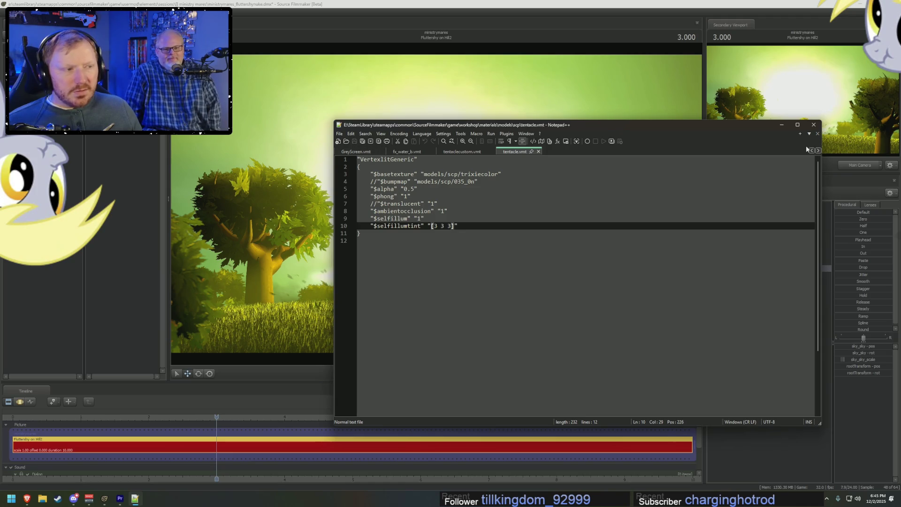
left_click(351, 153)
scroll(514, 168, "up", 5)
scroll(564, 198, "up", 5)
left_click(818, 151)
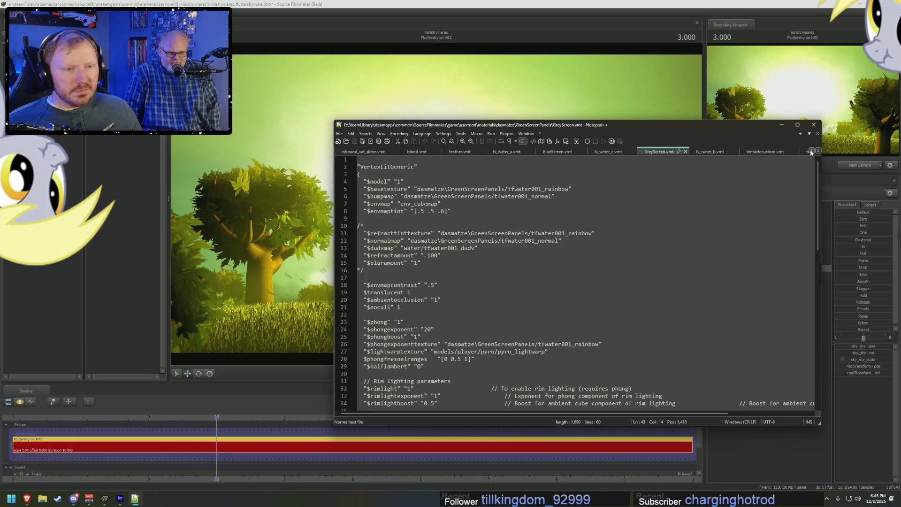
left_click(682, 151)
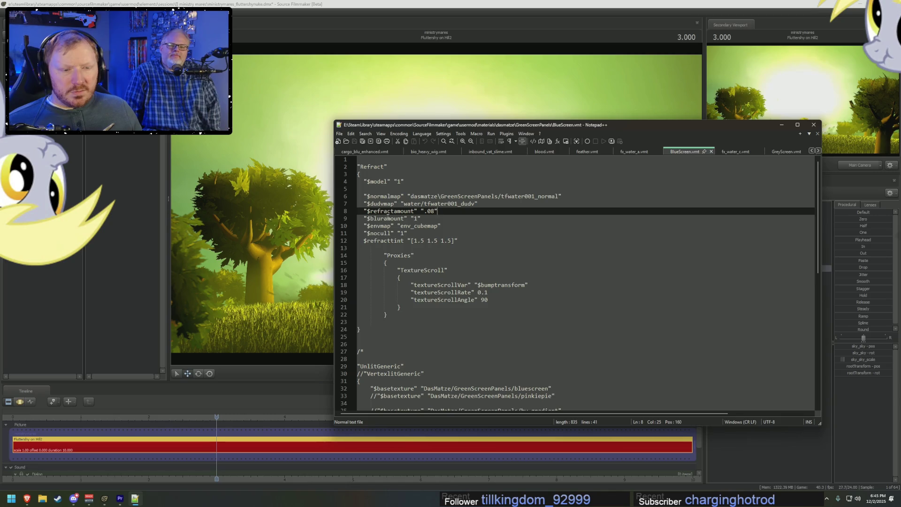
left_click(836, 390)
mouse_move(758, 361)
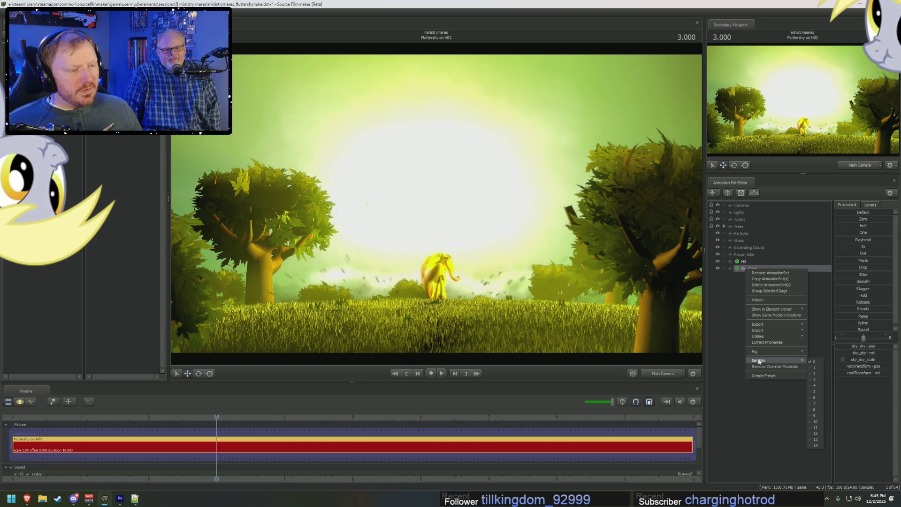
left_click(817, 366)
key("alt+Tab")
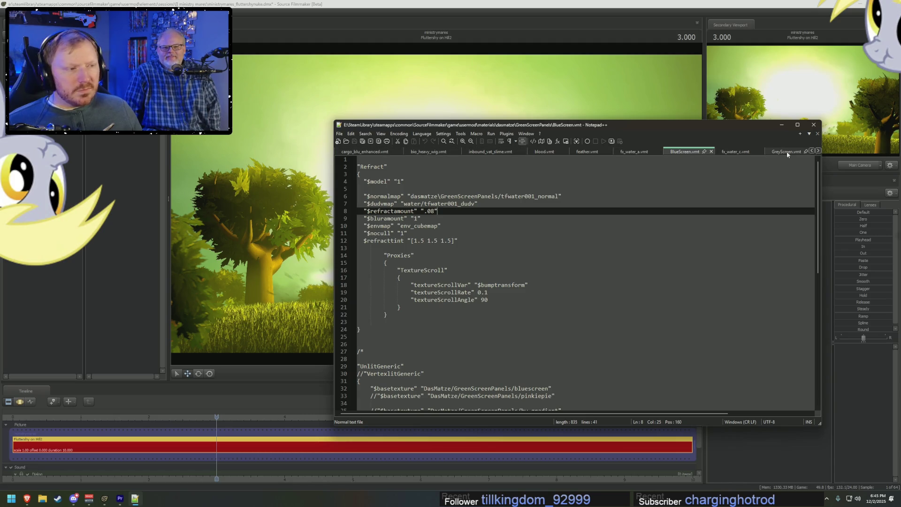
- Page back and forth through the open file tabs, then hide Notepad++ behind Source Filmmaker
left_click(818, 150)
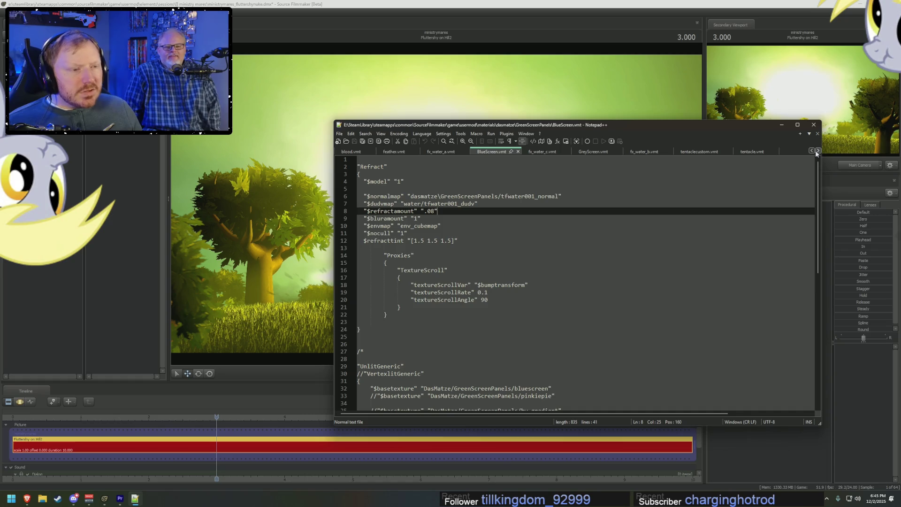
left_click(811, 151)
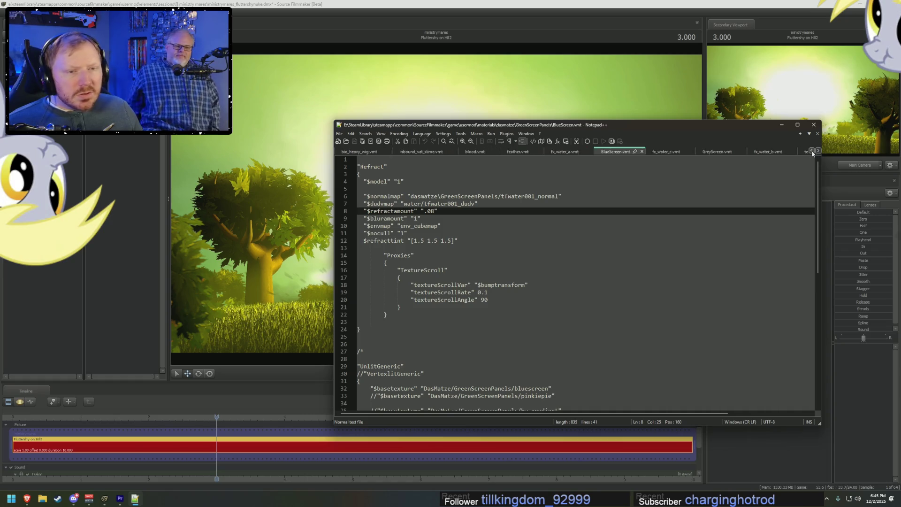
left_click(811, 152)
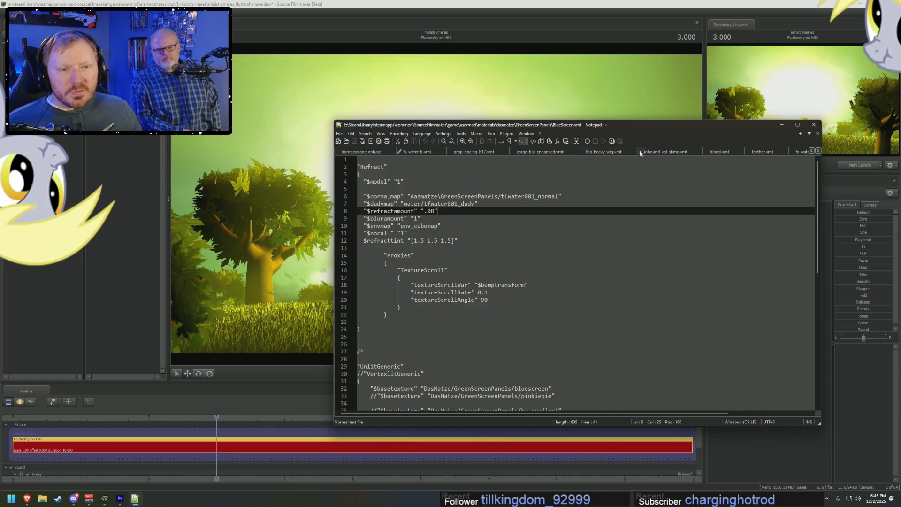
left_click(812, 152)
left_click(812, 152)
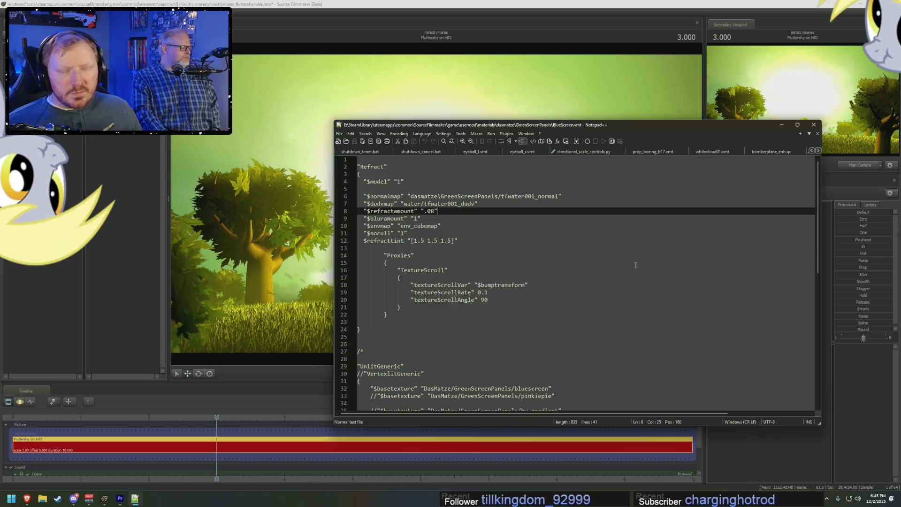
key("alt+Tab")
right_click(748, 268)
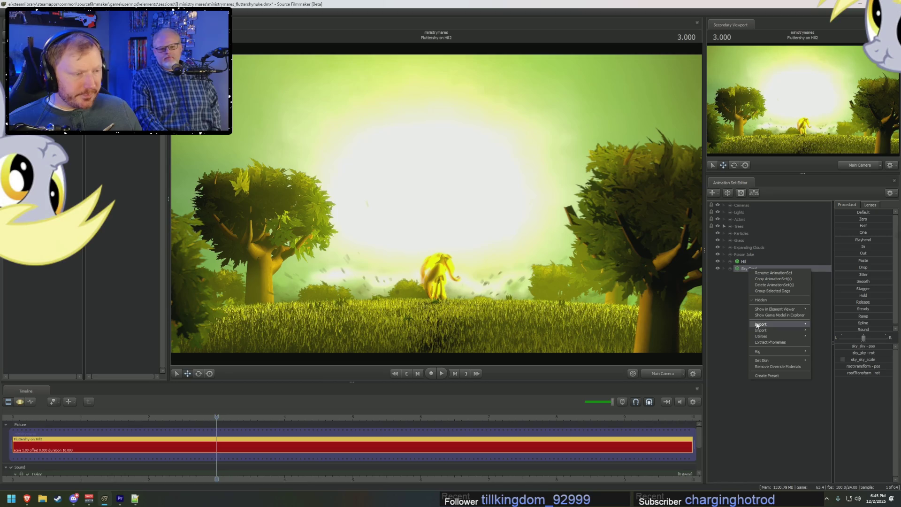
- Show the Sky Card model in the Element Viewer and expand its materials to reveal sky1 and narry\sky_explosion_green
left_click(743, 270)
right_click(744, 270)
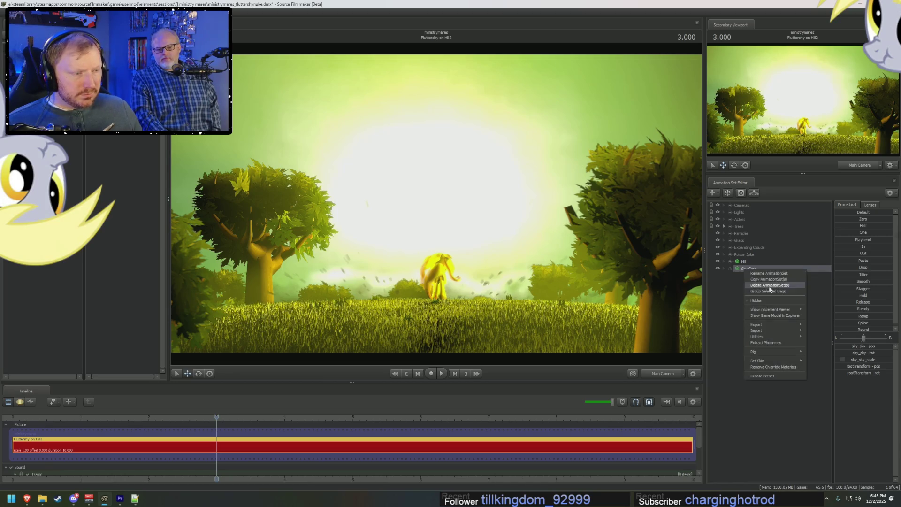
left_click(810, 316)
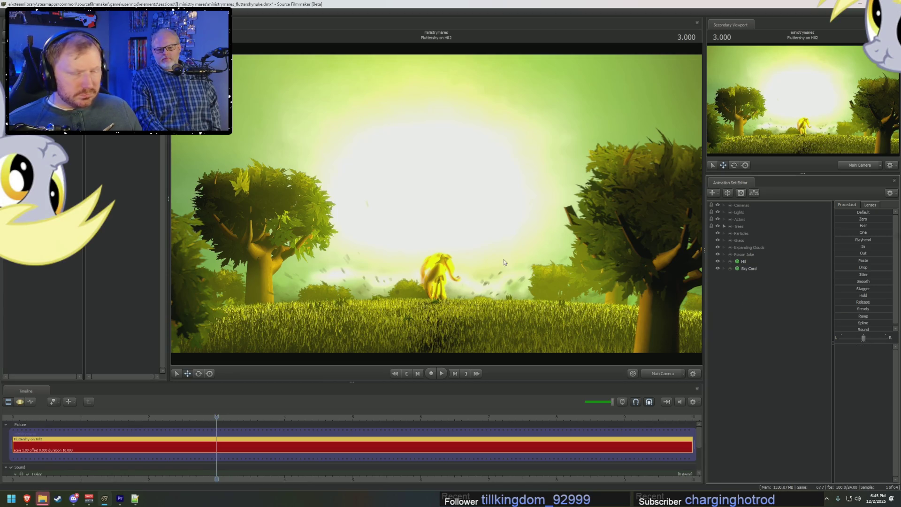
right_click(755, 269)
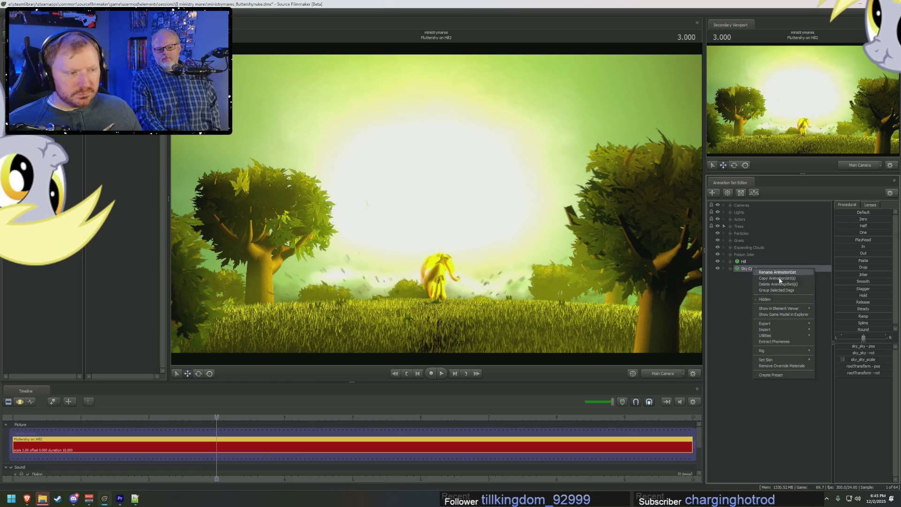
left_click(836, 316)
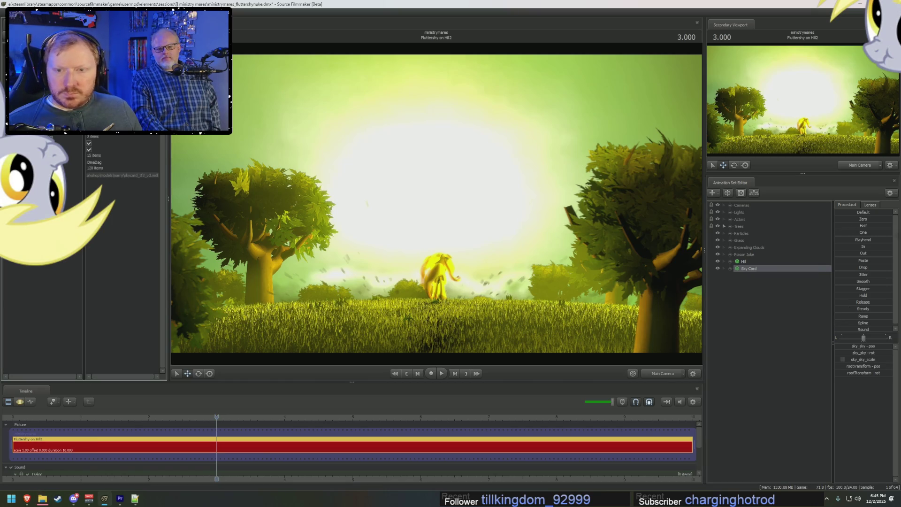
left_click(18, 156)
left_click(18, 163)
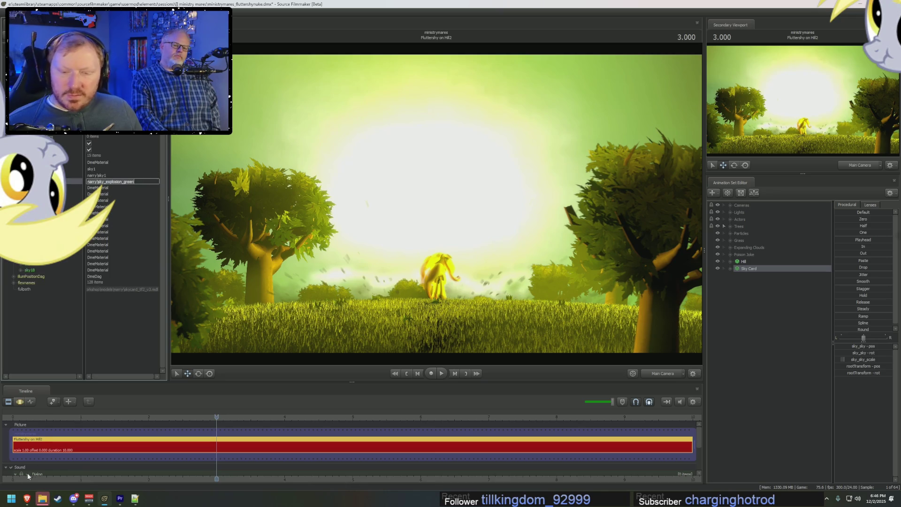
key("alt+Tab")
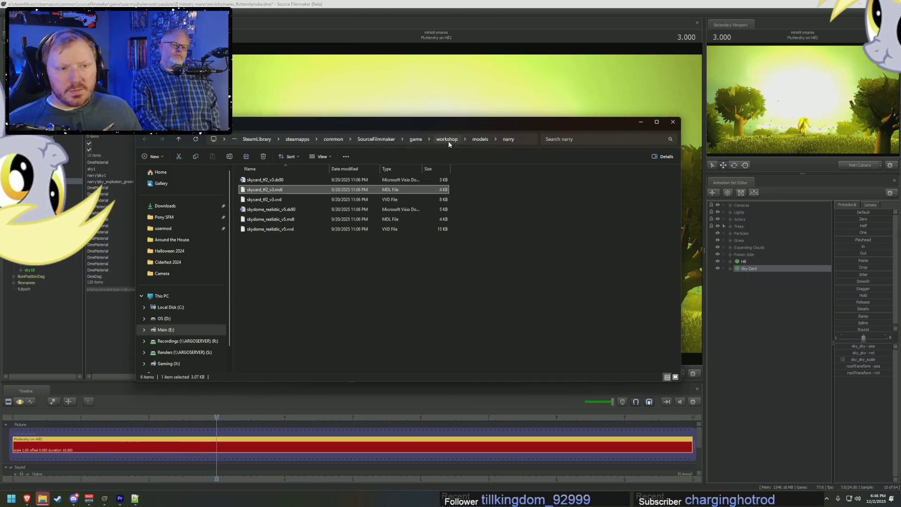
- Browse to the workshop materials narry folder and open sky1.vmt for editing
left_click(448, 138)
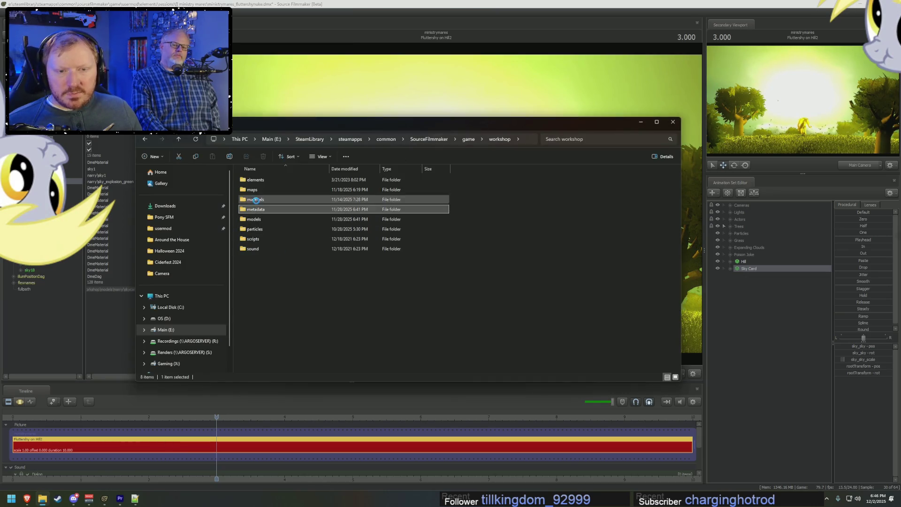
double_click(282, 210)
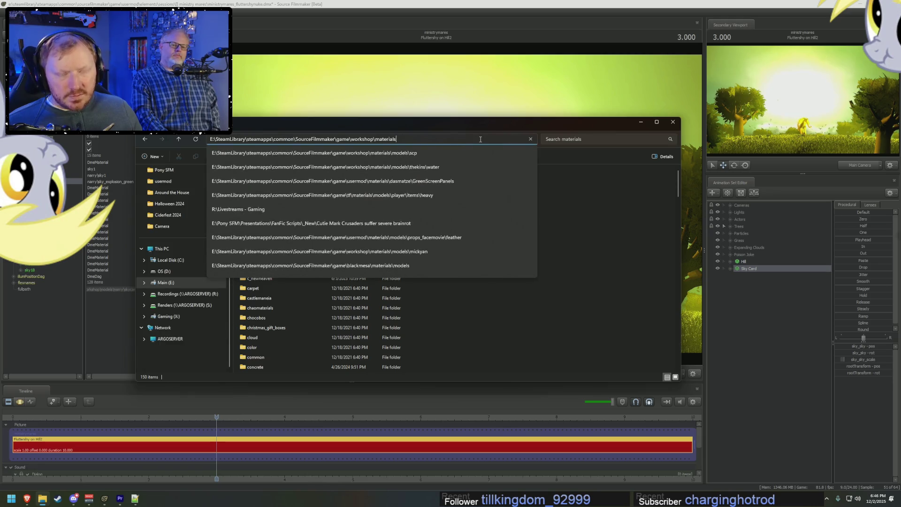
type("narry")
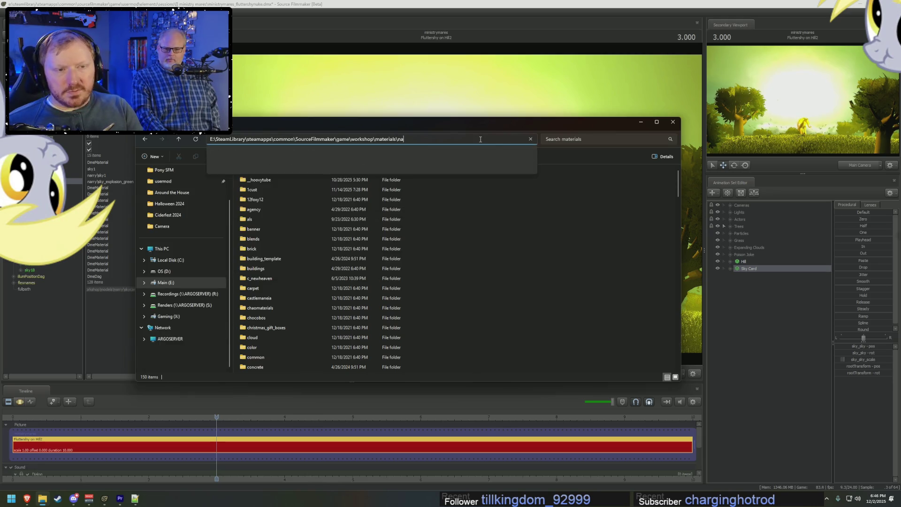
key("Return")
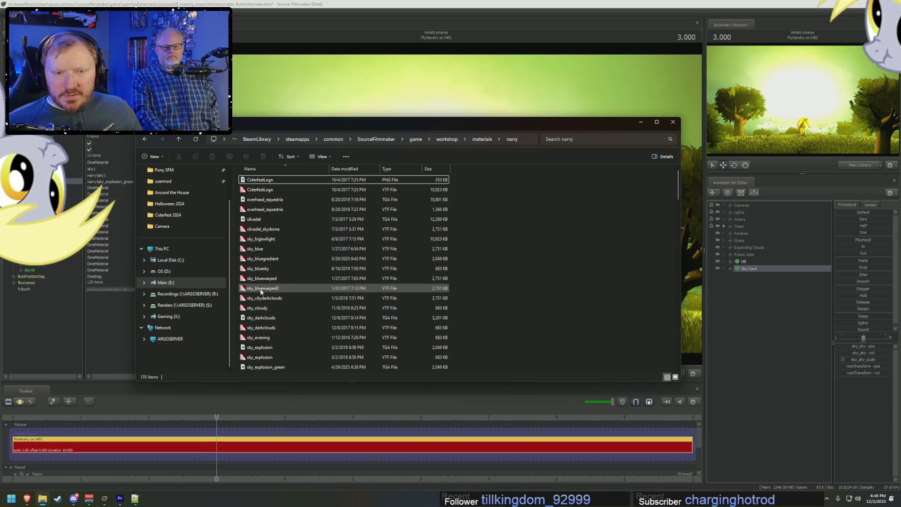
scroll(279, 293, "down", 5)
double_click(251, 240)
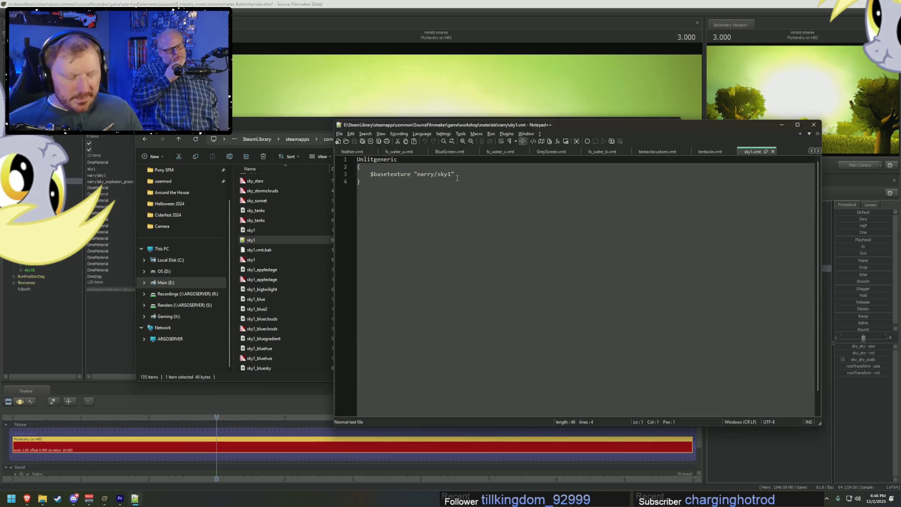
type("//")
- Give sky1.vmt a new first line for VertexLitGeneric above the commented UnlitGeneric, then return to the scene
key("Home")
key("Return")
key("Up")
type("Ver")
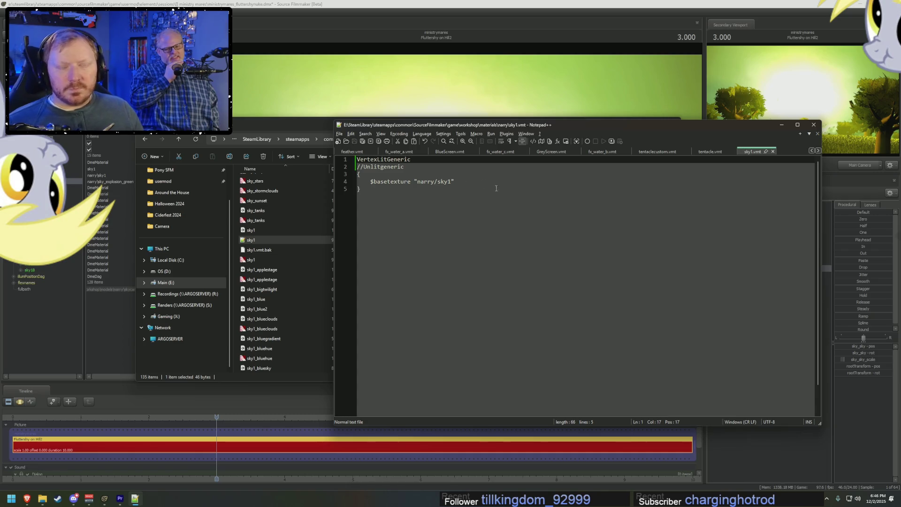
key("alt+Tab")
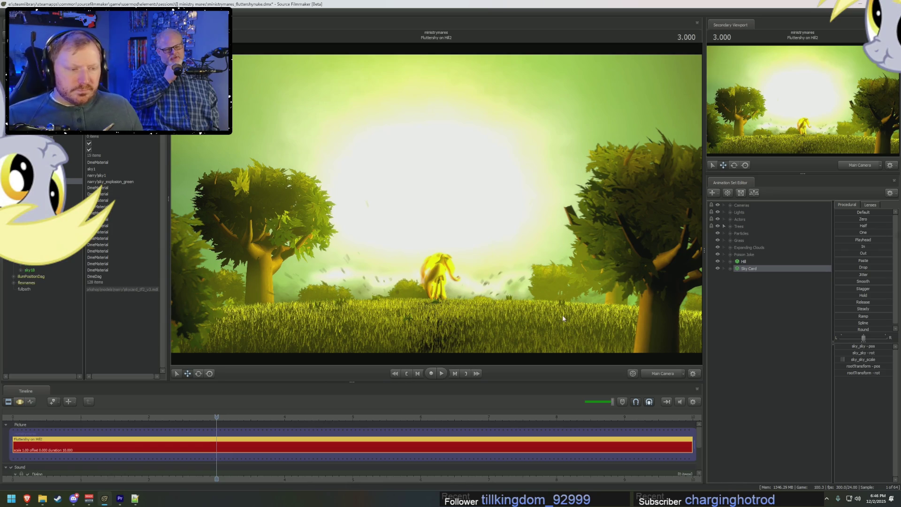
- Refresh the shot camera, play the explosion from the start, and scrub to about 6.4 seconds
left_click(665, 373)
left_click(665, 374)
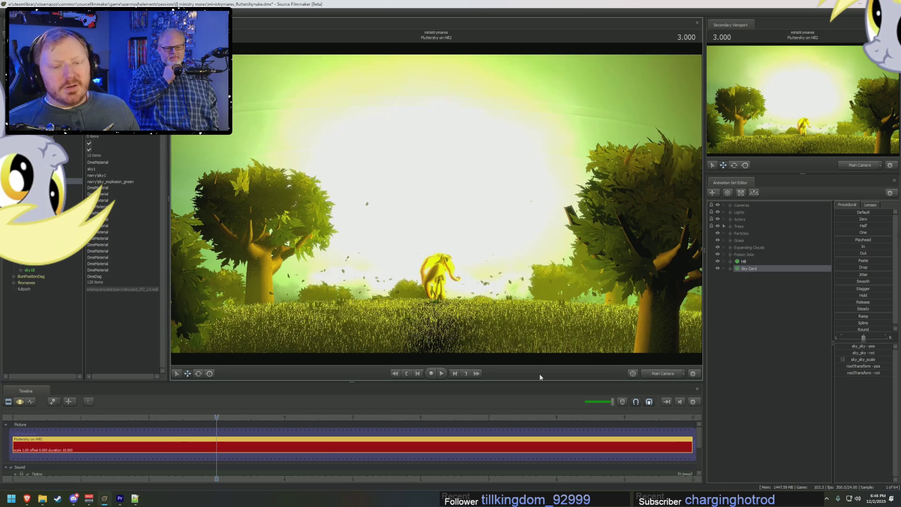
left_click(32, 417)
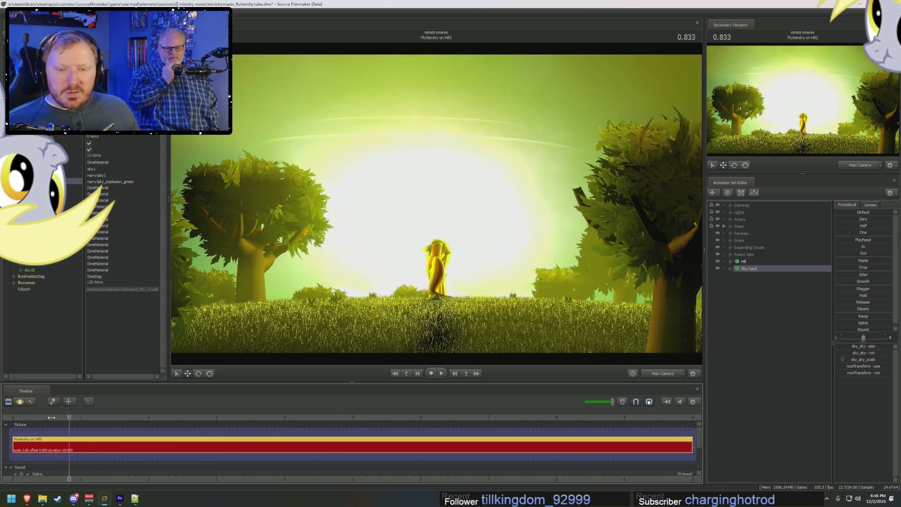
key("space")
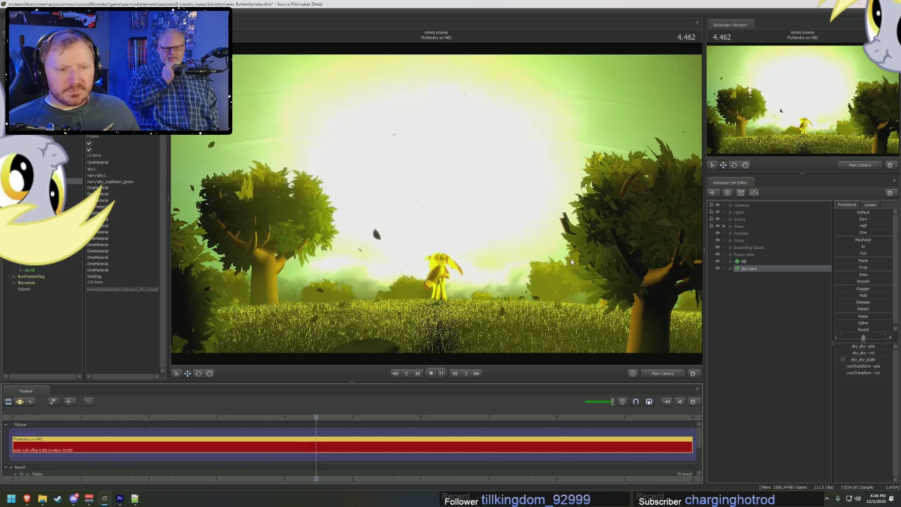
key("space")
mouse_move(451, 419)
left_mouse_down()
mouse_move(469, 442)
mouse_move(430, 431)
mouse_move(448, 431)
left_mouse_up()
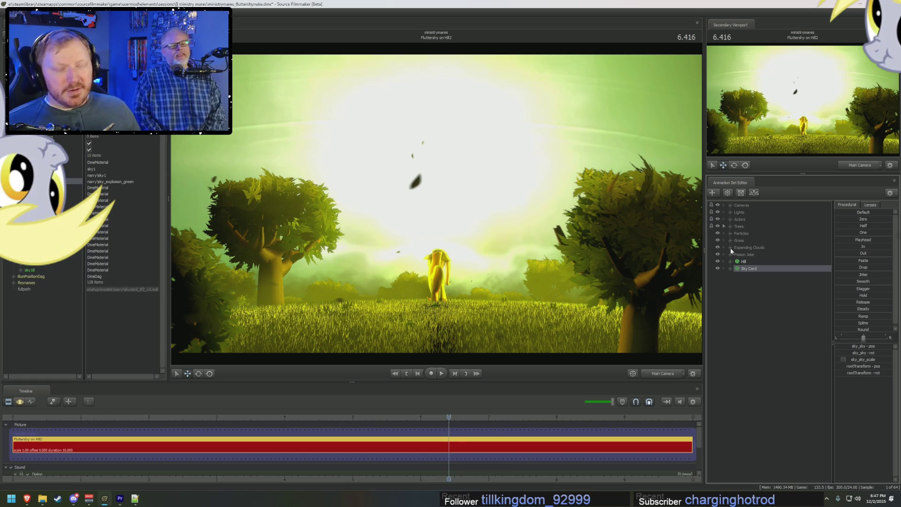
- Switch to the work camera, change the viewport shading, pull back through the scene and play briefly
left_click(662, 374)
scroll(437, 204, "down", 3)
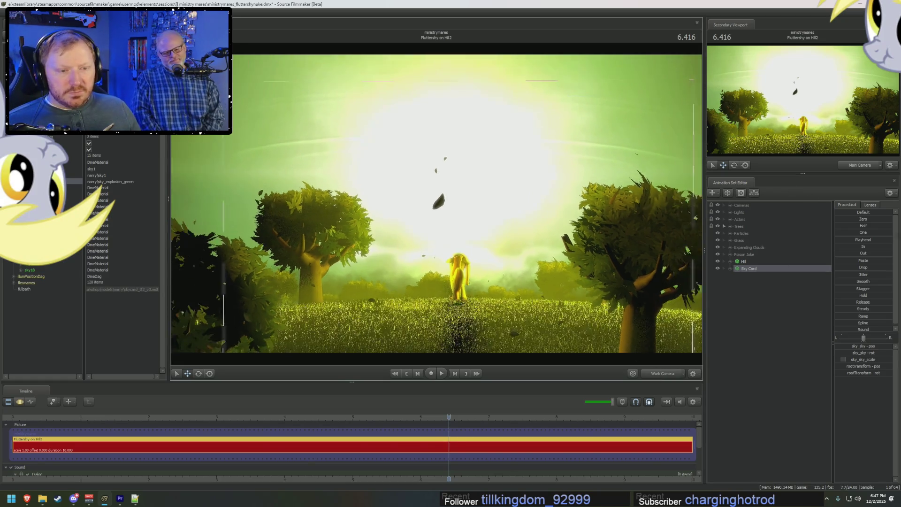
right_click(462, 233)
left_click(485, 251)
left_click_drag(436, 211, 317, 246)
left_click_drag(437, 211, 310, 355)
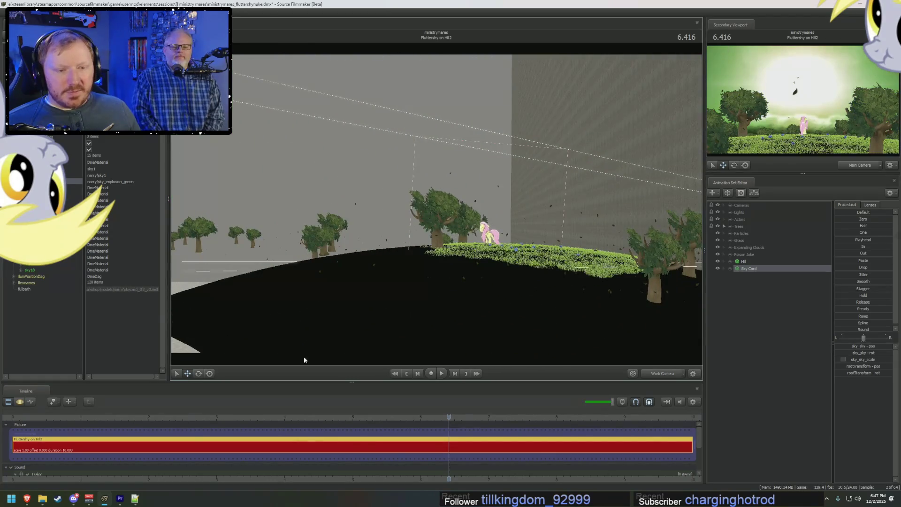
left_click(140, 422)
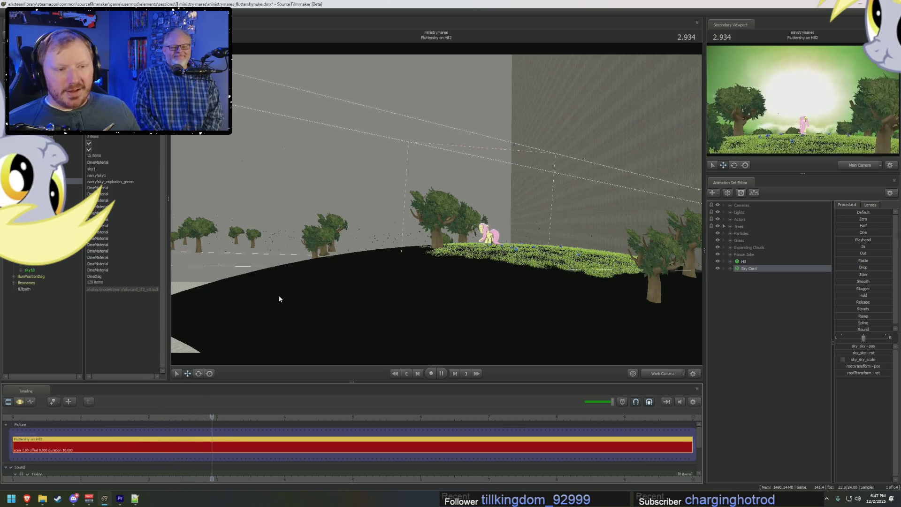
key("space")
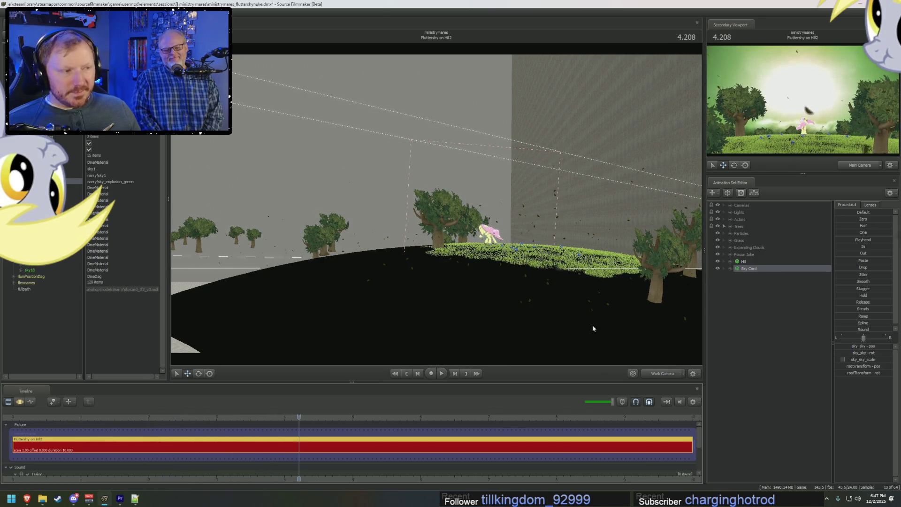
- Fly up to the green sky card, view it fullbright, replay the explosion, and expand the Lights list
left_click_drag(592, 324, 309, 211)
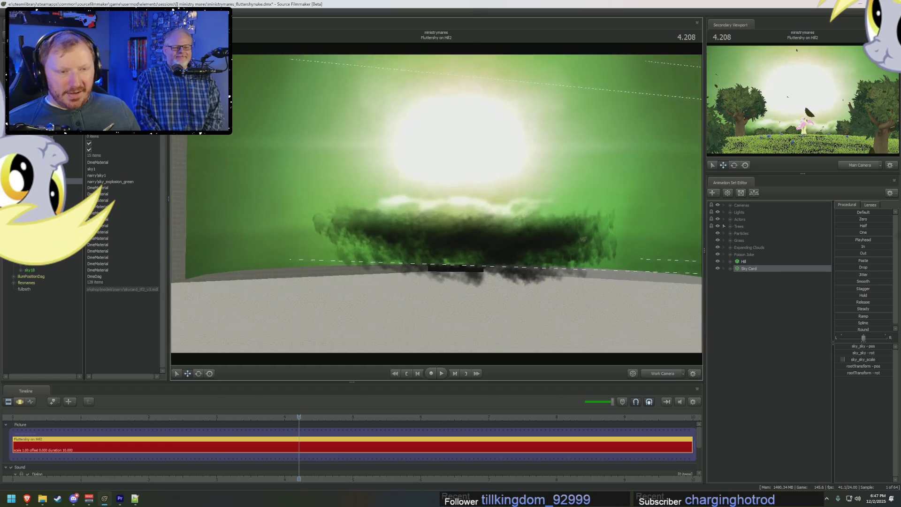
left_click_drag(436, 211, 442, 233)
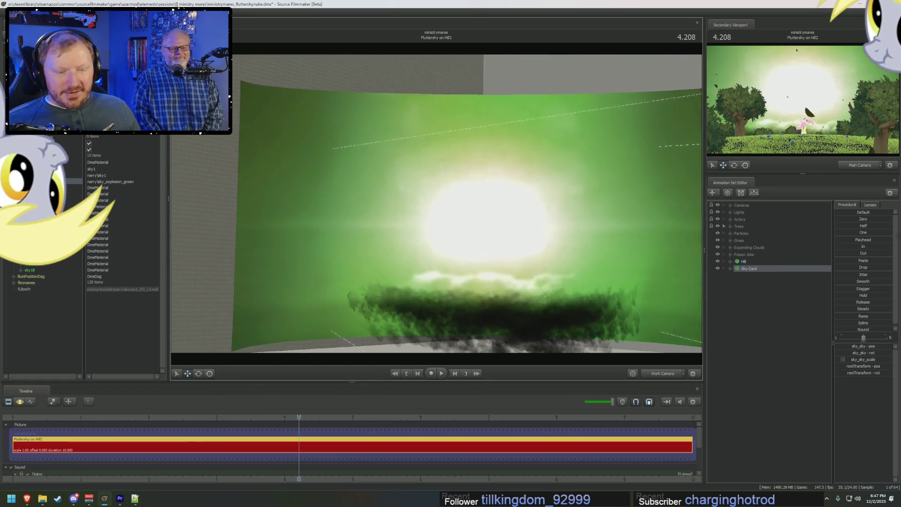
right_click(438, 211)
mouse_move(446, 237)
left_click(521, 240)
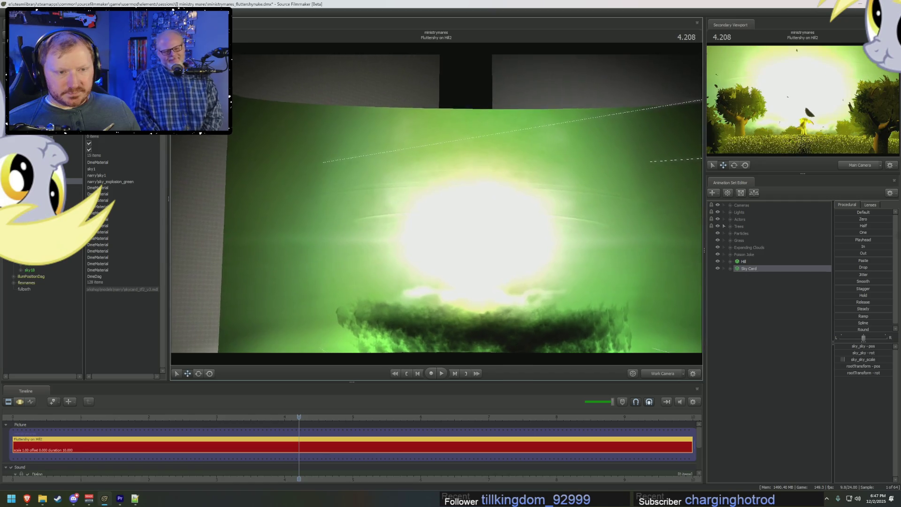
scroll(437, 212, "up", 5)
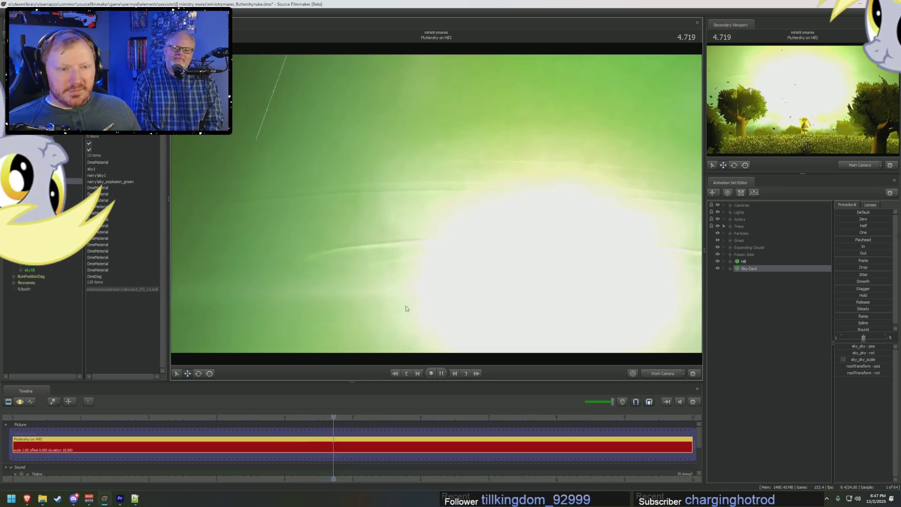
left_click_drag(266, 420, 100, 420)
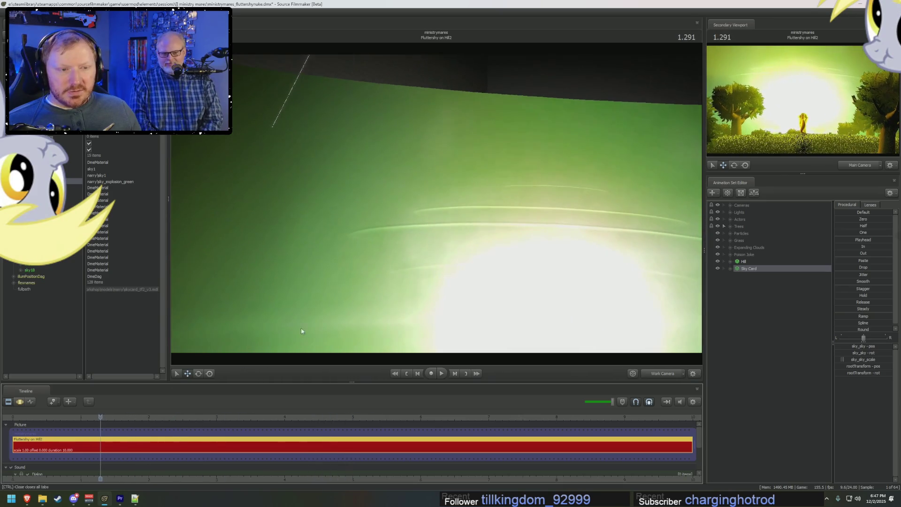
key("space")
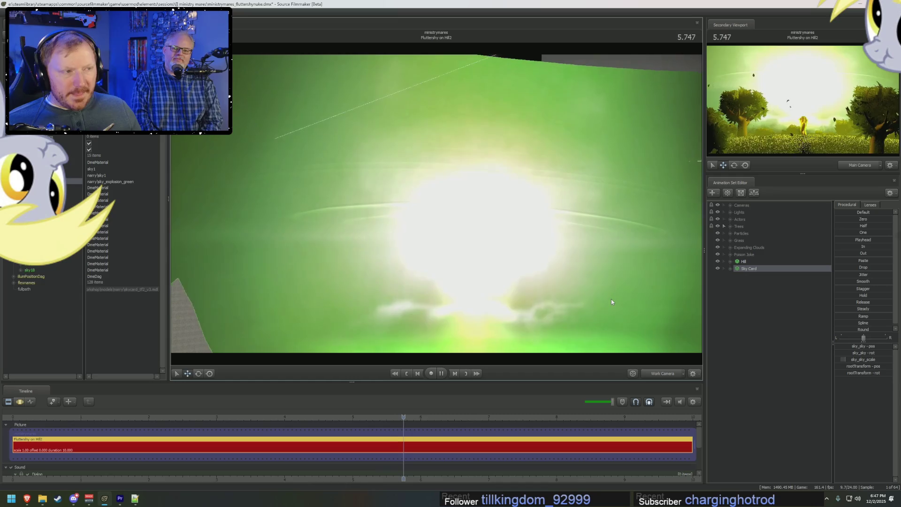
scroll(436, 204, "down", 5)
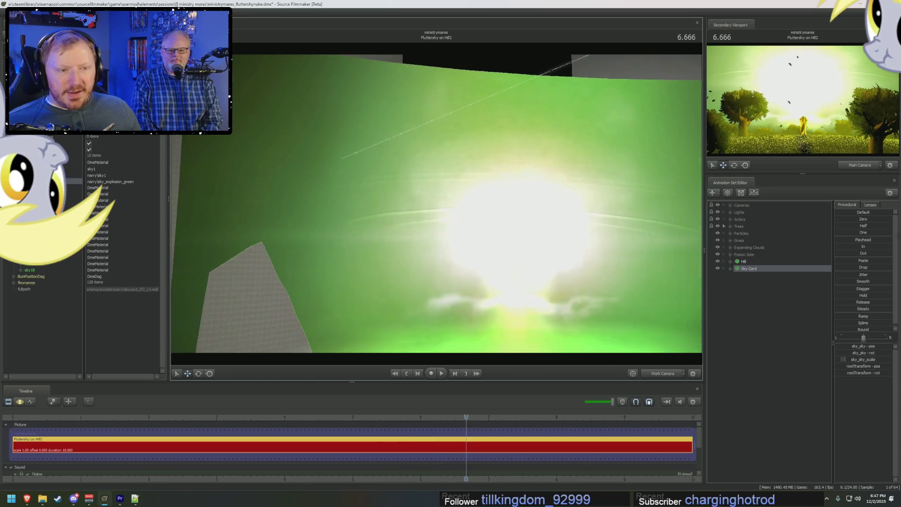
scroll(442, 208, "up", 5)
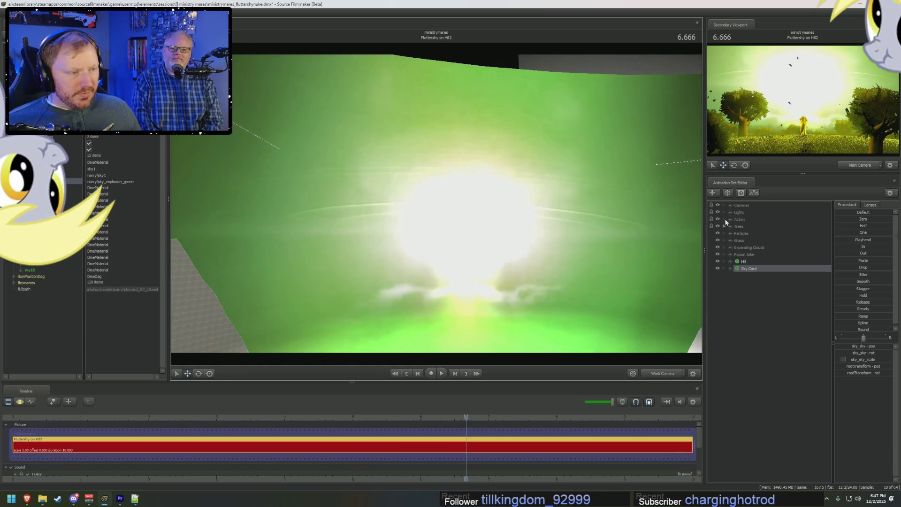
left_click(729, 212)
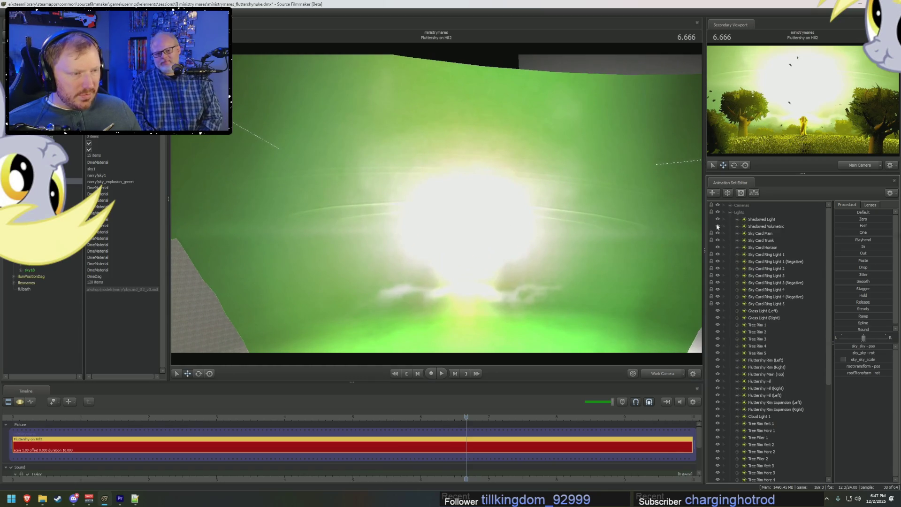
- Hide the Sky Card Main light, play the shot, and restore full lighting in the viewport
left_click(718, 226)
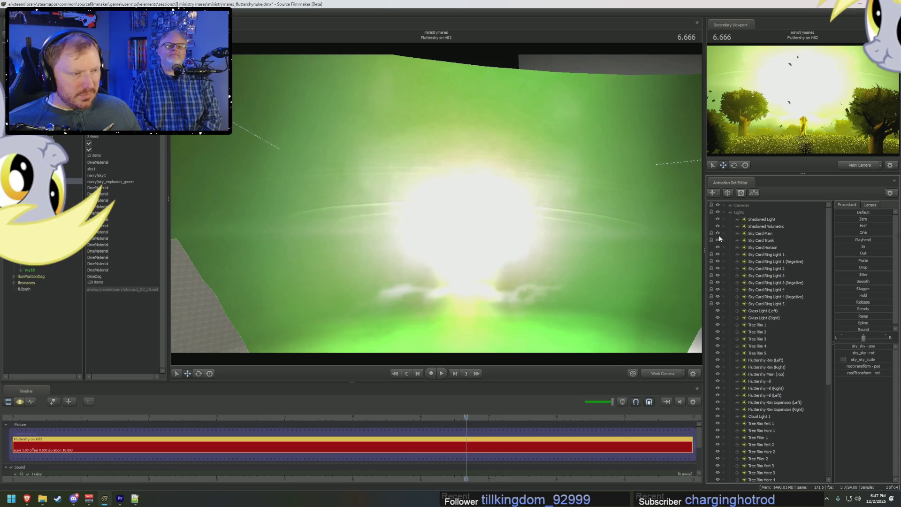
left_click(719, 233)
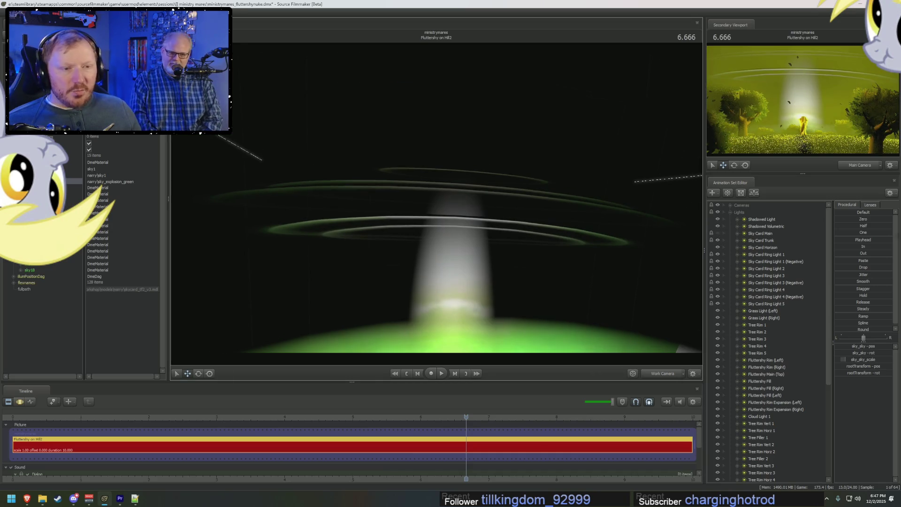
key("space")
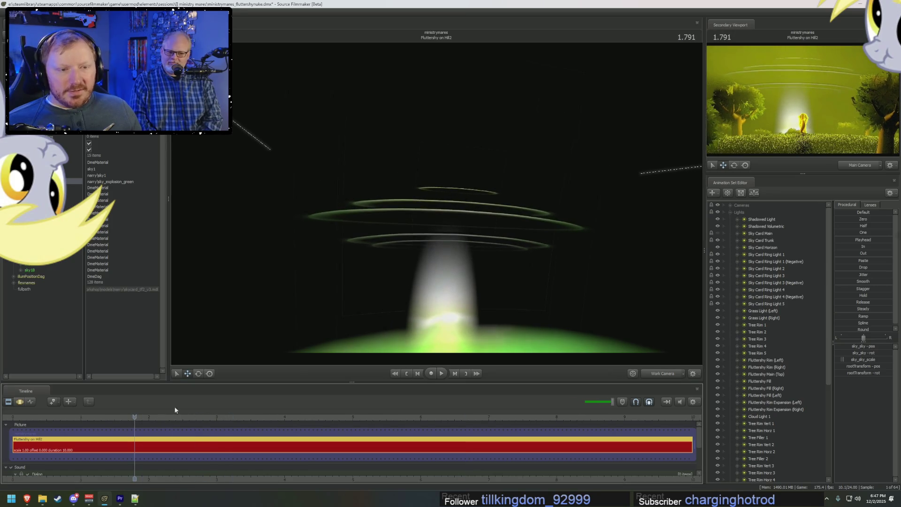
key("space")
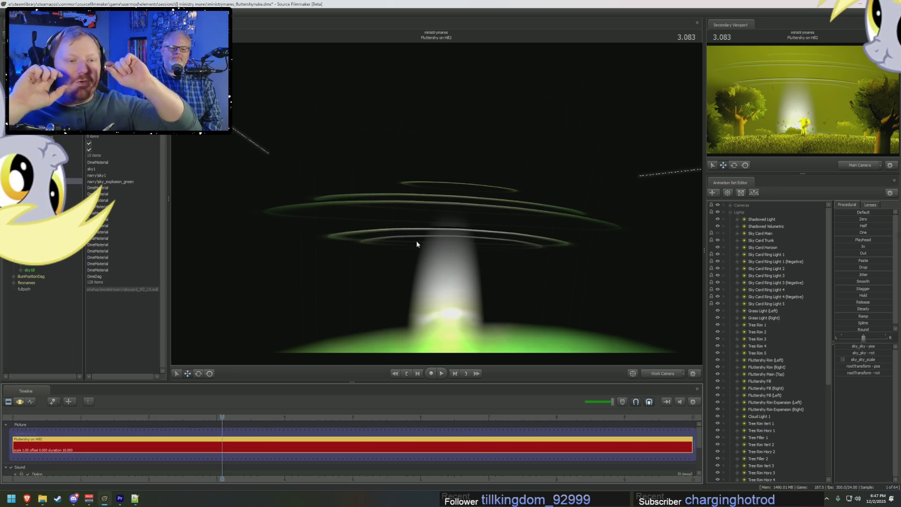
right_click(416, 241)
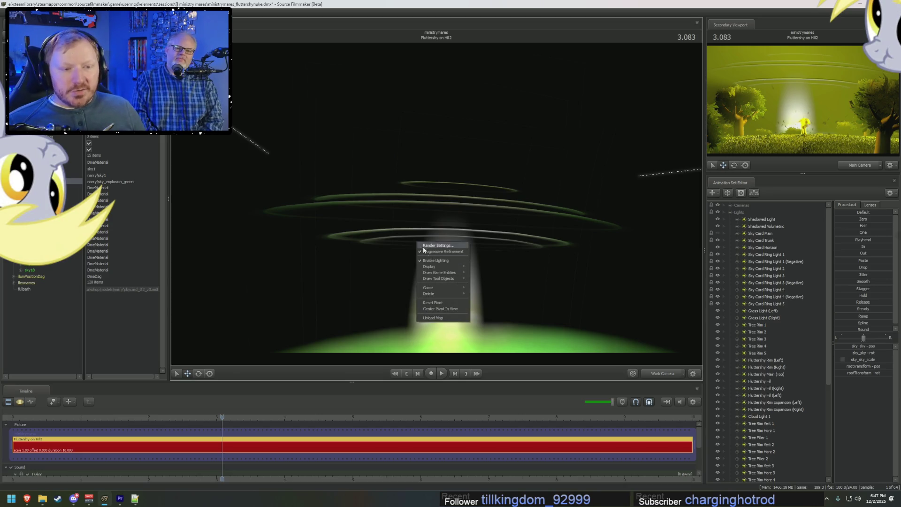
left_click(436, 260)
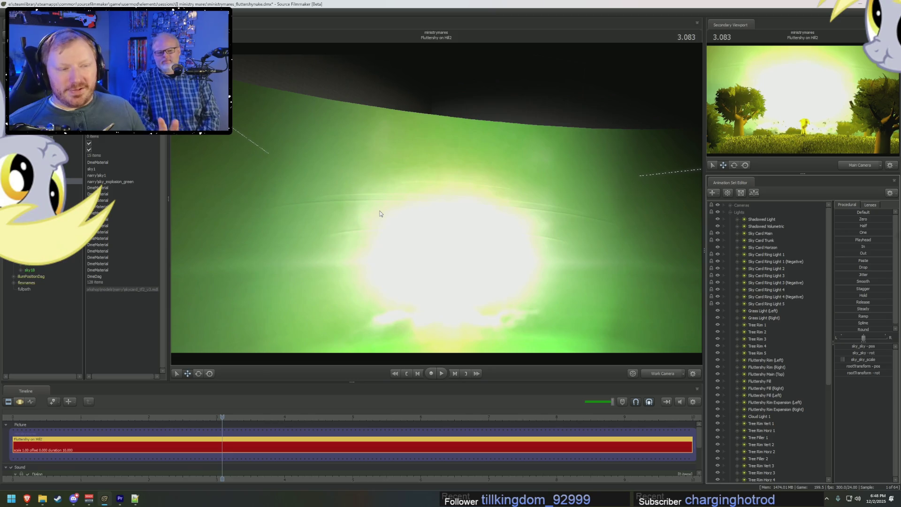
key("space")
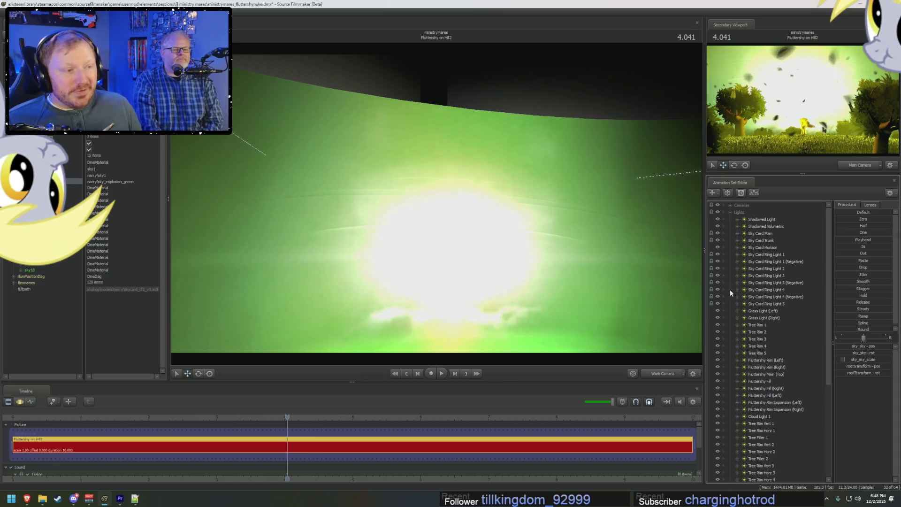
- Inspect Sky Card Ring Light 1, toggle its visibility, and return to the main camera at 4.041
left_click(759, 255)
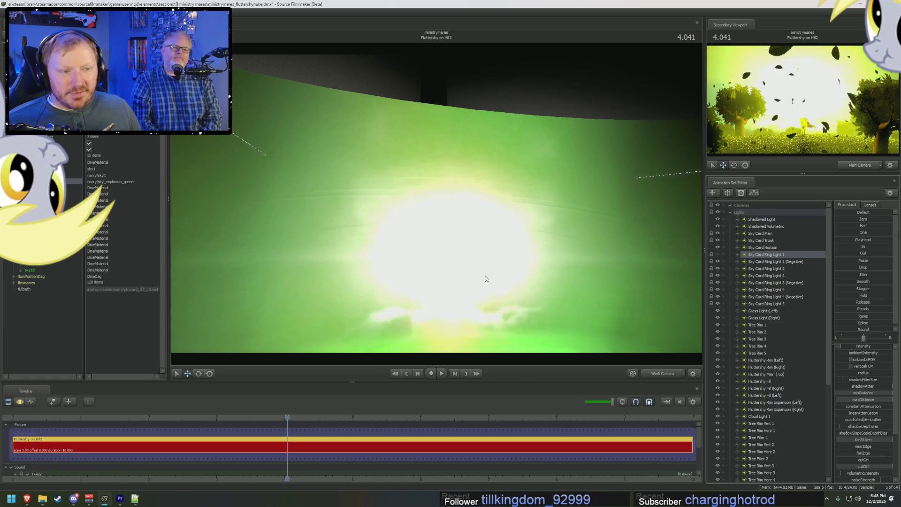
left_click_drag(541, 271, 423, 247)
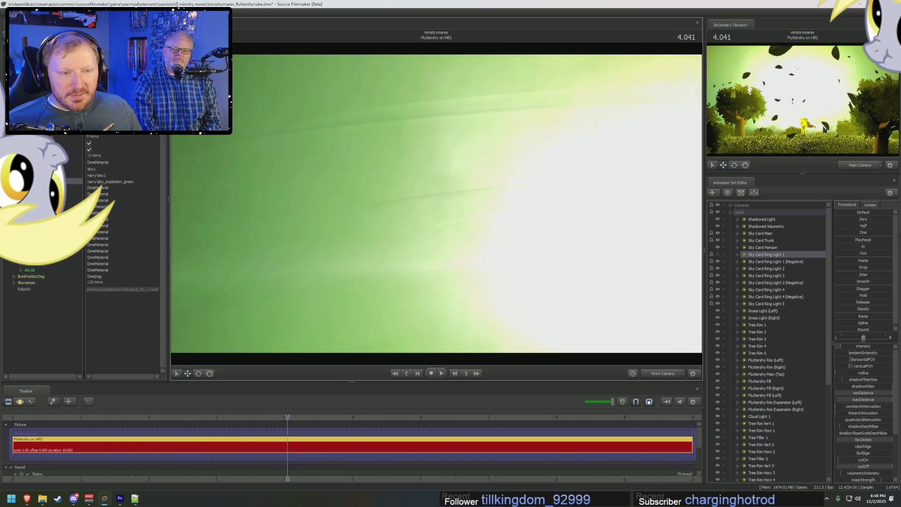
left_click(717, 254)
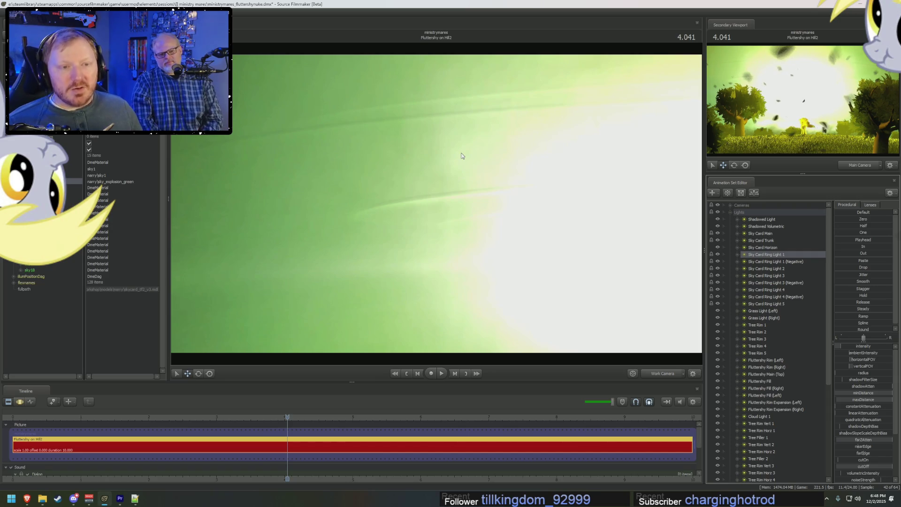
left_click_drag(463, 157, 423, 183)
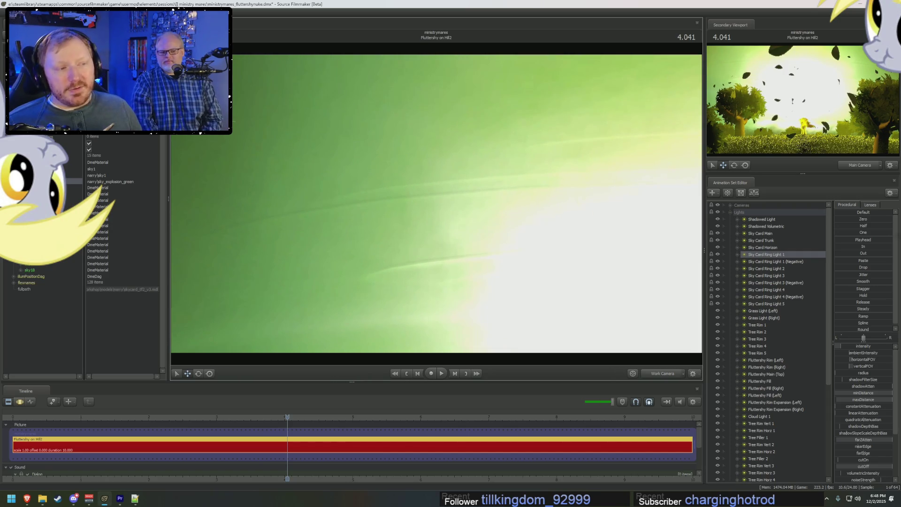
left_click(661, 374)
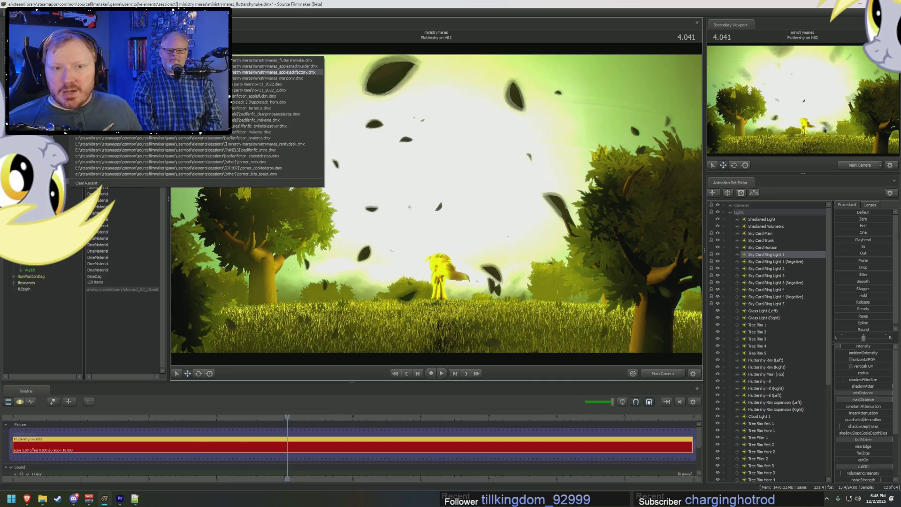
- Choose ministrymares_fluttershyspeech.dmx to open, continuing without saving the nuke session
left_click(254, 60)
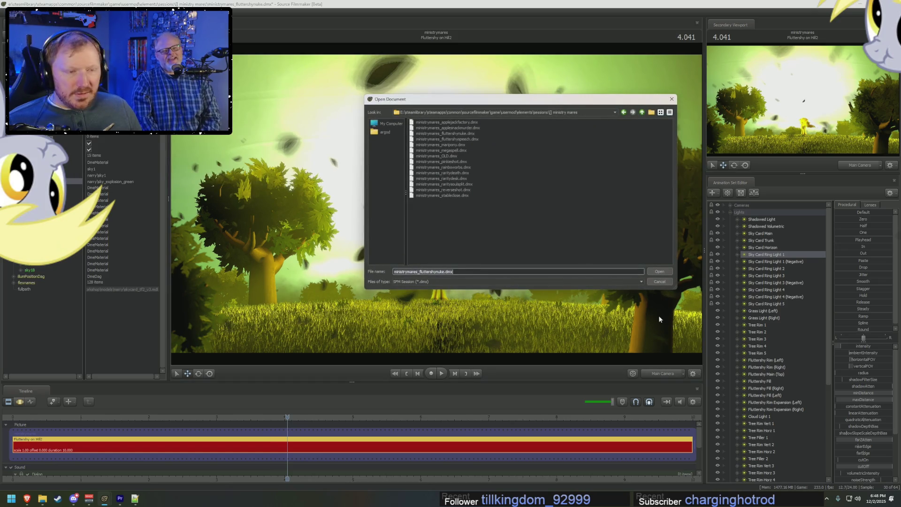
double_click(461, 139)
left_click(451, 255)
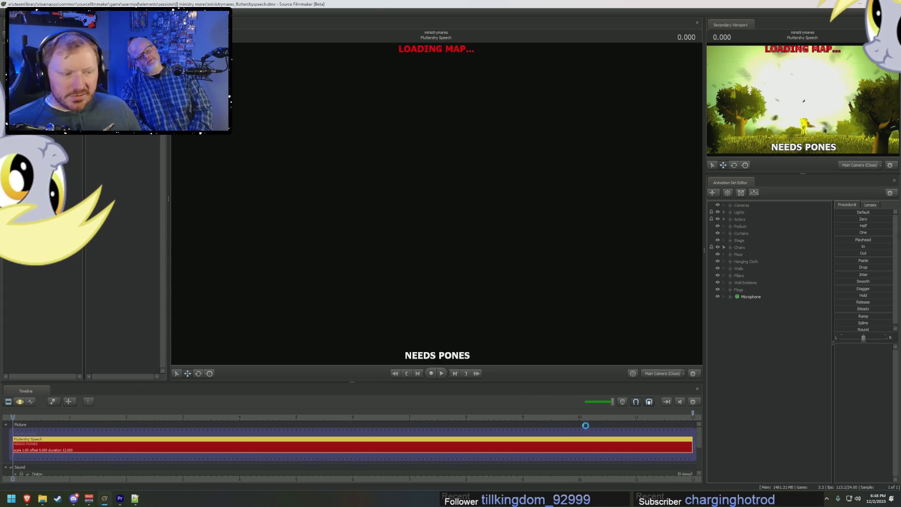
- Play Fluttershy Speech and view it through Main Camera (Far) with full lighting
key("space")
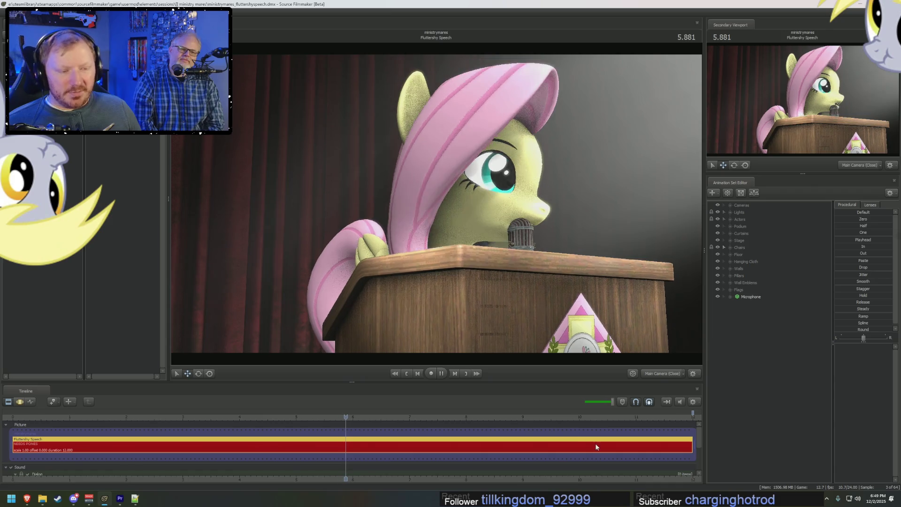
left_click(729, 205)
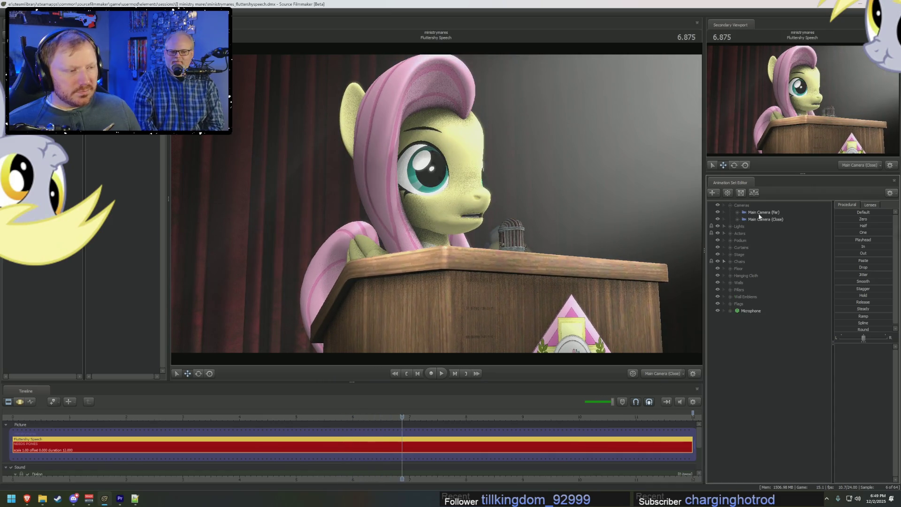
left_click(764, 212)
left_click_drag(276, 203, 279, 207)
right_click(485, 292)
left_click(519, 311)
- Set the playhead to 2 seconds, bring up the session-open dialog, and switch to File Explorer
key("space")
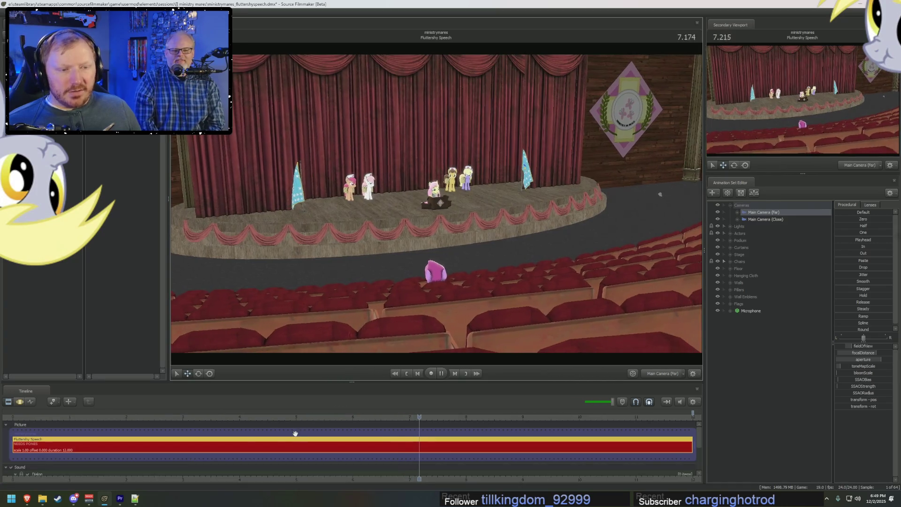
left_click(76, 422)
left_click(126, 423)
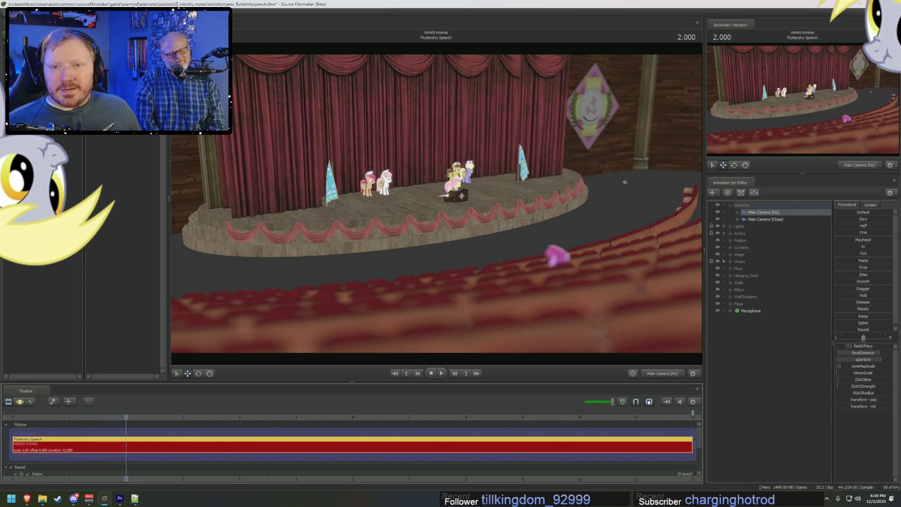
key("ctrl+o")
key("alt+Tab")
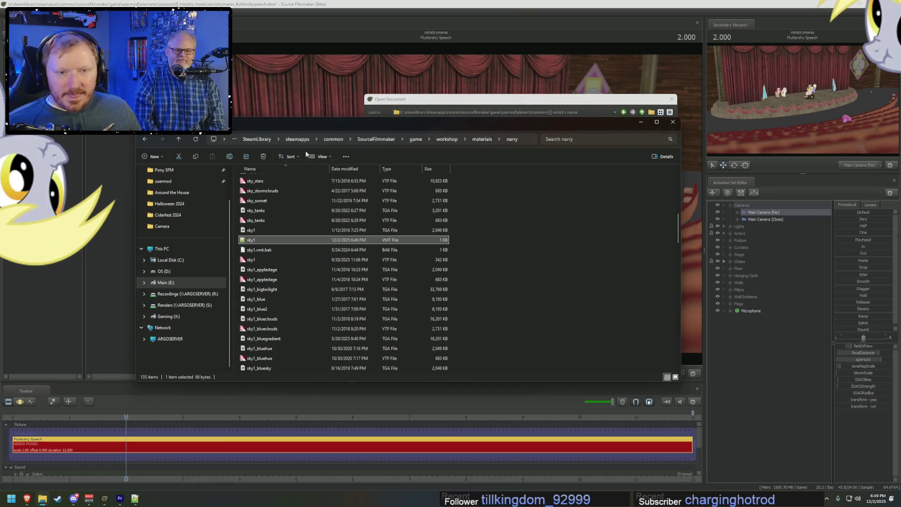
- Browse usermod > elements > sessions into the ministry mares session folder
left_click(163, 181)
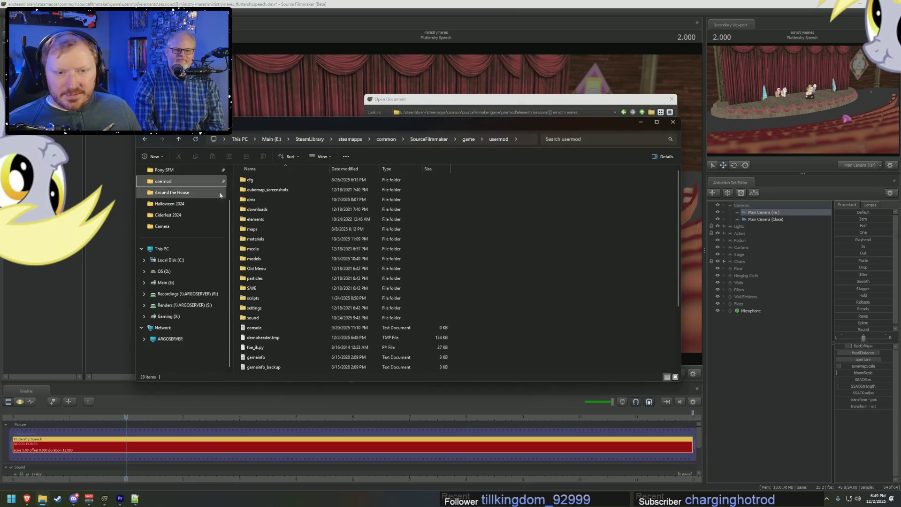
double_click(256, 219)
double_click(253, 189)
scroll(353, 226, "up", 5)
left_click(282, 267)
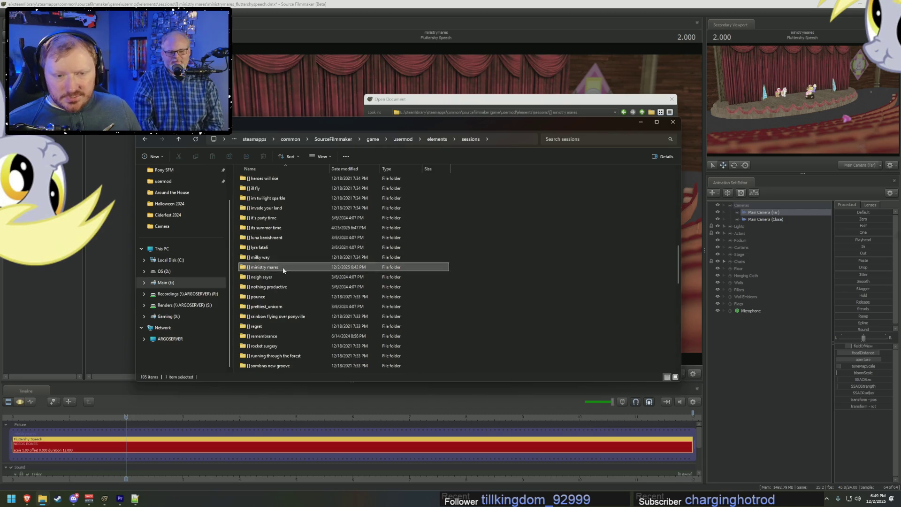
double_click(282, 268)
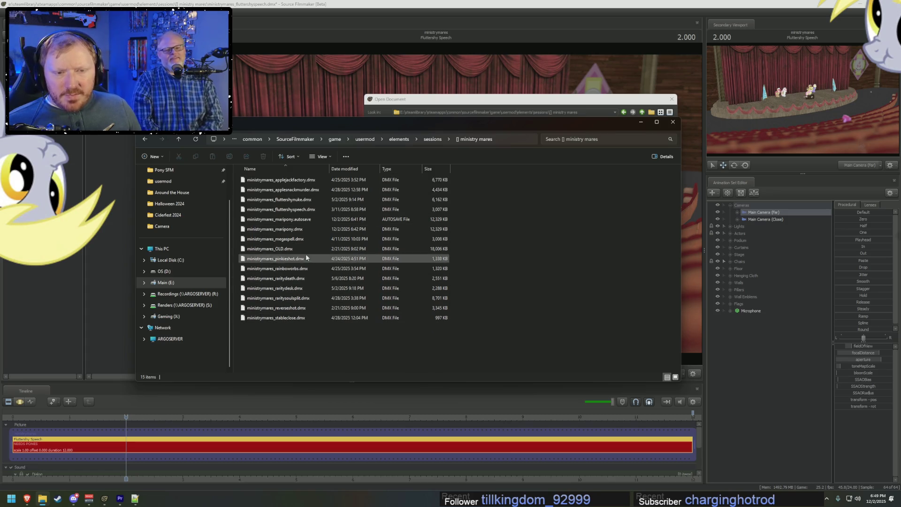
- Check the properties of ministrymares_OLD.dmx and glance at the megaspell file's options
right_click(282, 248)
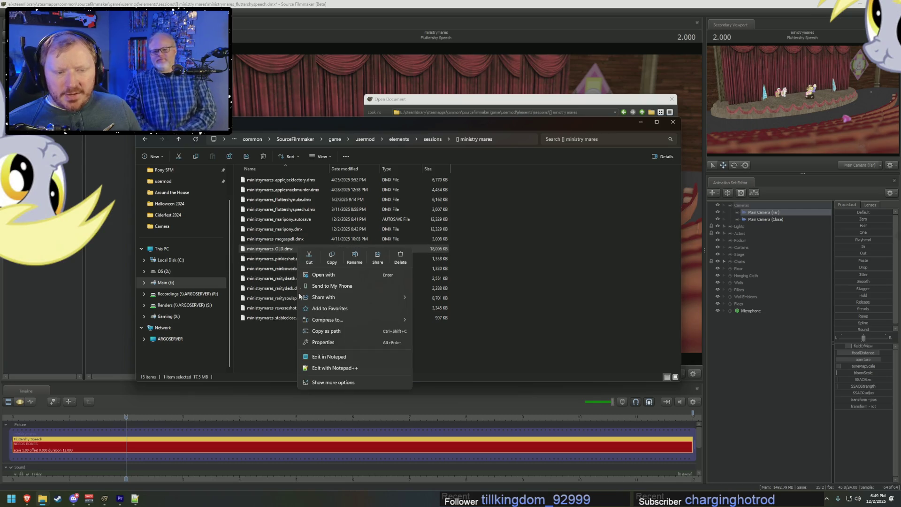
left_click(345, 382)
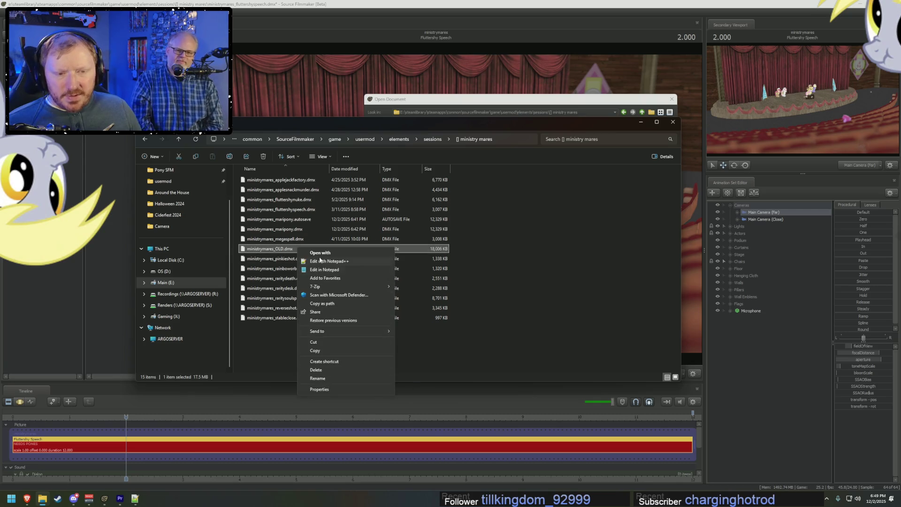
left_click(318, 389)
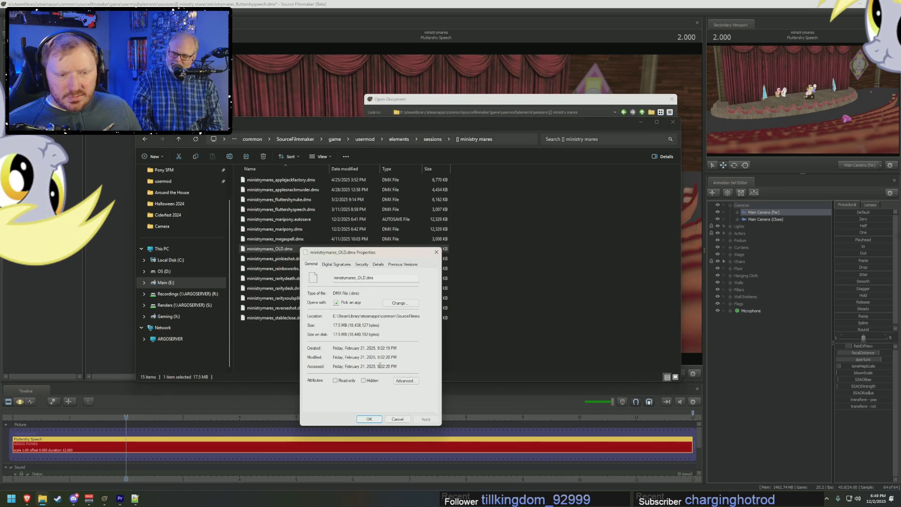
left_click(437, 252)
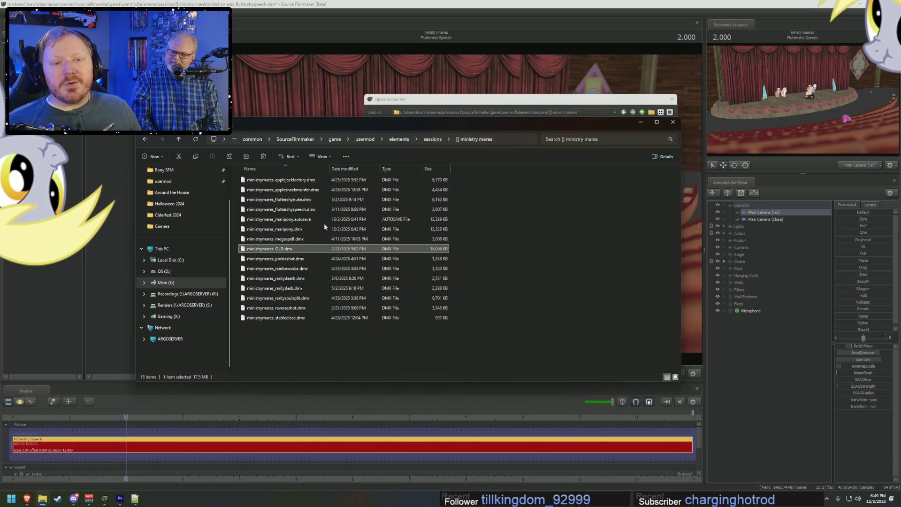
right_click(303, 239)
left_click(324, 375)
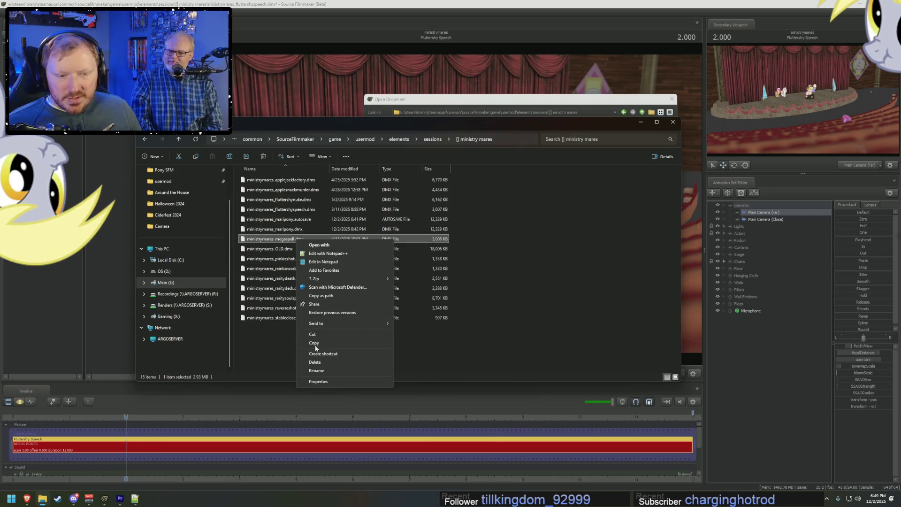
key("Escape")
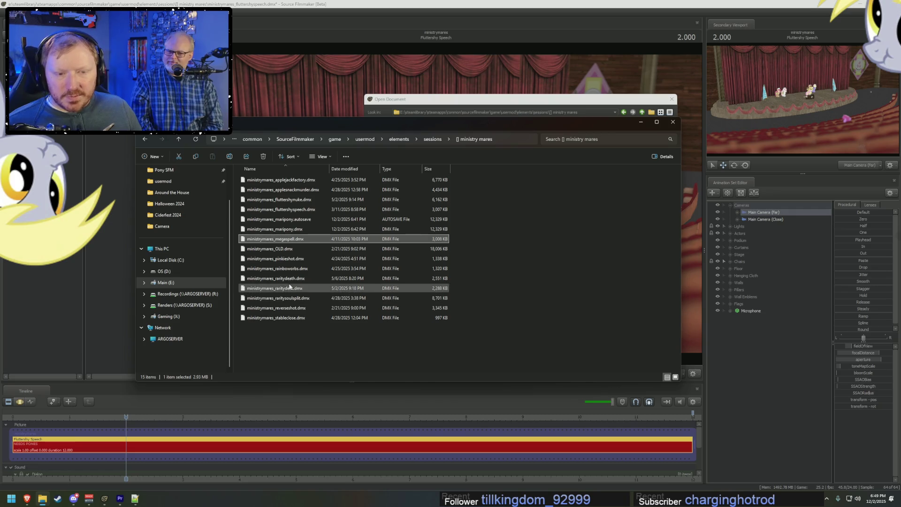
- Check the dates of ministrymares_raritysoulsplit.dmx in its properties
left_click(290, 277)
left_click(286, 297)
right_click(285, 298)
left_click(318, 432)
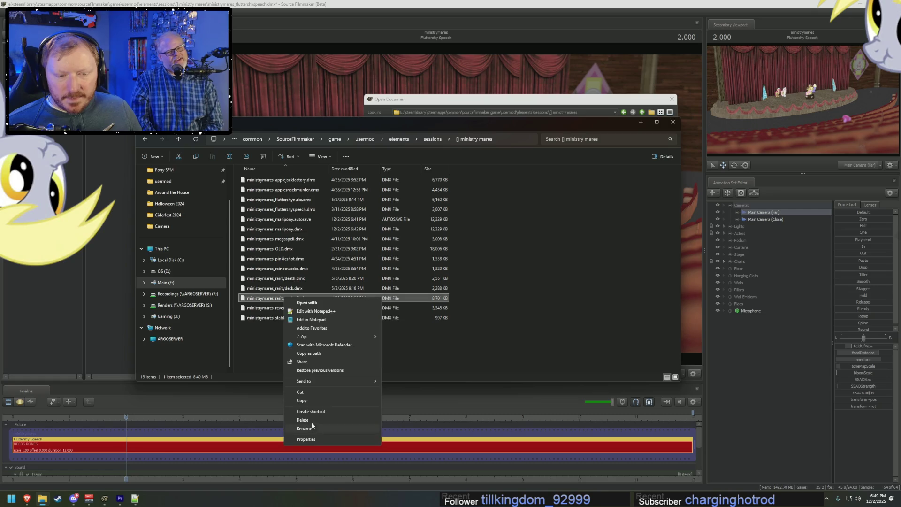
left_click(306, 439)
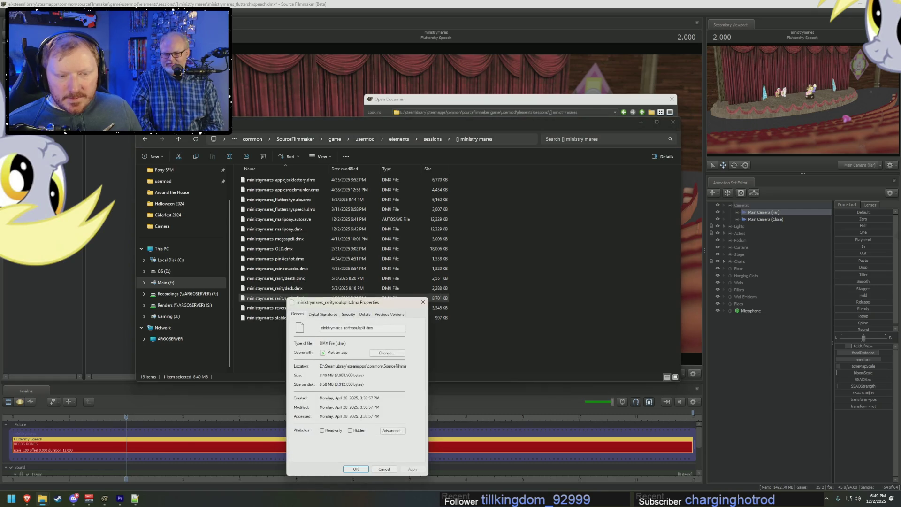
key("Escape")
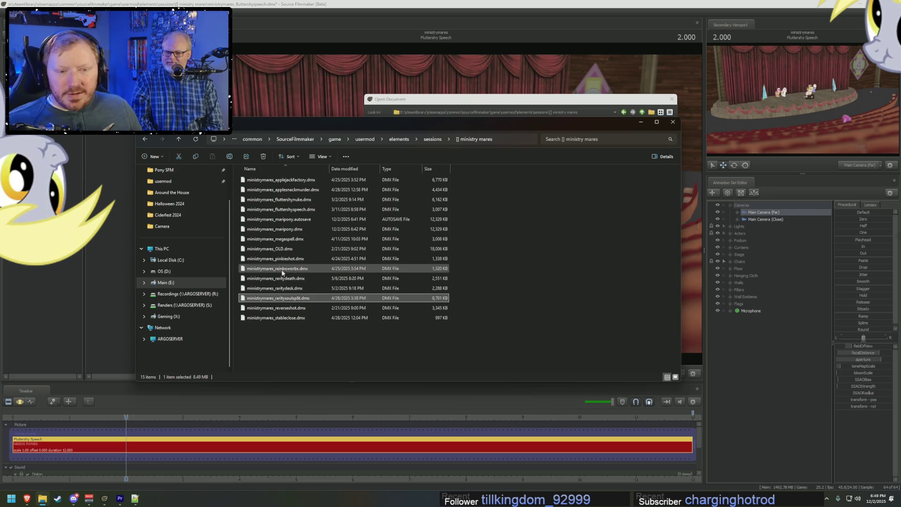
- Check the applejackfactory file's dates, close its properties, and bring the SFM open dialog back
right_click(282, 180)
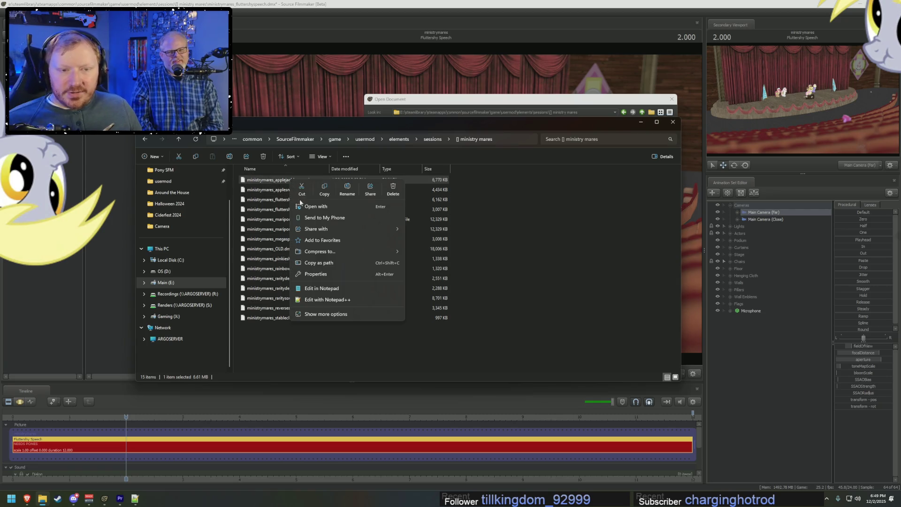
left_click(311, 315)
left_click(318, 321)
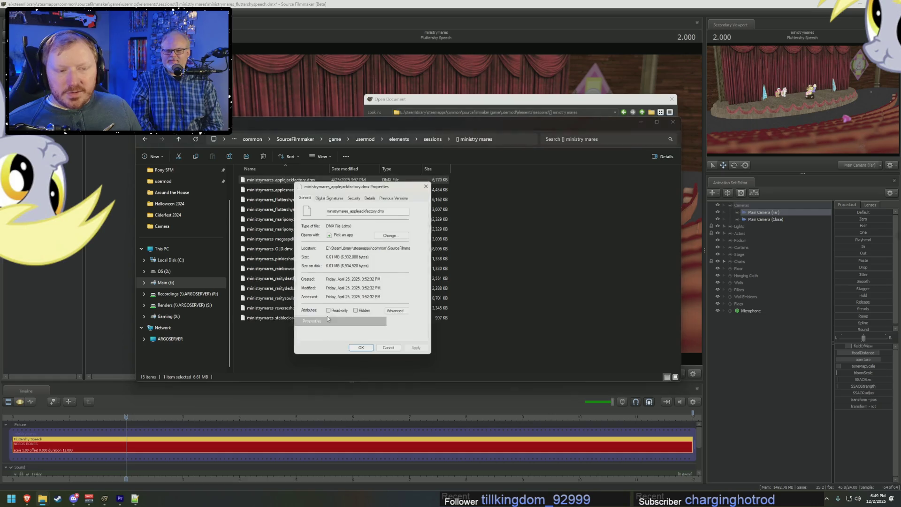
left_click(429, 186)
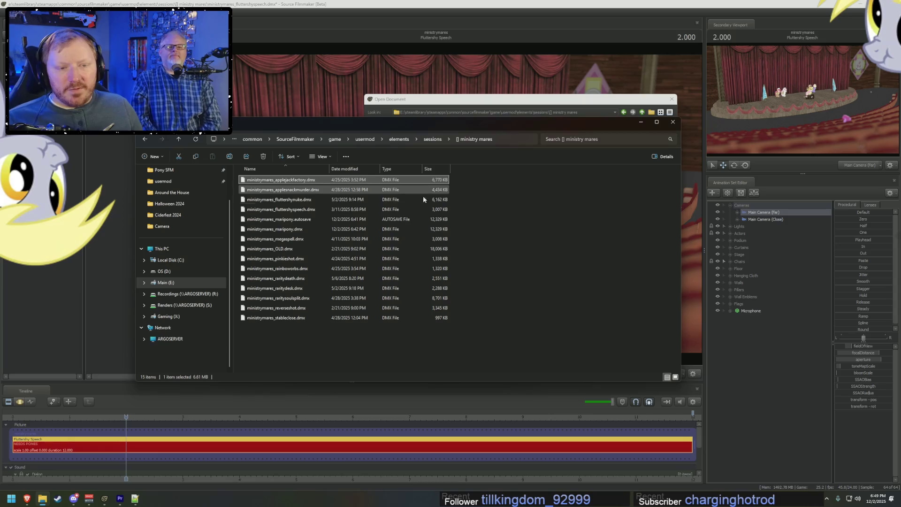
left_click(393, 345)
left_click(474, 7)
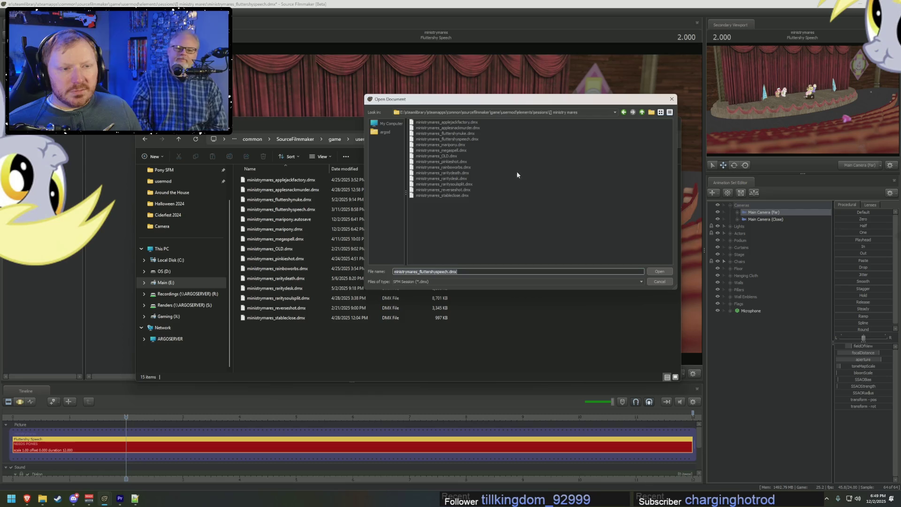
- Open ministrymares_raritydeath.dmx, discarding the Fluttershy Speech changes
left_click(457, 163)
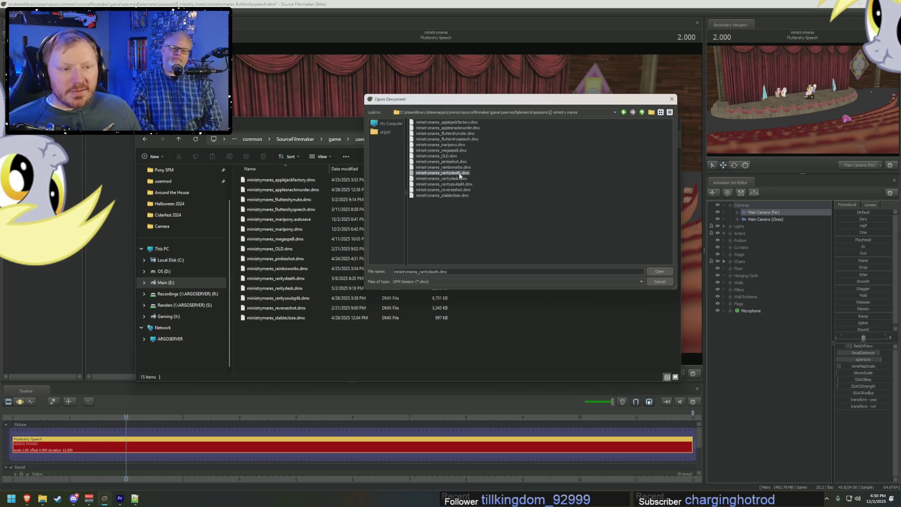
double_click(459, 175)
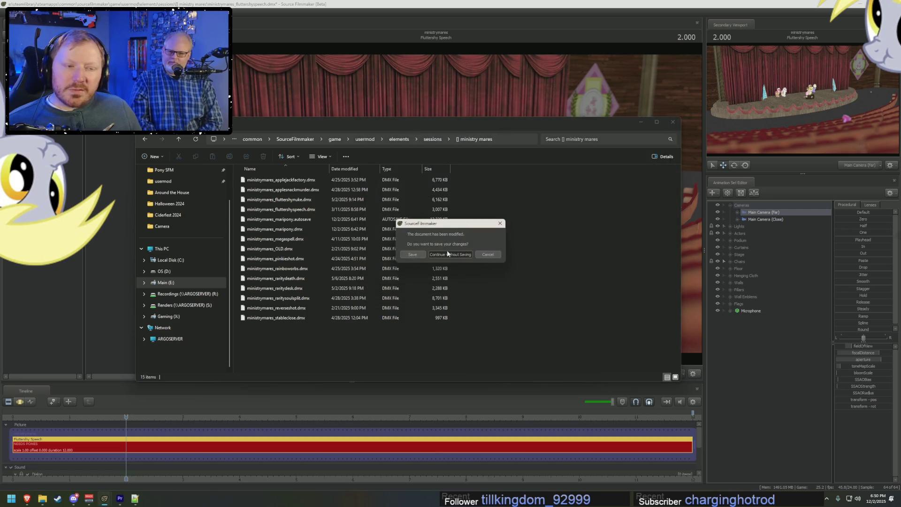
left_click(446, 254)
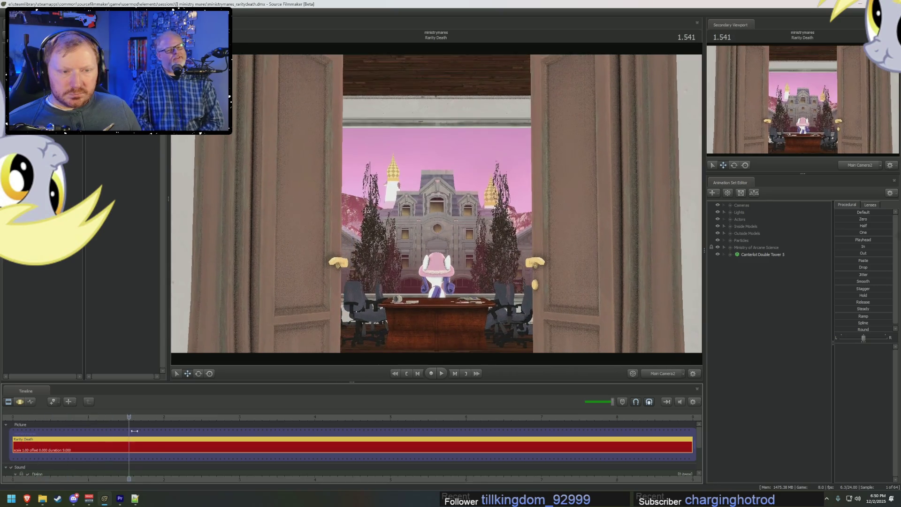
- Scrub through the Rarity Death shot and view it through Main Camera
left_click_drag(247, 441, 620, 445)
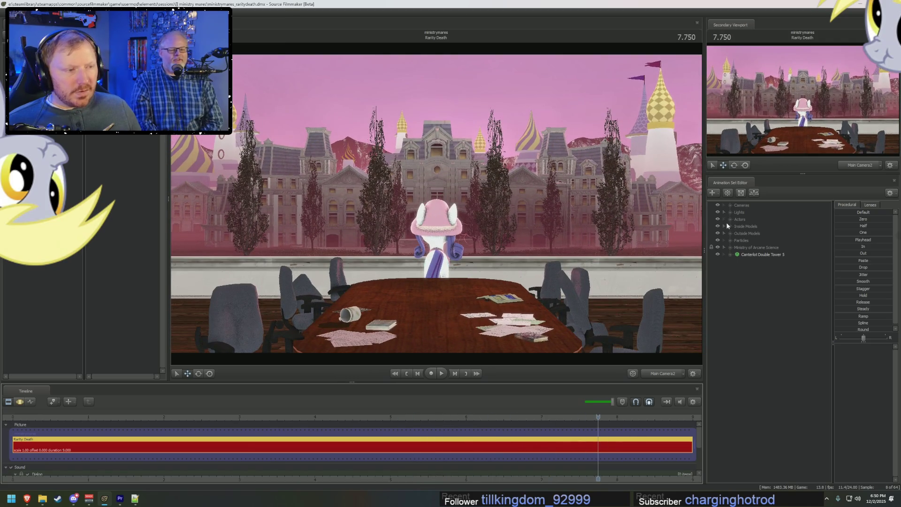
left_click(730, 205)
left_click(759, 219)
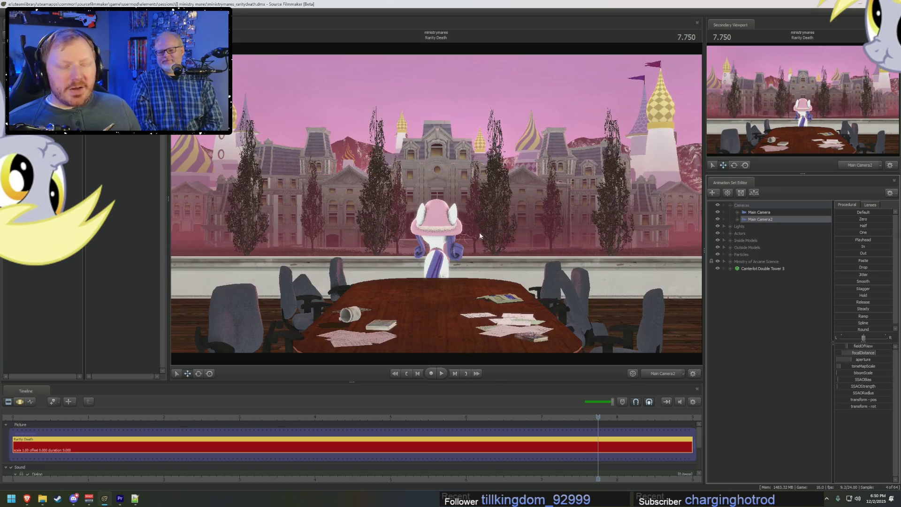
left_click(758, 211)
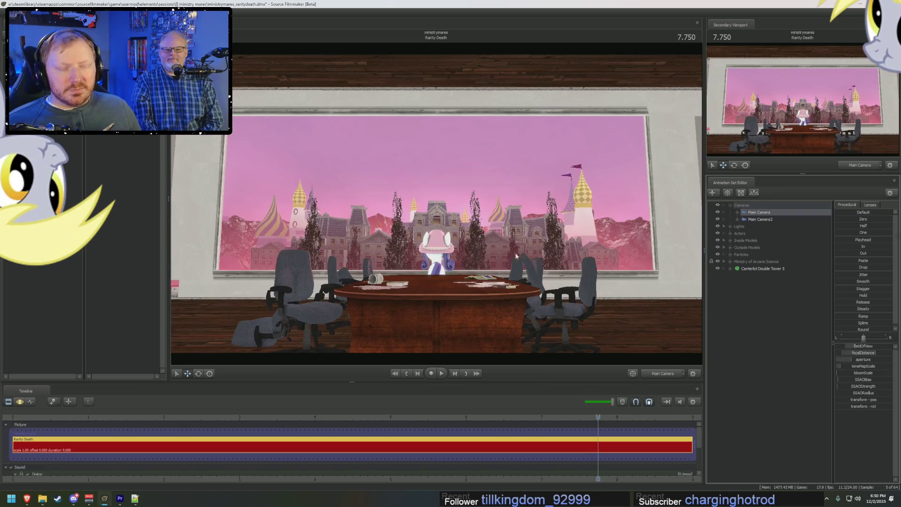
key("space")
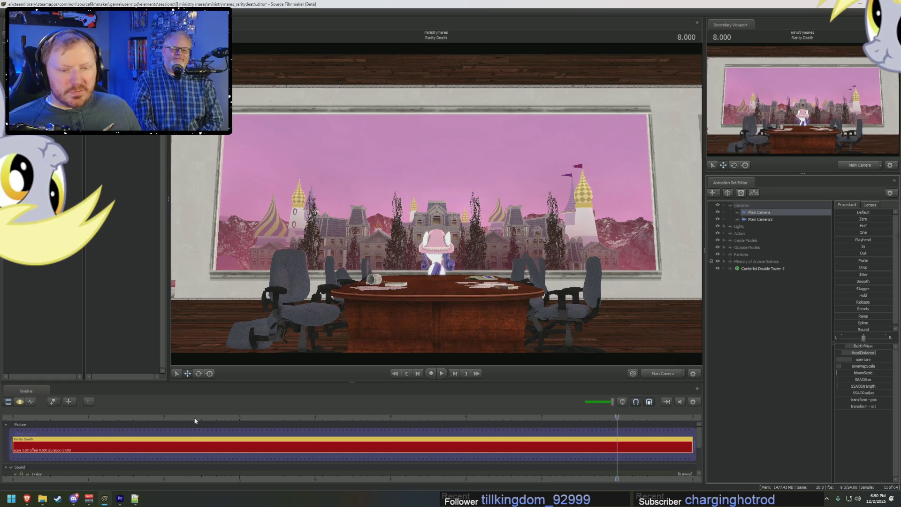
scroll(196, 422, "down", 3)
- Play the shot from the start, scrub to its end on Main Camera2, and bring up the open dialog
left_click(330, 420)
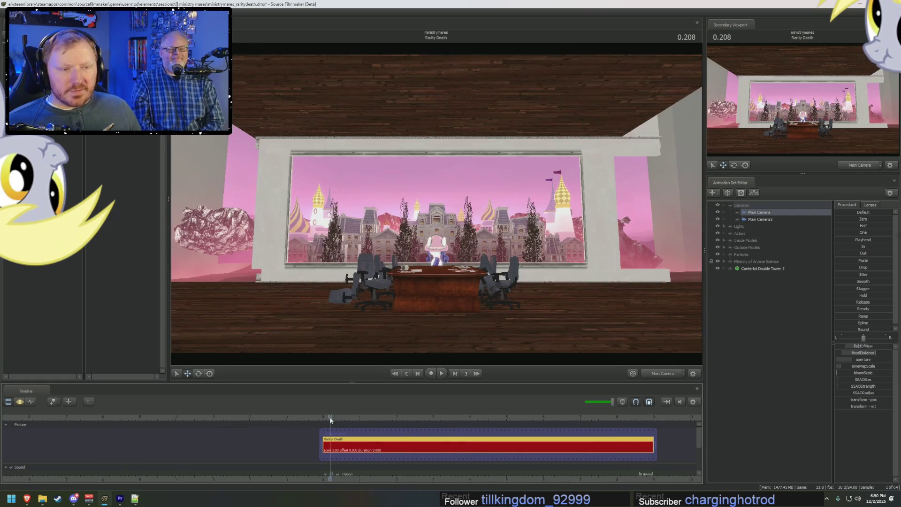
key("space")
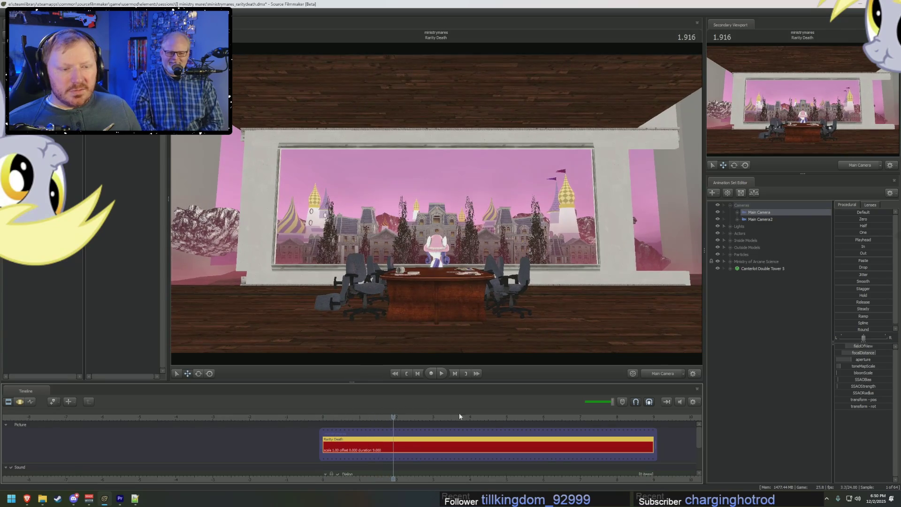
left_click_drag(458, 418, 626, 418)
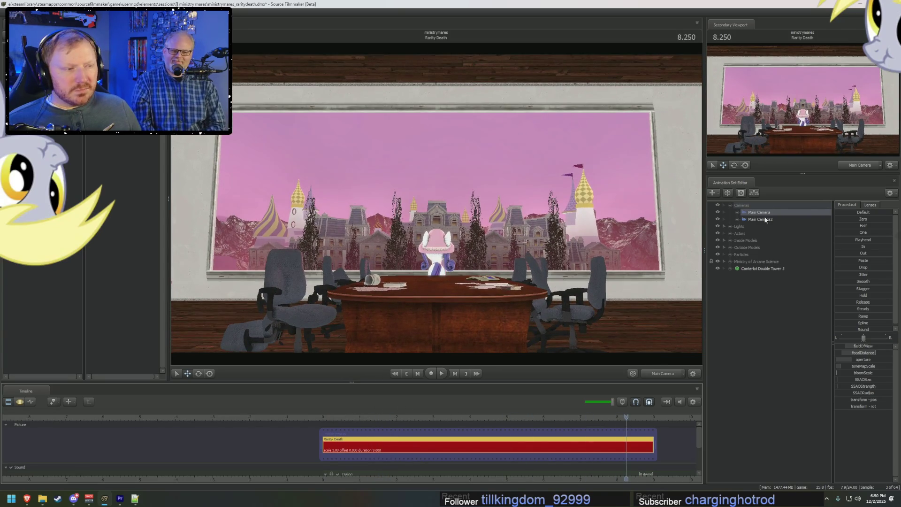
double_click(760, 219)
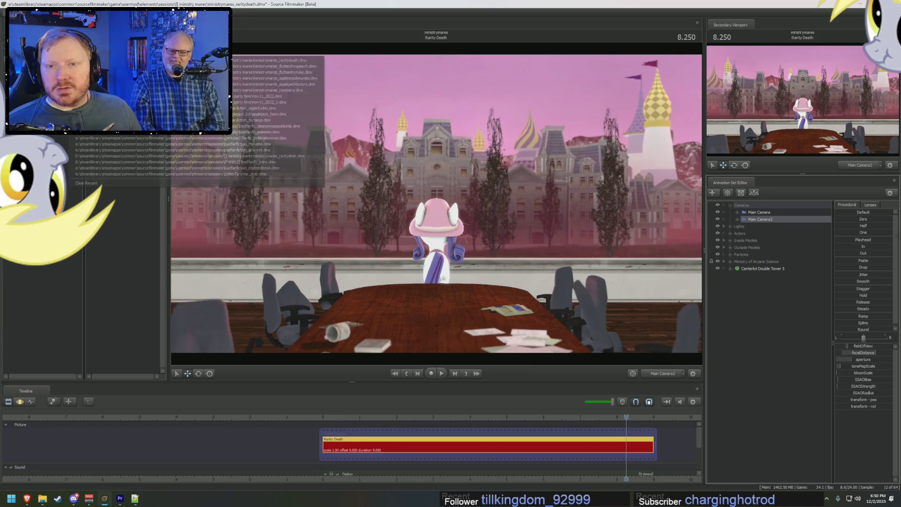
key("ctrl+o")
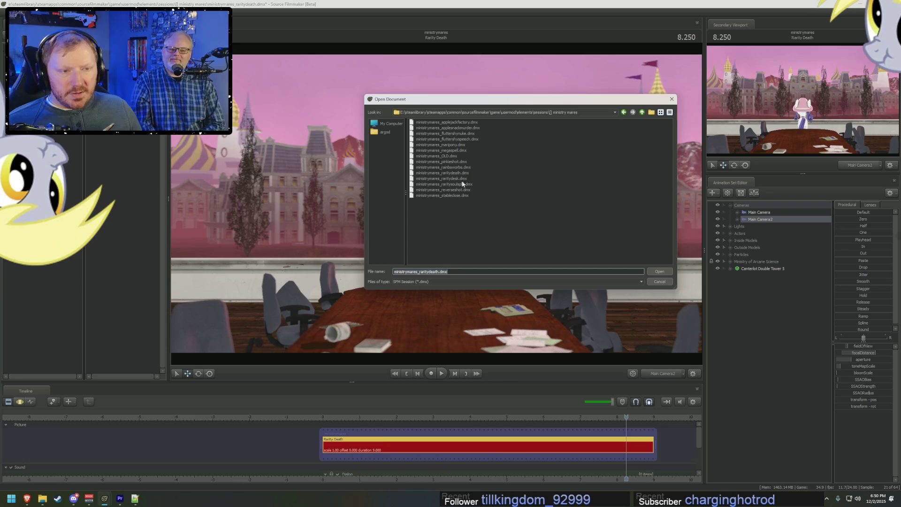
- Open ministrymares_raritysoulsplit.dmx, discarding the Rarity Death changes
double_click(460, 184)
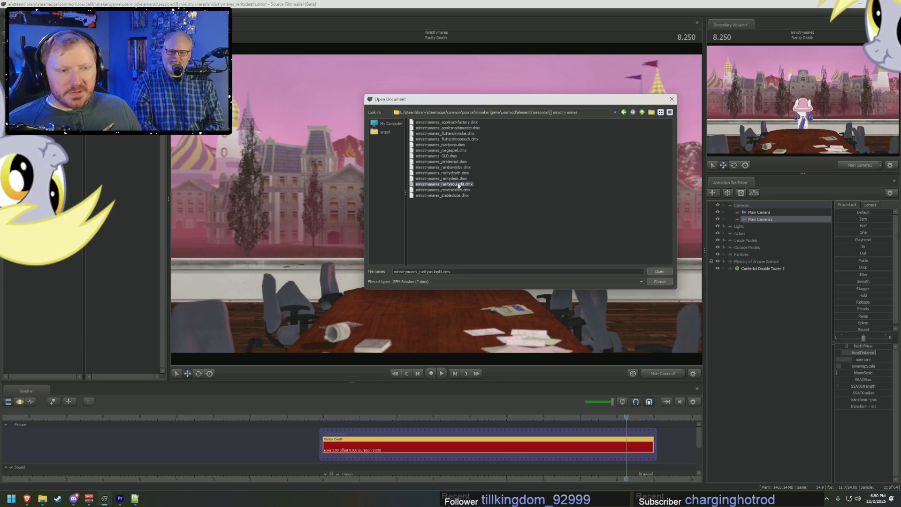
left_click(453, 255)
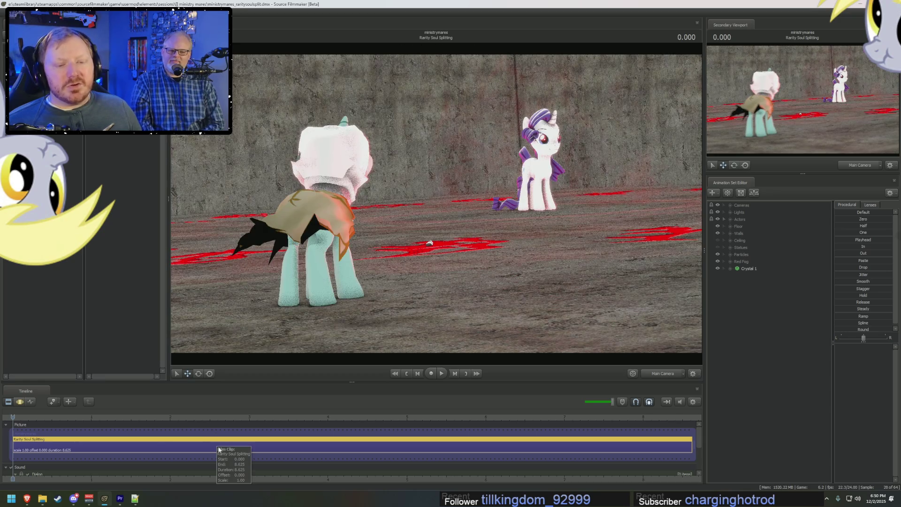
- Play the Rarity Soul Splitting shot, then bring up the session-open dialog again
key("space")
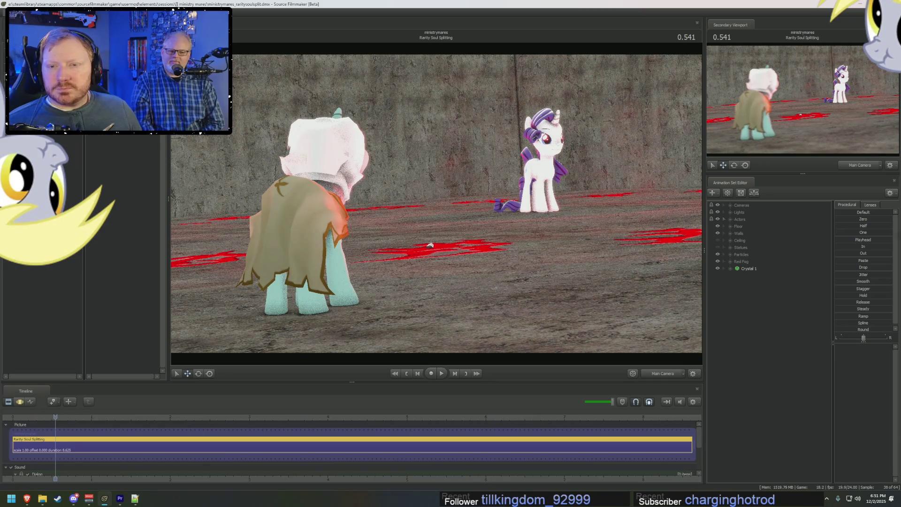
key("ctrl+o")
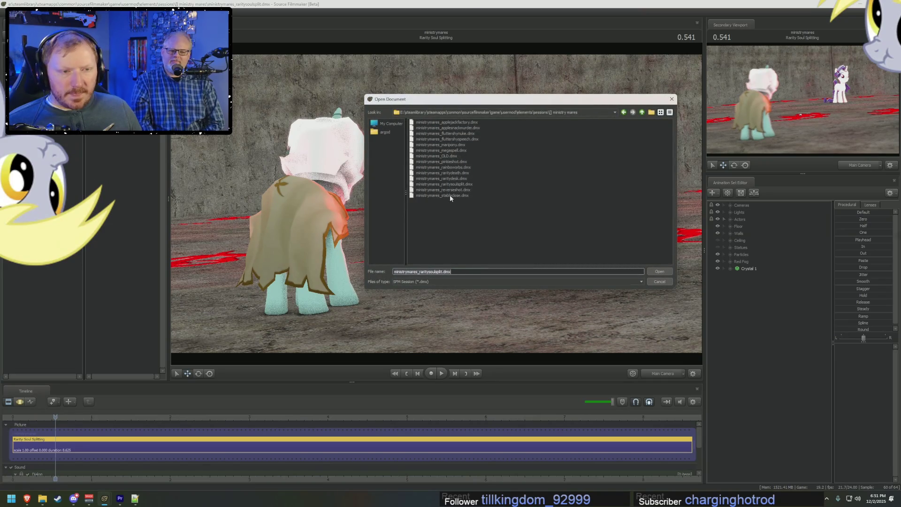
- Load ministrymares_reverseshot.dmx from the Open Document dialog, replacing the Soul Splitting session
left_click(457, 191)
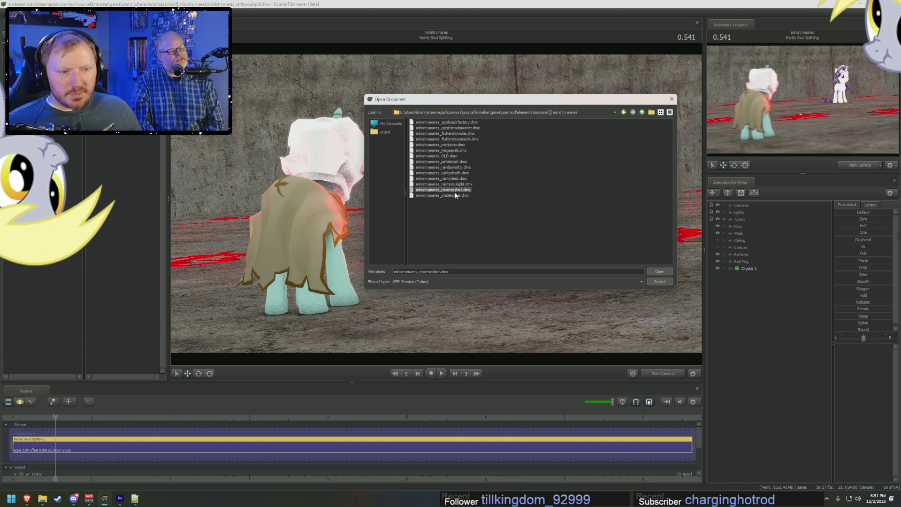
double_click(455, 191)
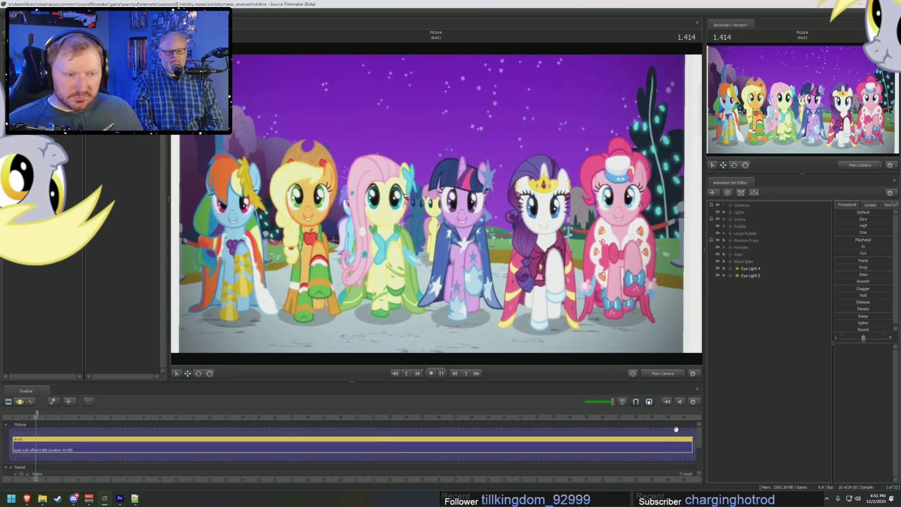
- Start shot1 playing via the viewport context menu and adjust a viewport option as it plays
right_click(501, 273)
left_click(507, 280)
right_click(504, 277)
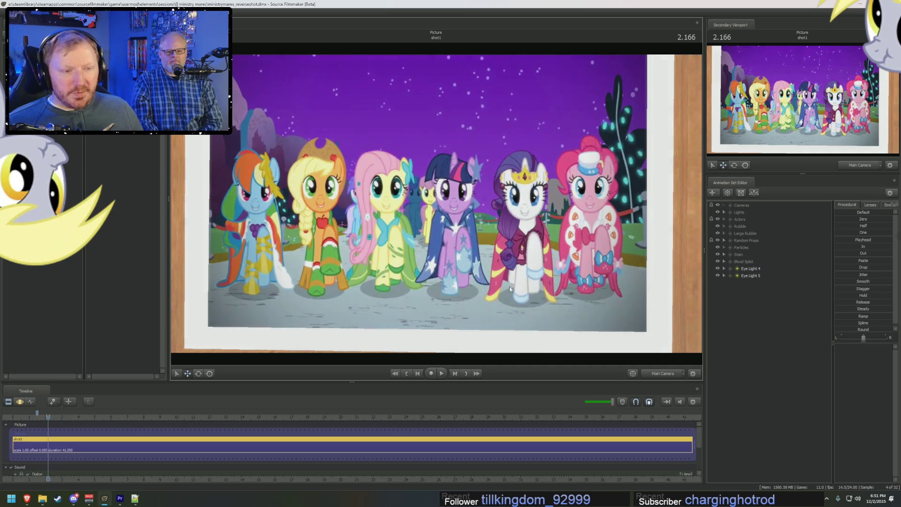
left_click(517, 290)
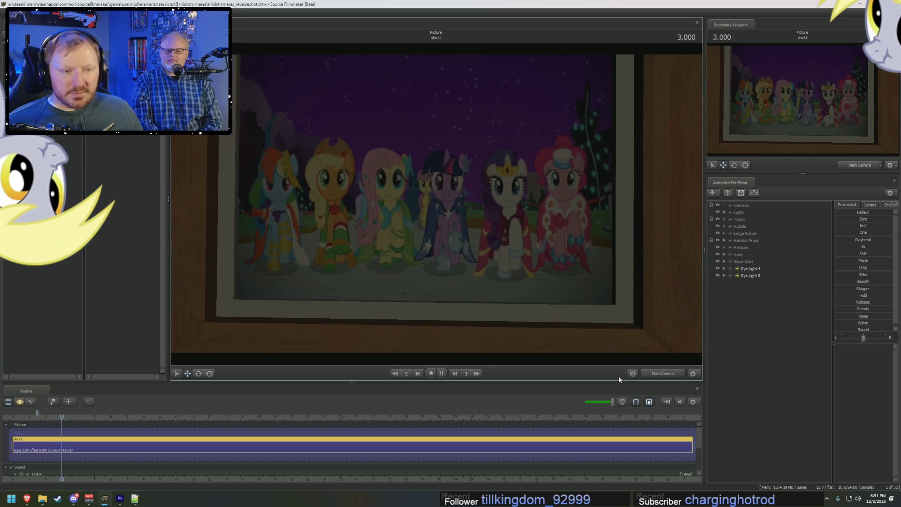
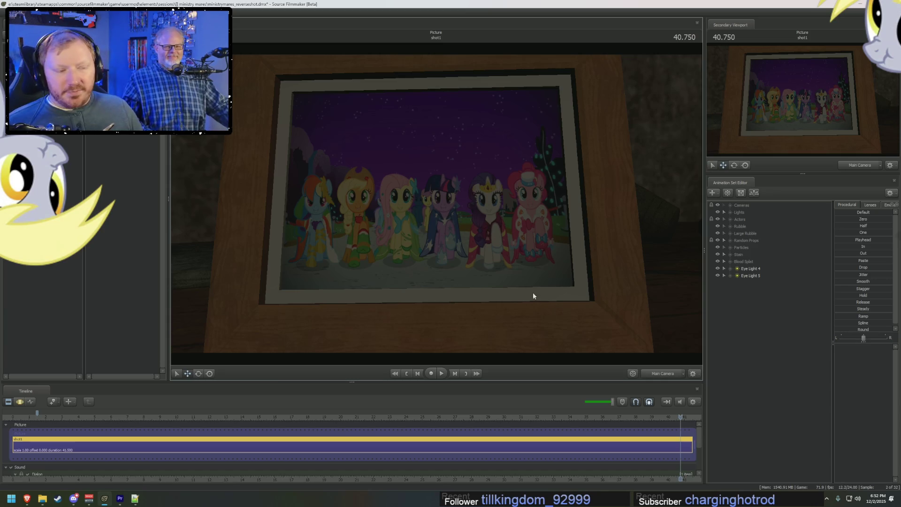
- Disable viewport lighting and fly the work camera from the picture through the room toward the catwalk
right_click(635, 322)
left_click(654, 347)
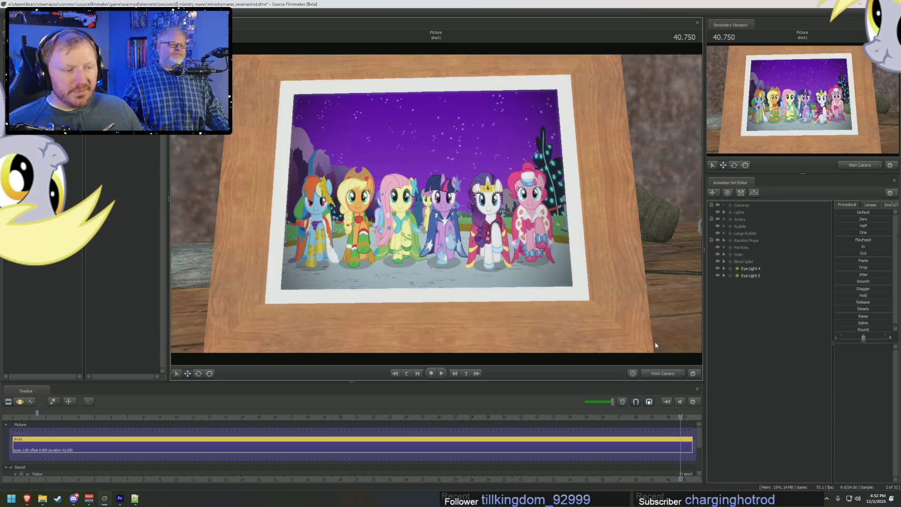
left_click_drag(636, 332, 436, 212)
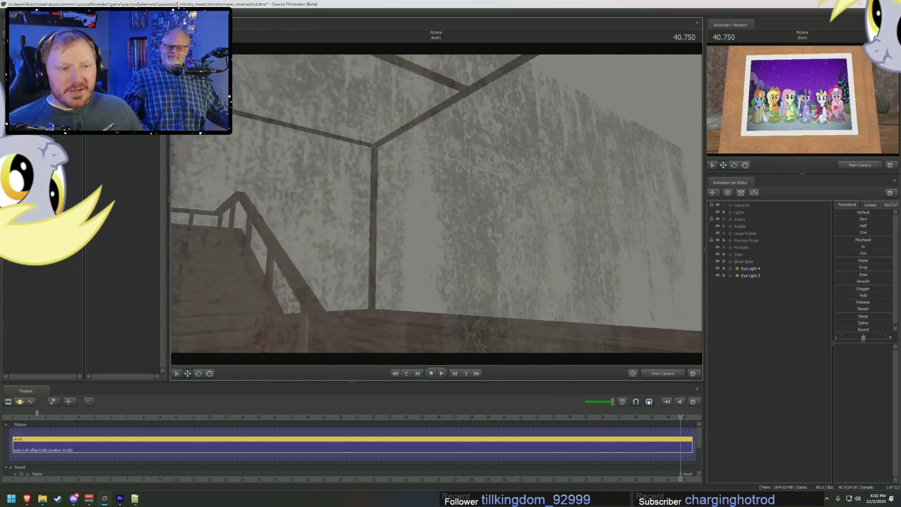
left_click_drag(437, 204, 383, 158)
- Flip the timeline between editor views and bring up the open-session browser with Ctrl+O
key("F3")
key("F2")
key("F3")
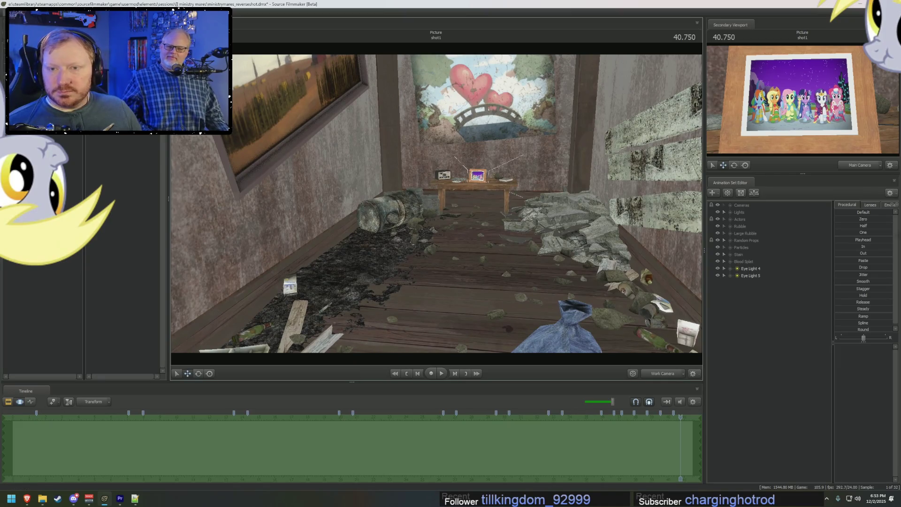
key("ctrl+o")
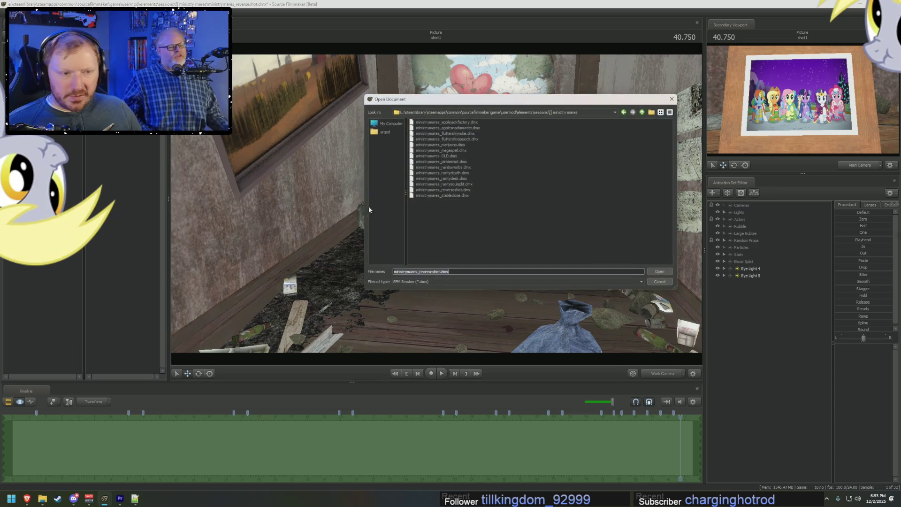
- Load ministrymares_stableclose.dmx without saving and re-enable scene lighting in the viewport
double_click(452, 196)
left_click(450, 254)
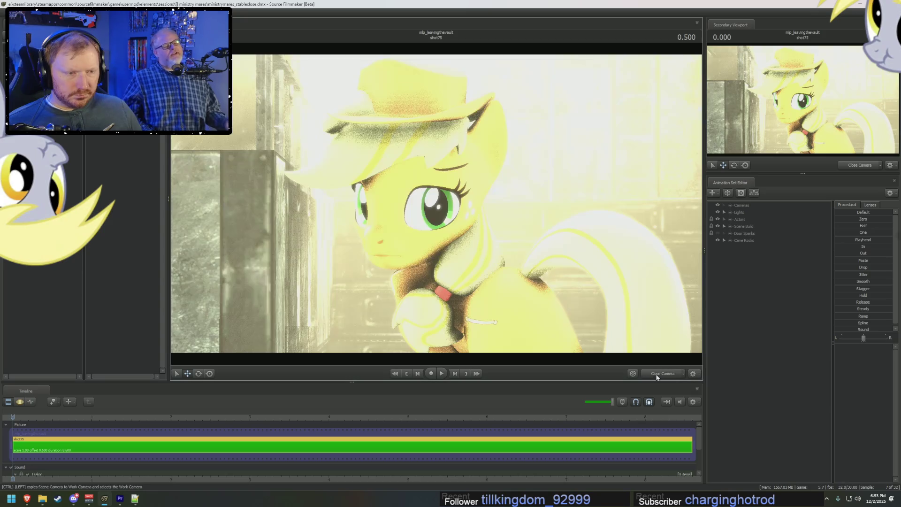
right_click(394, 309)
left_click(397, 314)
right_click(409, 308)
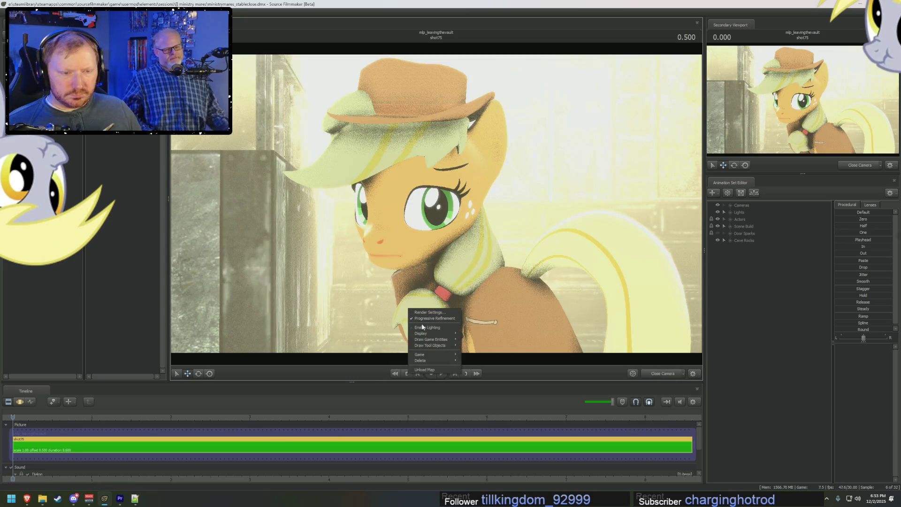
left_click(423, 328)
- Play the shot and view it through the Far Camera, then the Close Camera
key("space")
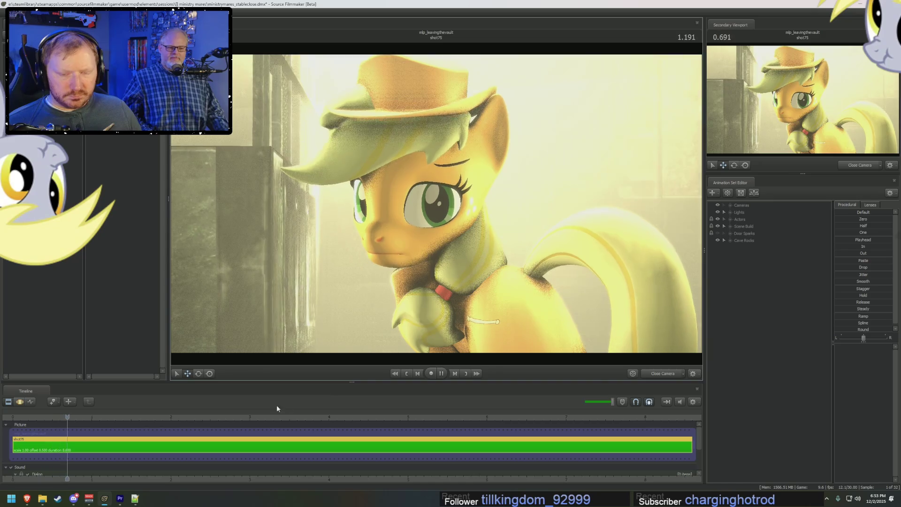
key("space")
left_click(724, 205)
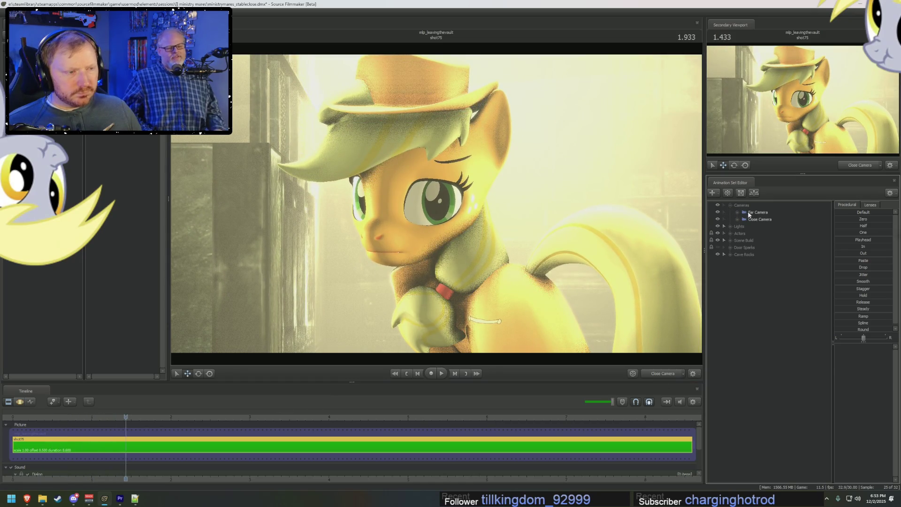
left_click(757, 212)
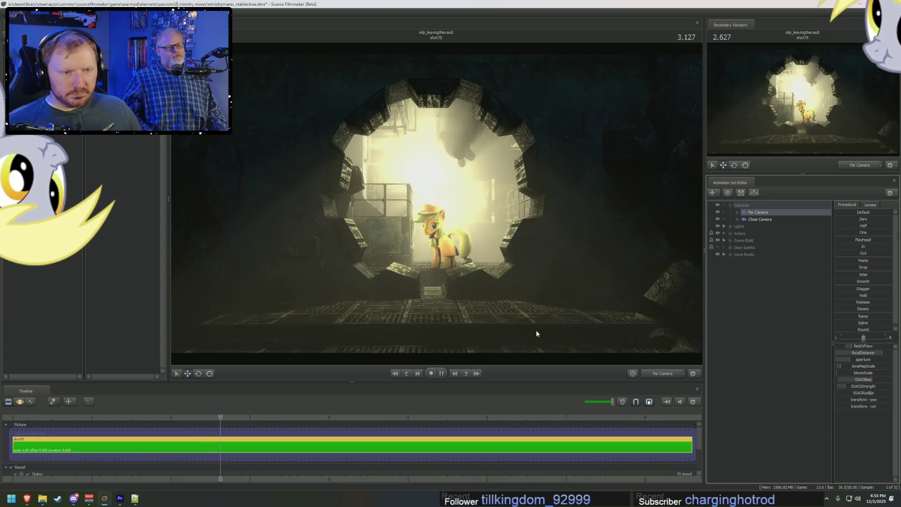
left_click(759, 219)
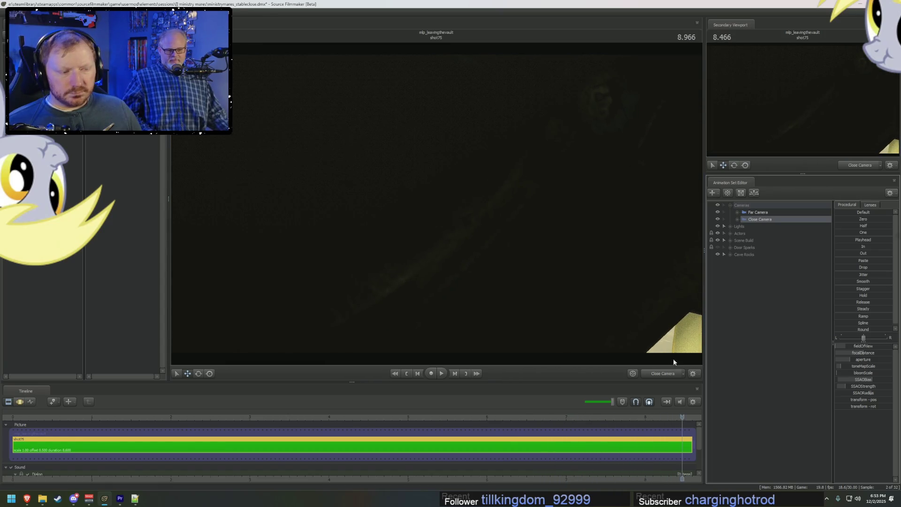
scroll(629, 427, "down", 2)
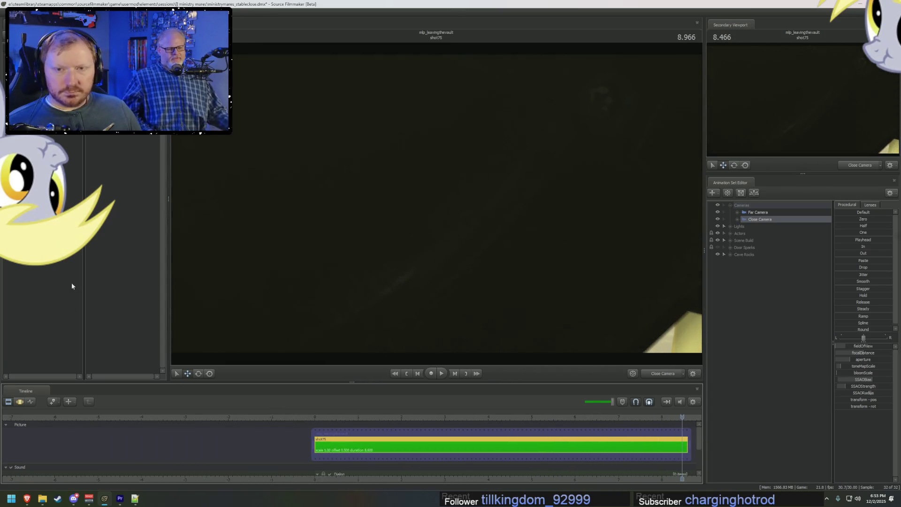
- Replay from the start through Far and Close cameras, then bring Premiere Pro forward on the vault door shot
left_click(319, 416)
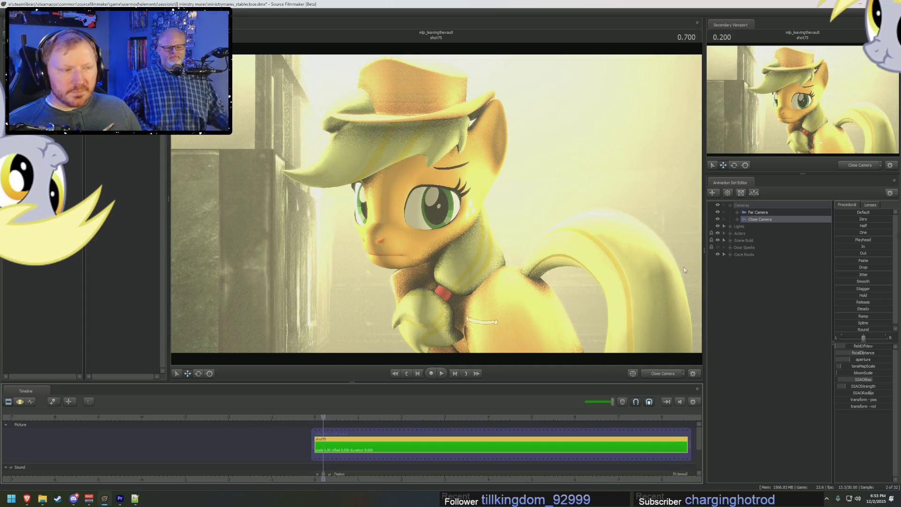
left_click_drag(761, 213, 338, 232)
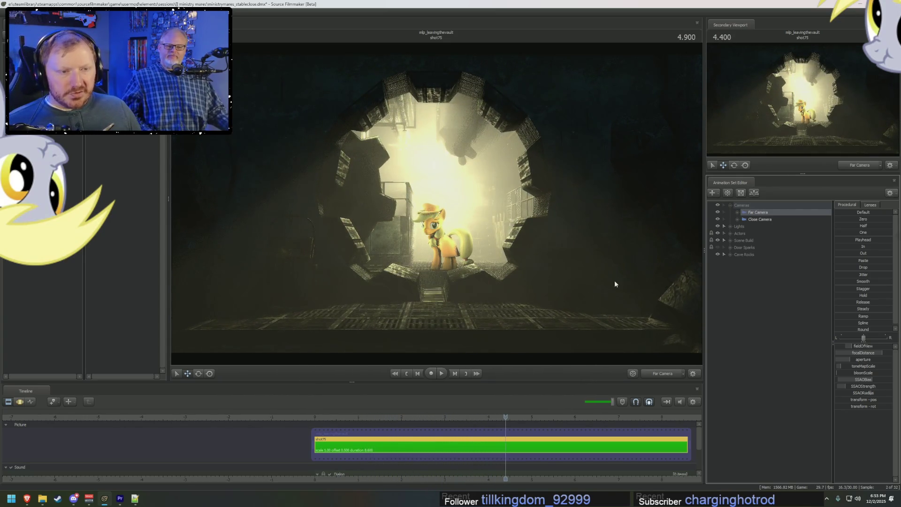
left_click(751, 221)
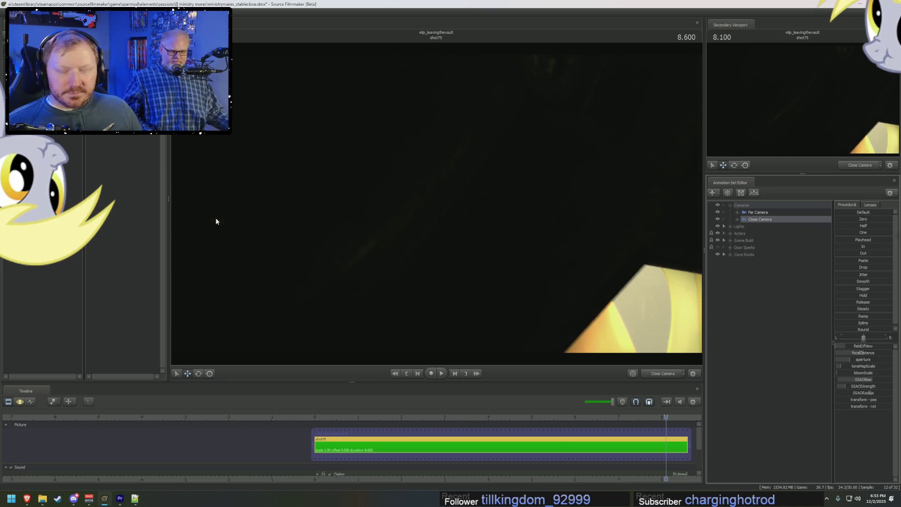
left_click(120, 499)
mouse_move(633, 337)
left_mouse_down()
mouse_move(674, 337)
mouse_move(628, 336)
mouse_move(641, 337)
left_mouse_up()
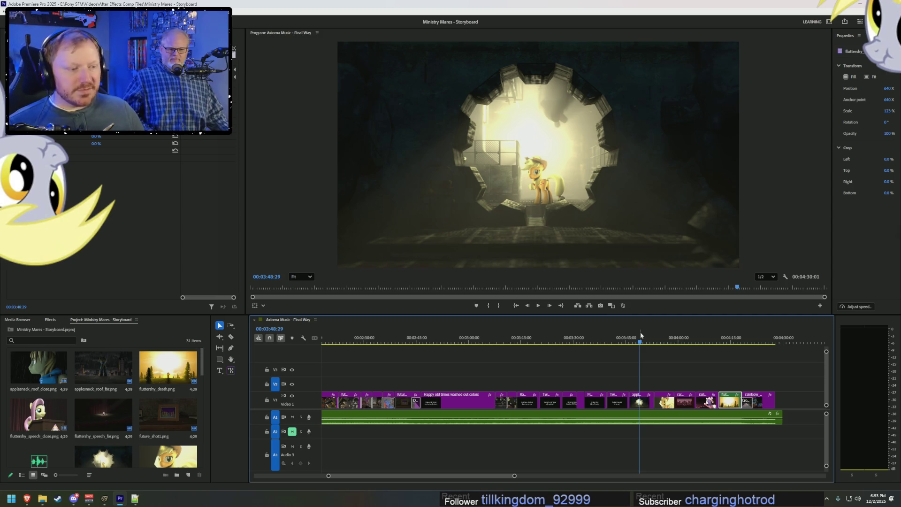
- Back in SFM, load ministrymares_maripony.dmx discarding changes, then return to Premiere Pro
key("alt+Tab")
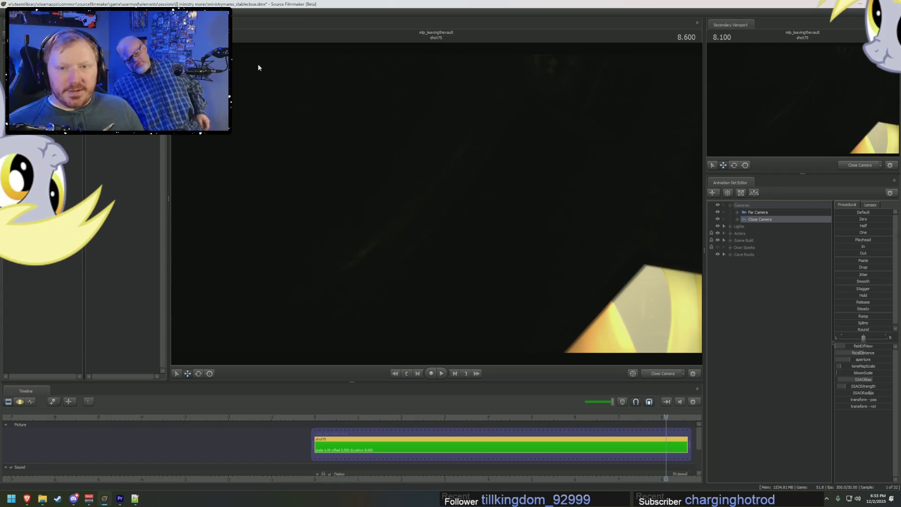
key("ctrl+o")
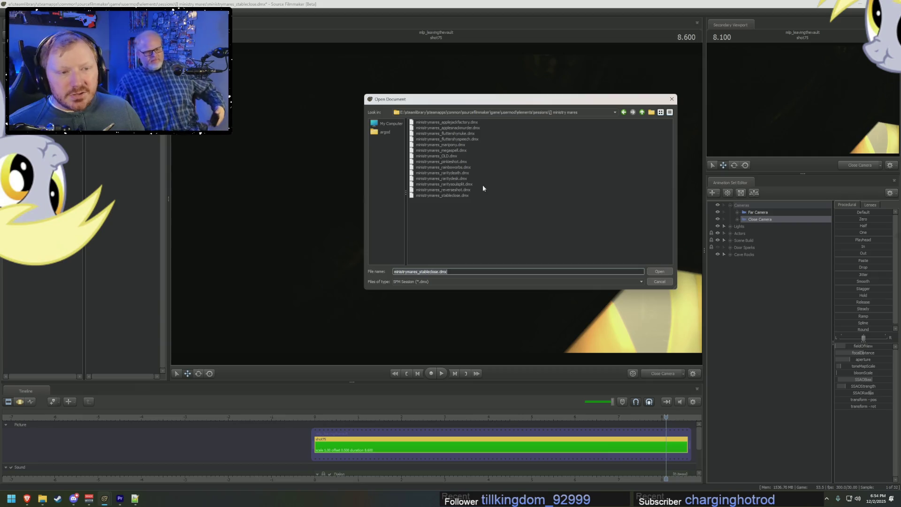
left_click(454, 145)
double_click(454, 146)
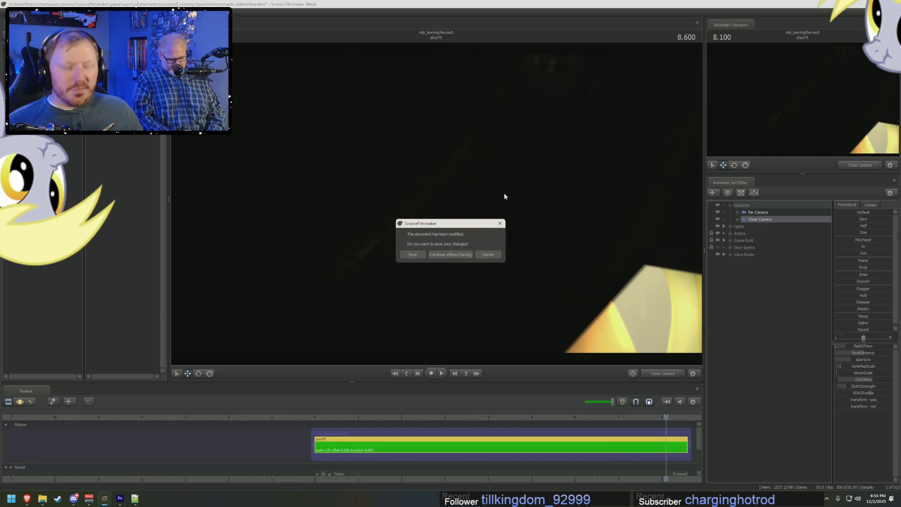
left_click(459, 255)
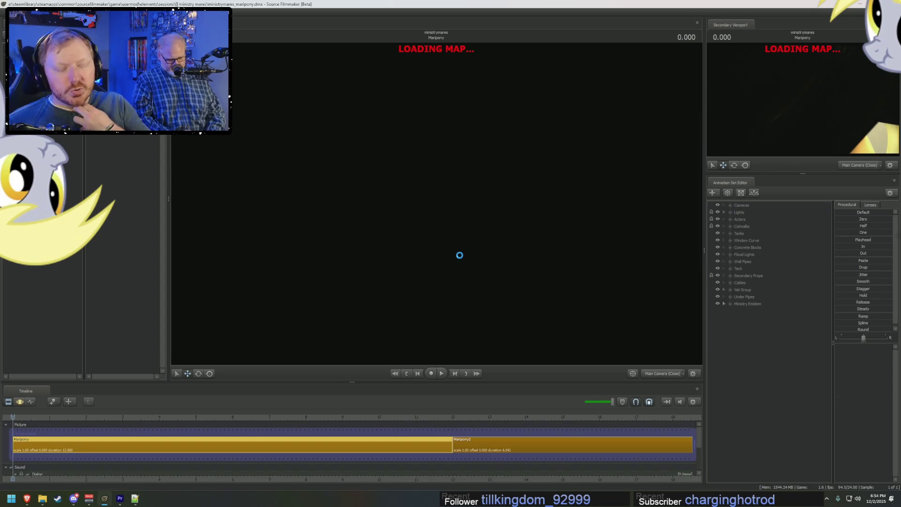
key("alt+Tab")
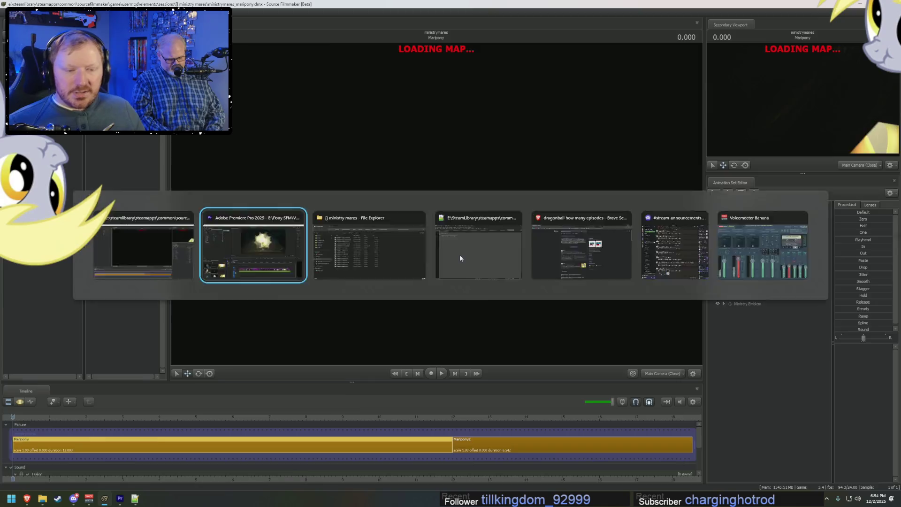
scroll(431, 424, "up", 8)
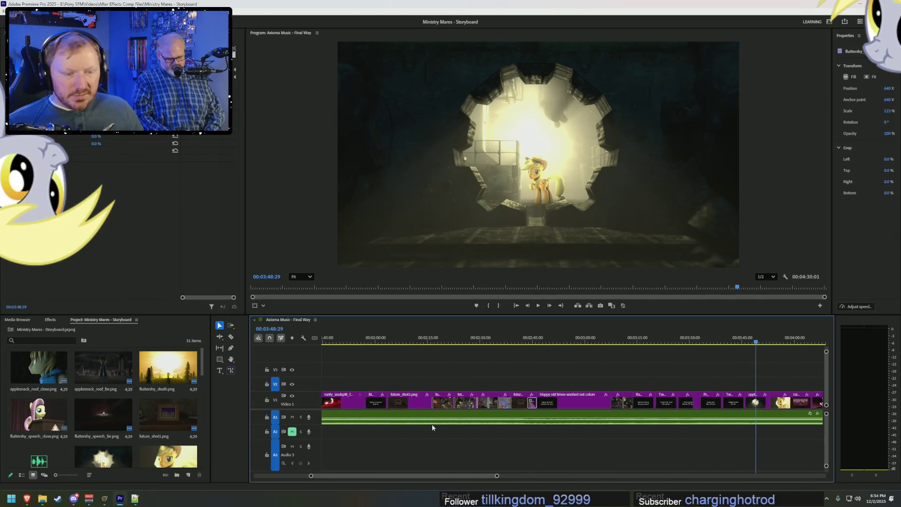
- Scrub and play the storyboard's Twilight shots up to the 'Twilight pulled into vat' title, then return to SFM
left_click(445, 338)
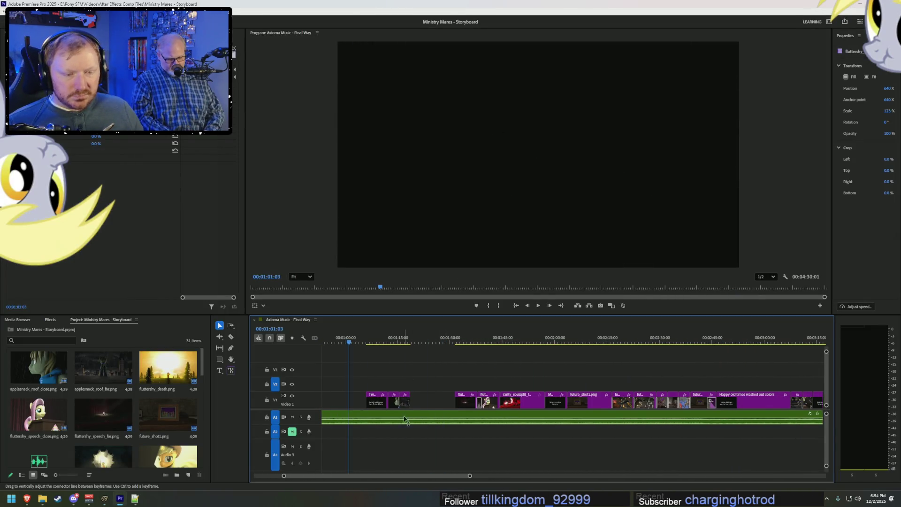
scroll(400, 428, "up", 6)
left_click(443, 338)
left_click_drag(443, 339, 487, 346)
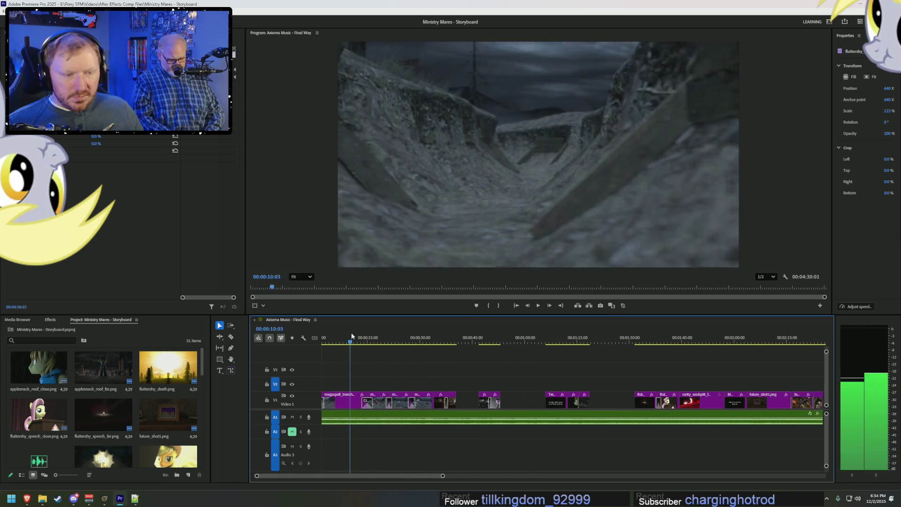
left_click(484, 343)
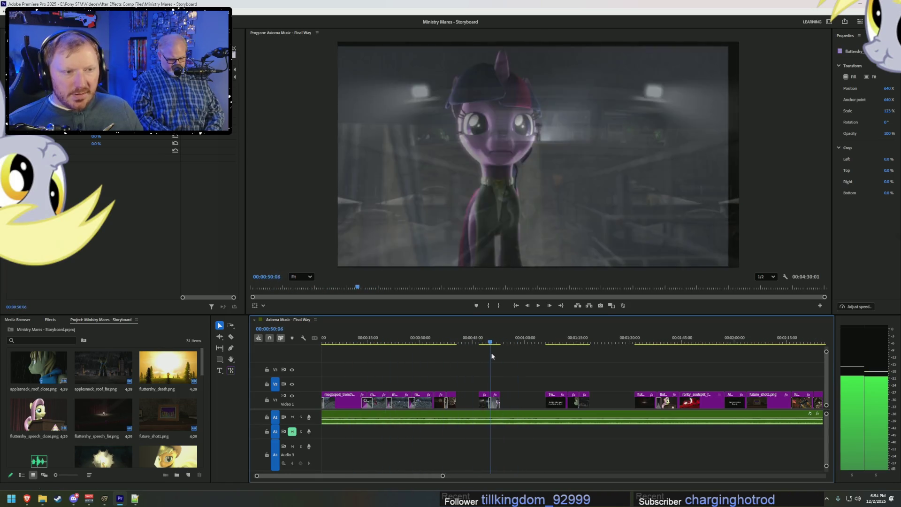
key("space")
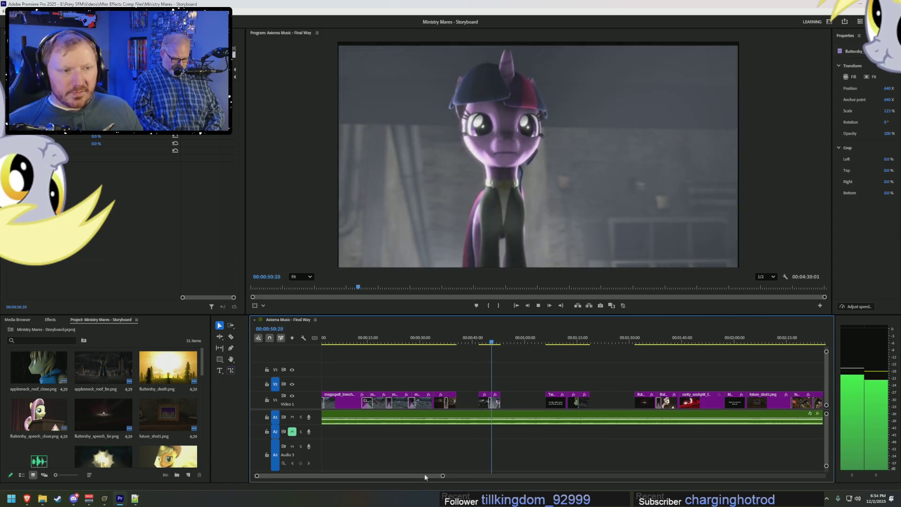
left_click_drag(437, 476, 442, 474)
key("space")
scroll(656, 446, "down", 5)
scroll(676, 437, "down", 5)
scroll(675, 423, "down", 5)
left_click(577, 340)
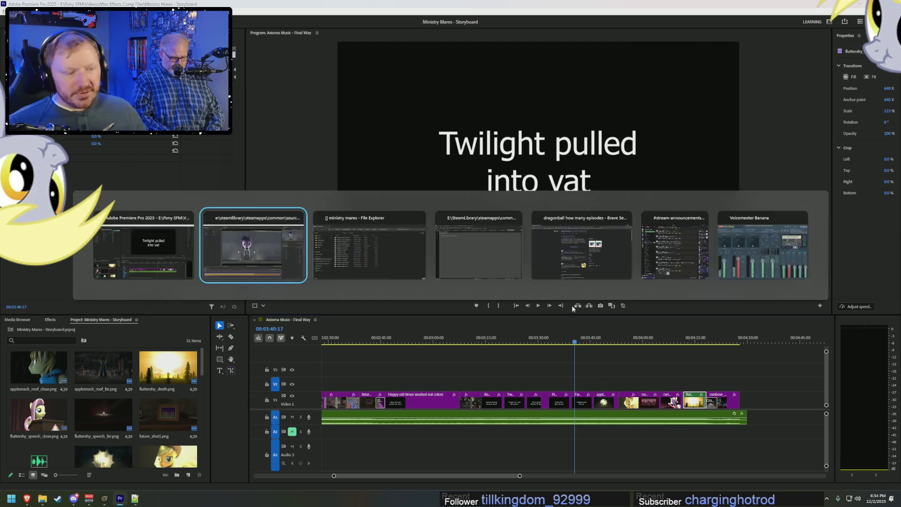
key("alt+Tab")
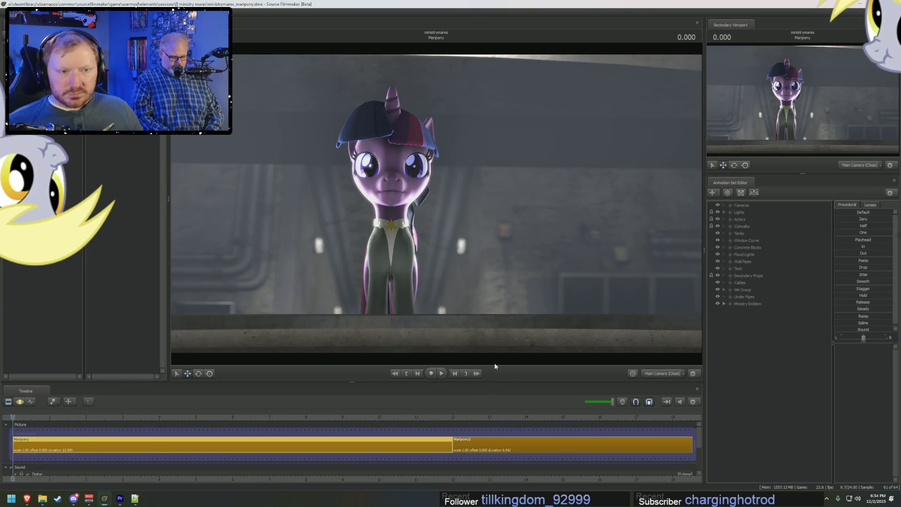
- Jump to the scene's second shot and switch the viewport to the free work camera
left_click(462, 479)
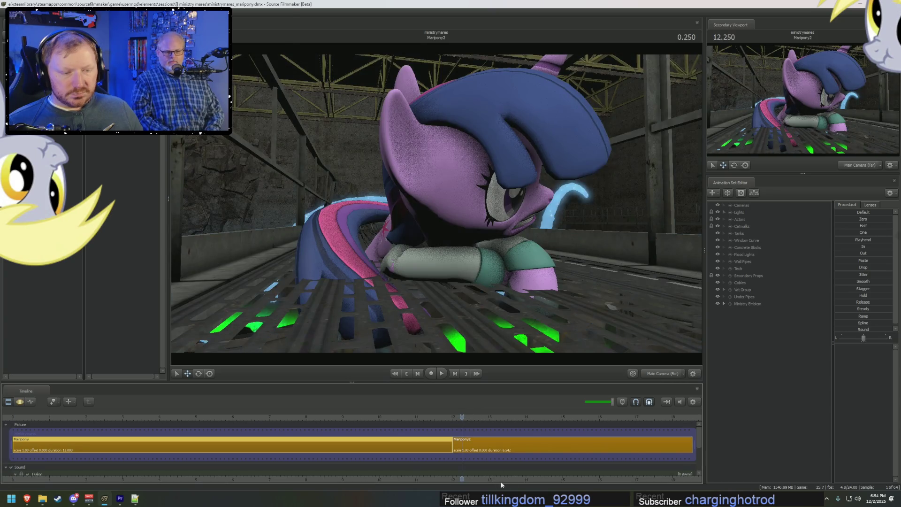
scroll(415, 464, "down", 2)
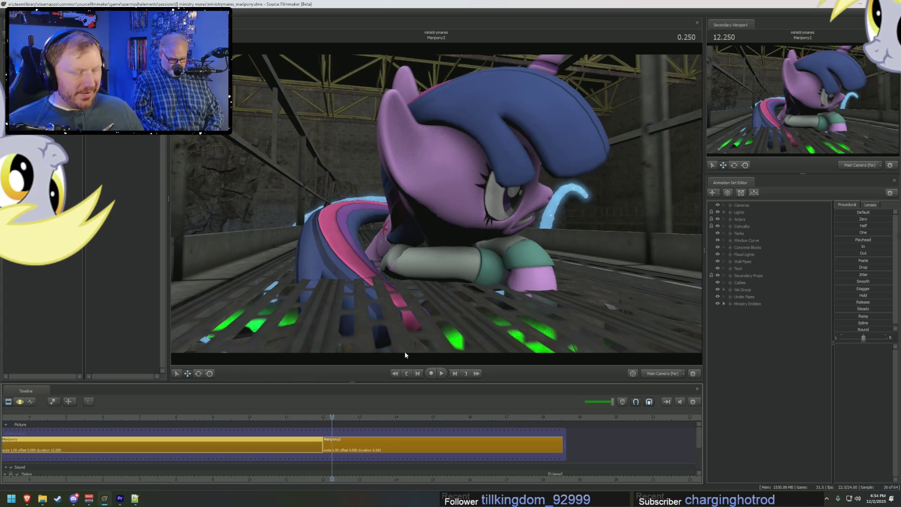
left_click(640, 365)
right_click(612, 273)
left_click(627, 281)
- Fly the work camera in close beside the pony on the catwalk, muting playback volume
left_click_drag(436, 212, 353, 211)
mouse_move(437, 212)
left_mouse_down()
mouse_move(451, 194)
mouse_move(436, 203)
left_mouse_up()
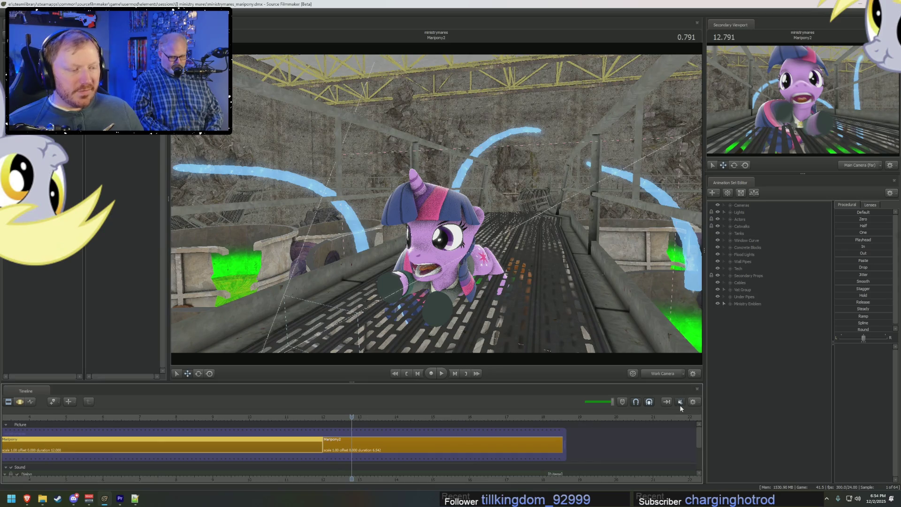
left_click_drag(608, 402, 540, 406)
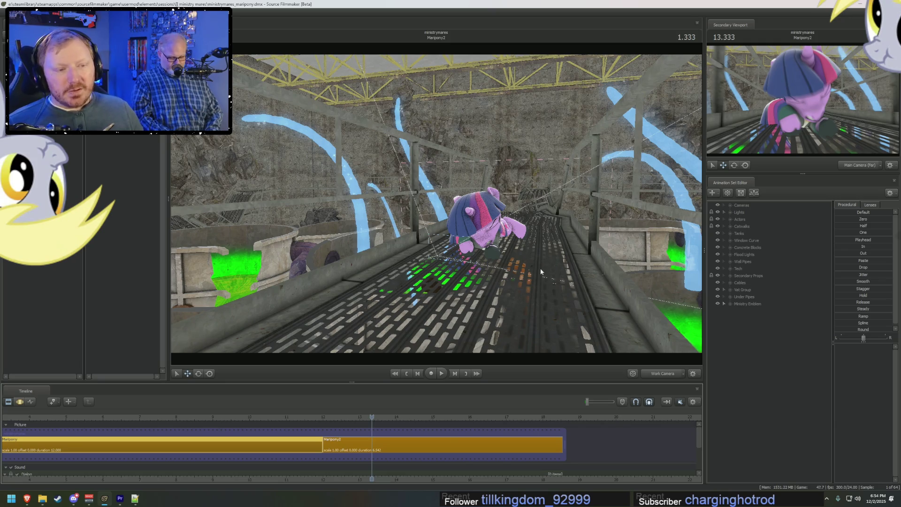
left_click_drag(540, 268, 493, 212)
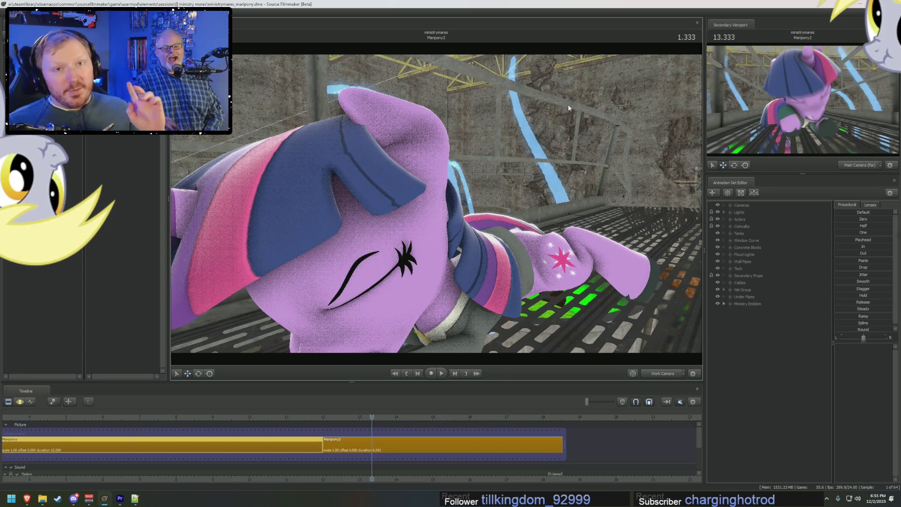
- Reposition the view behind the pony along the walkway and scrub the playhead to 4.833
mouse_move(568, 105)
left_mouse_down()
mouse_move(457, 211)
mouse_move(437, 204)
left_mouse_up()
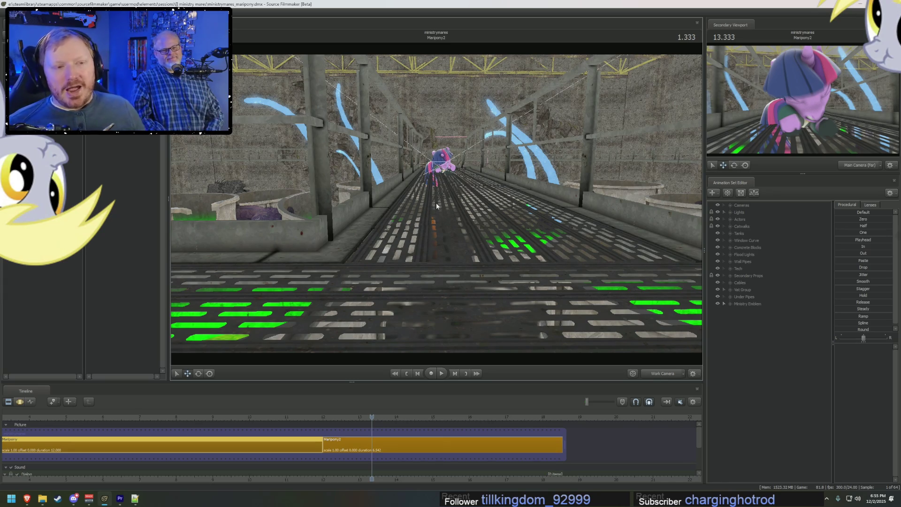
key("w")
key("w")
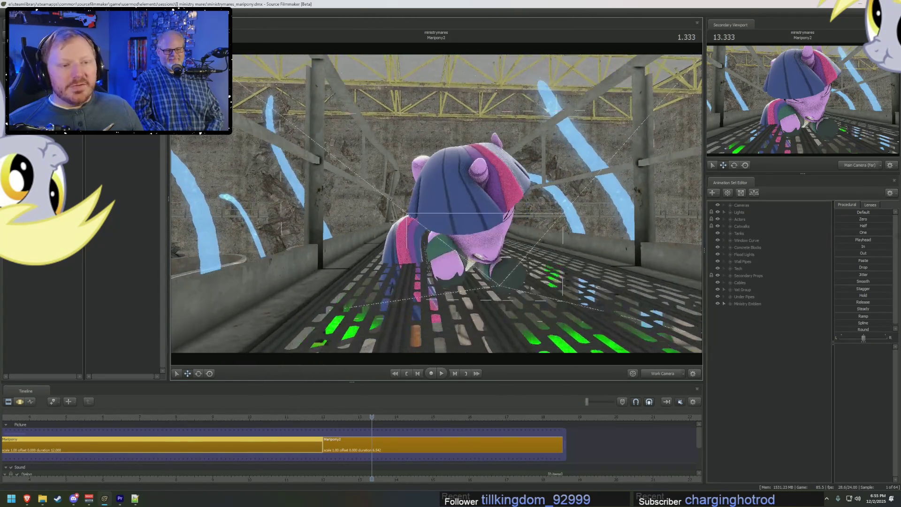
key("w")
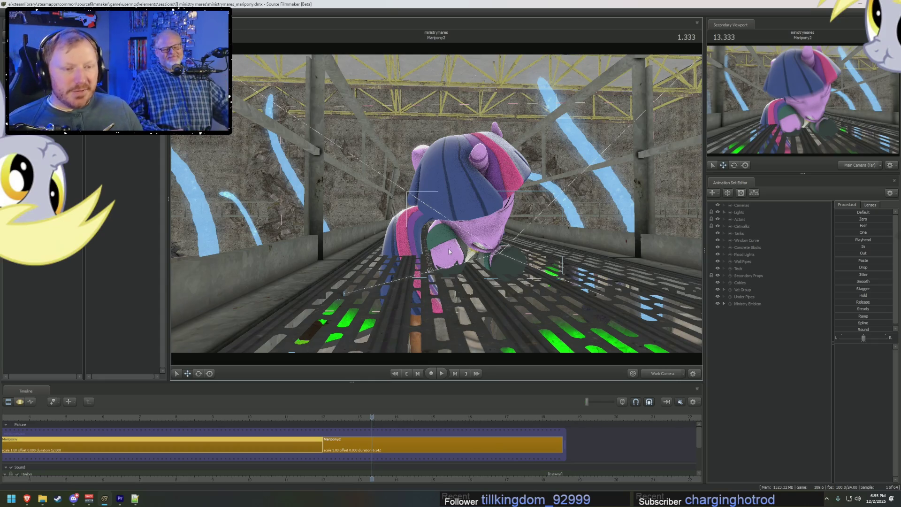
left_click(523, 415)
mouse_move(524, 416)
left_mouse_down()
mouse_move(534, 418)
mouse_move(497, 420)
left_mouse_up()
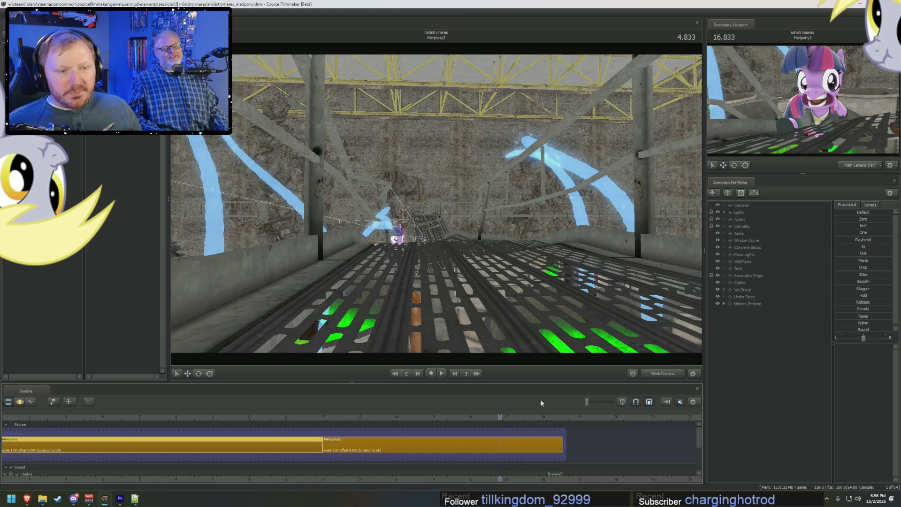
left_click_drag(437, 211, 437, 233)
- Turn on lit shading, tilt up to the ceiling trusses, and start an animation set for a new model
left_click(474, 217)
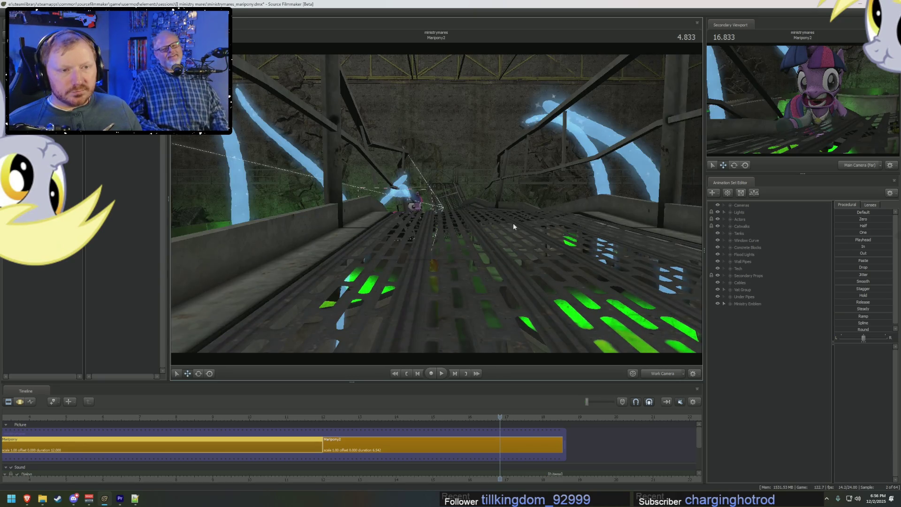
left_click_drag(512, 227, 512, 176)
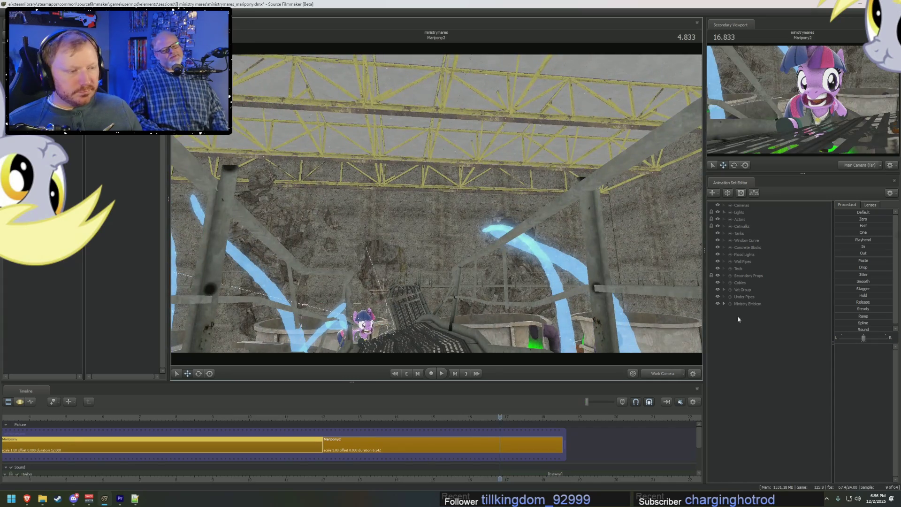
left_click(804, 352)
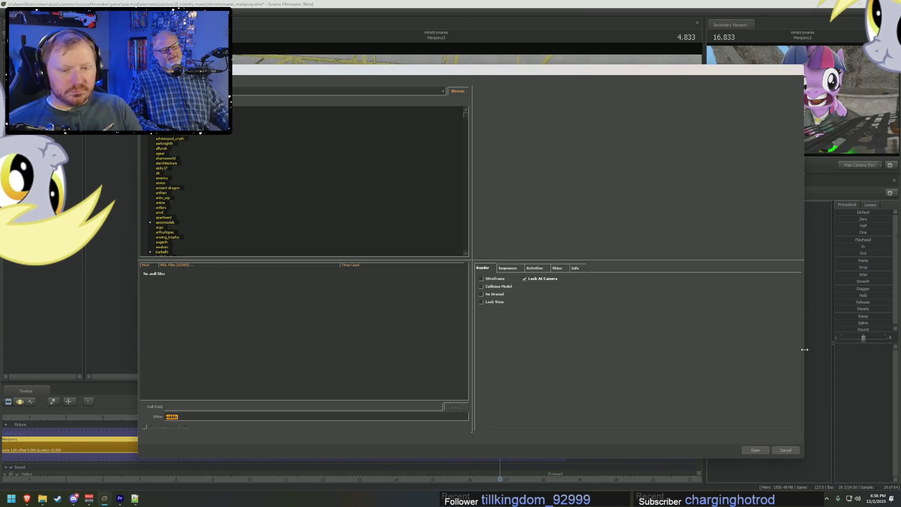
type("twi")
- Filter the model browser to 'light' and preview the first fixtures, hanging lamps and strip lights
key("Down")
key("Down")
left_click(265, 322)
left_click(265, 362)
key("Down")
key("Down")
key("Down")
key("Down")
key("Down")
key("Down")
key("Down")
key("Down")
key("Down")
key("Down")
key("Down")
key("Down")
scroll(251, 331, "down", 3)
left_click(222, 336)
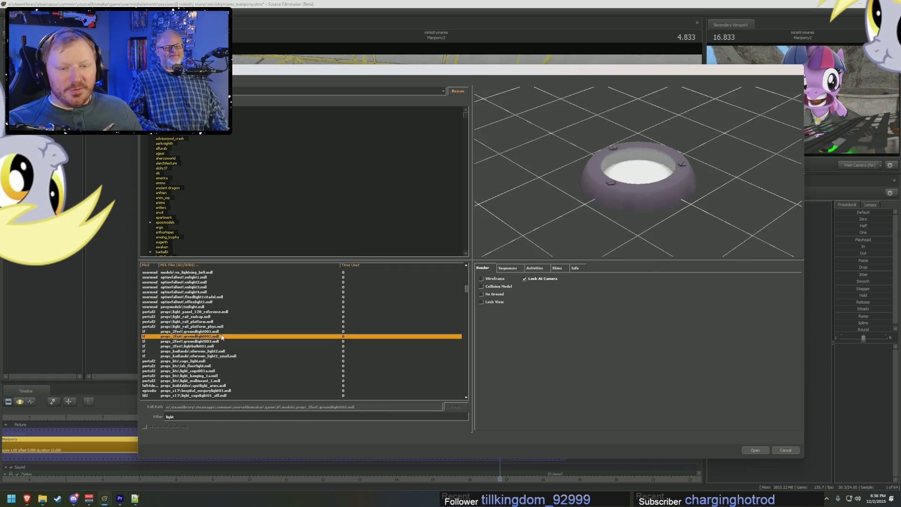
key("Down")
key("Down")
key("Down")
key("Down")
key("Down")
key("Down")
key("Down")
key("Down")
key("Down")
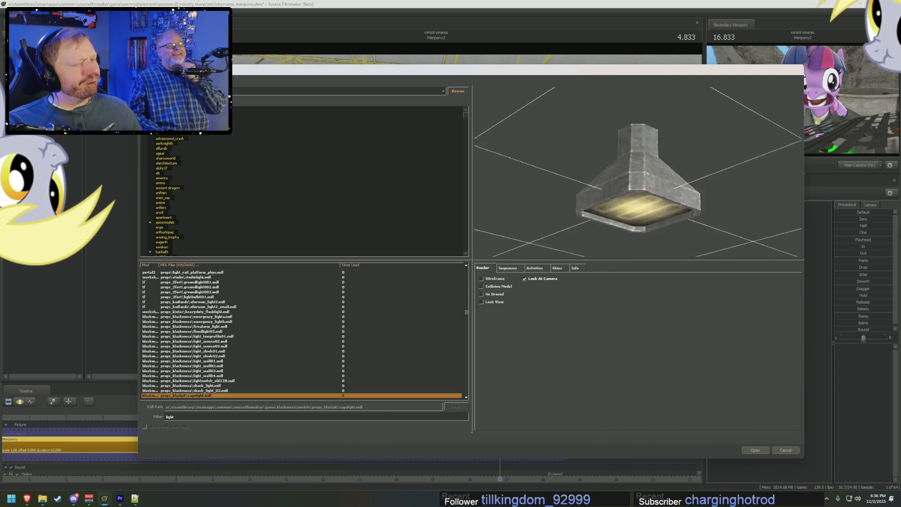
key("Down")
key("Down")
key("Down")
key("Down")
key("Down")
key("Down")
key("Down")
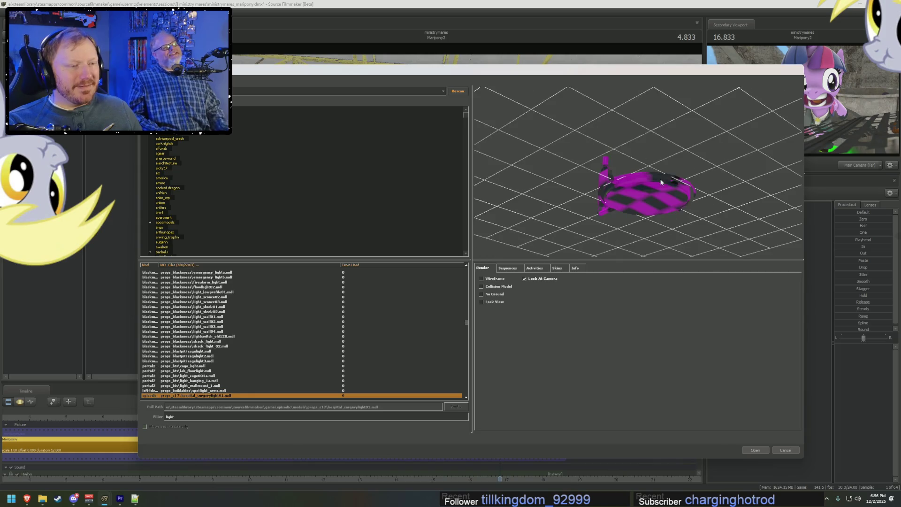
key("Down")
key("Down")
key("Down")
key("Down")
key("Down")
key("Down")
key("Down")
key("Down")
key("Down")
key("Down")
key("Down")
key("Down")
key("Down")
key("Down")
key("Down")
key("Down")
key("Down")
key("Down")
key("Down")
key("Down")
key("Down")
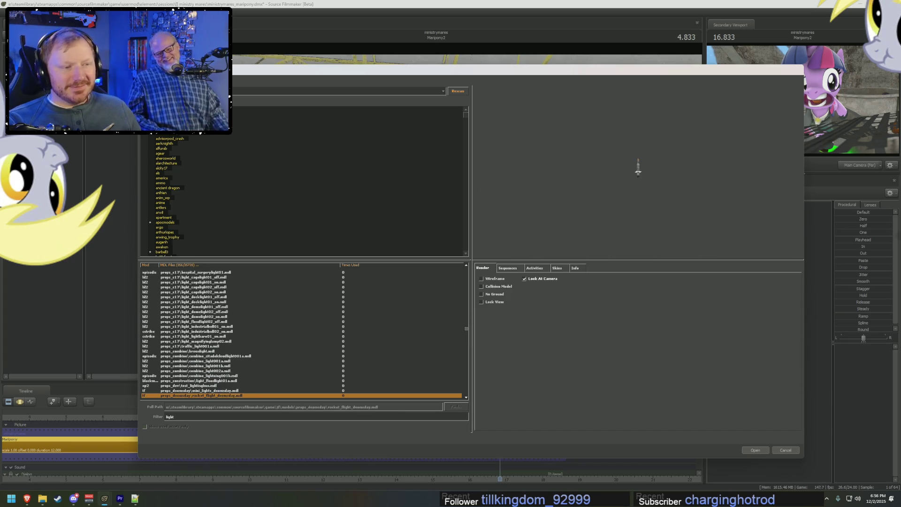
- Browse through lightbulbs, light rigs, searchlight, street lamps and fluorescent fixtures to the overhead light
key("Up")
key("Up")
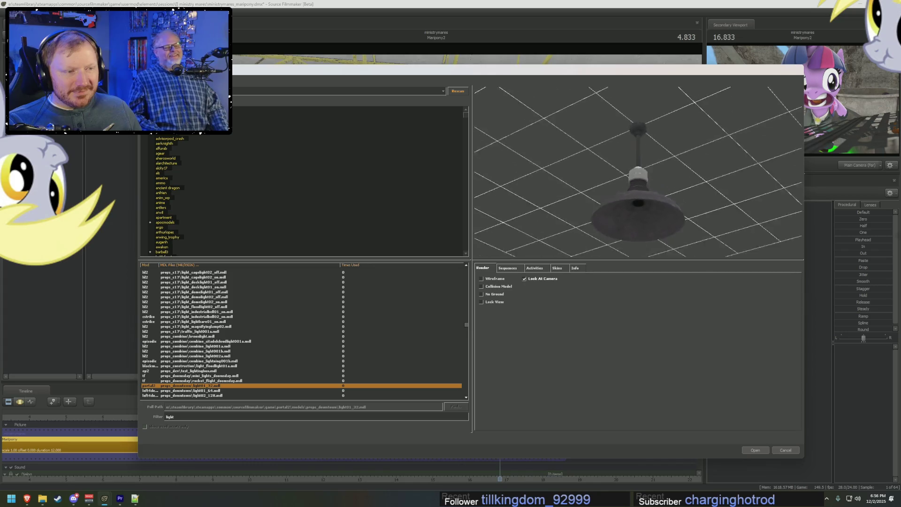
key("Down")
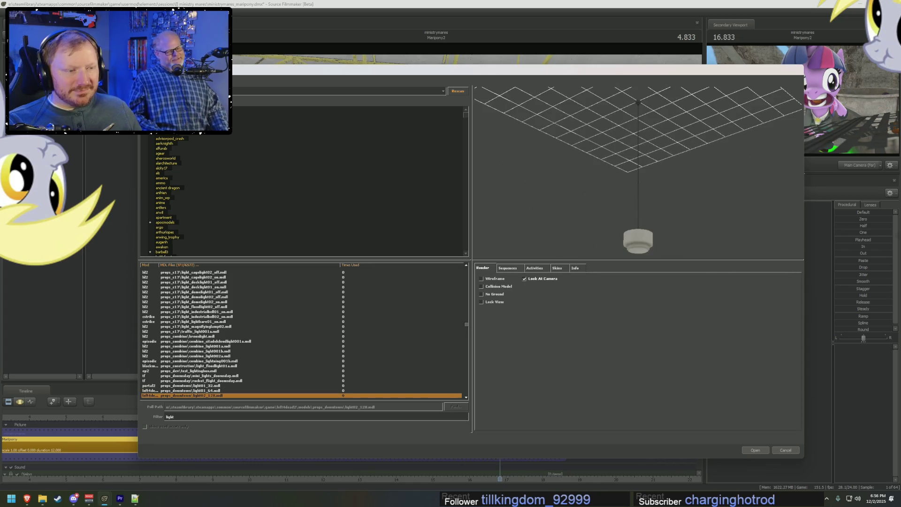
key("Down")
key("Down")
key("Down")
key("Down")
key("Down")
key("Down")
key("Down")
key("Down")
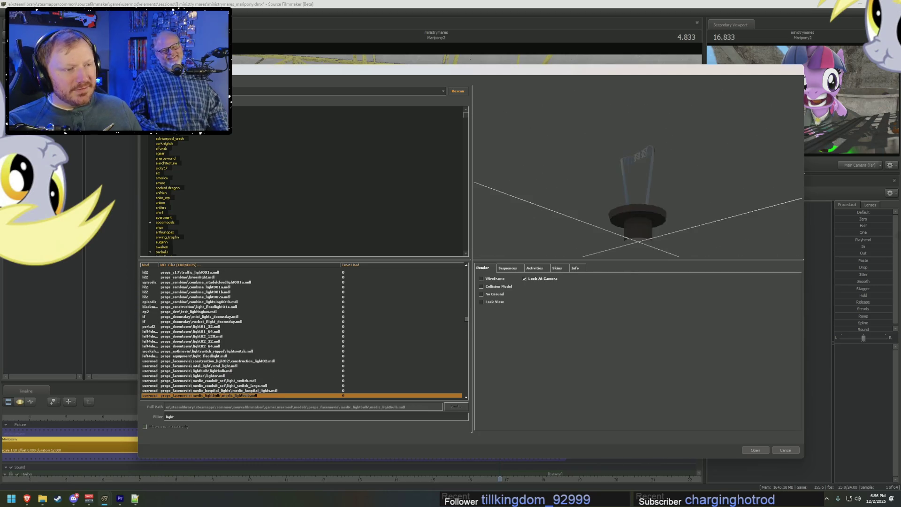
key("Down")
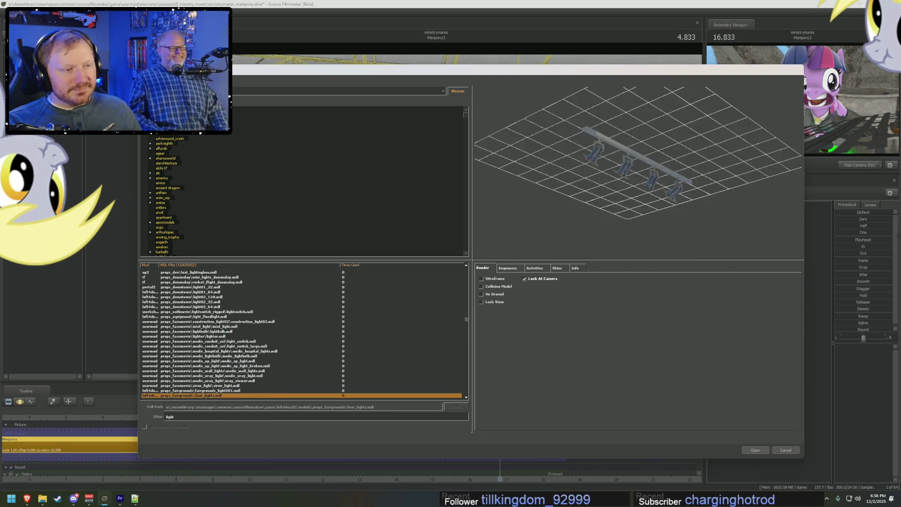
key("Down")
key("Down")
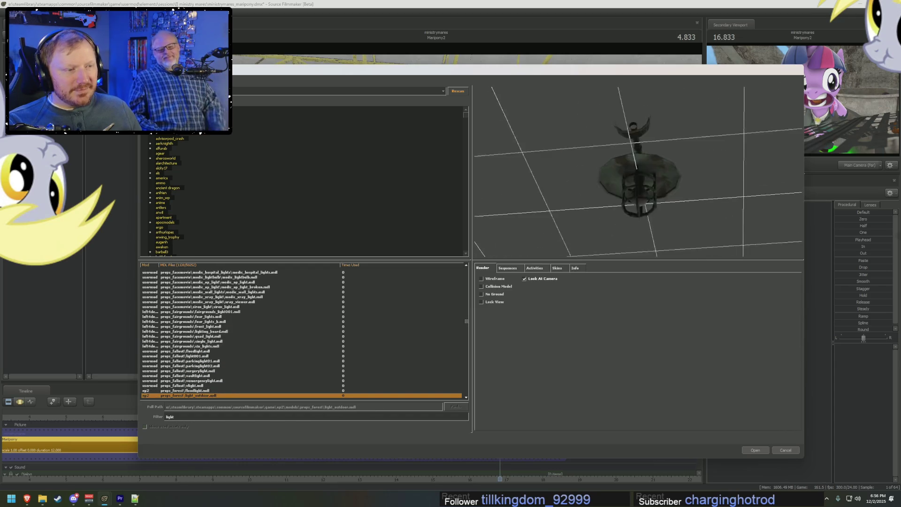
key("Down")
key("Down")
key("Down")
key("Down")
key("Down")
key("Down")
key("Down")
key("Down")
key("Down")
key("Down")
key("Down")
key("Down")
key("Down")
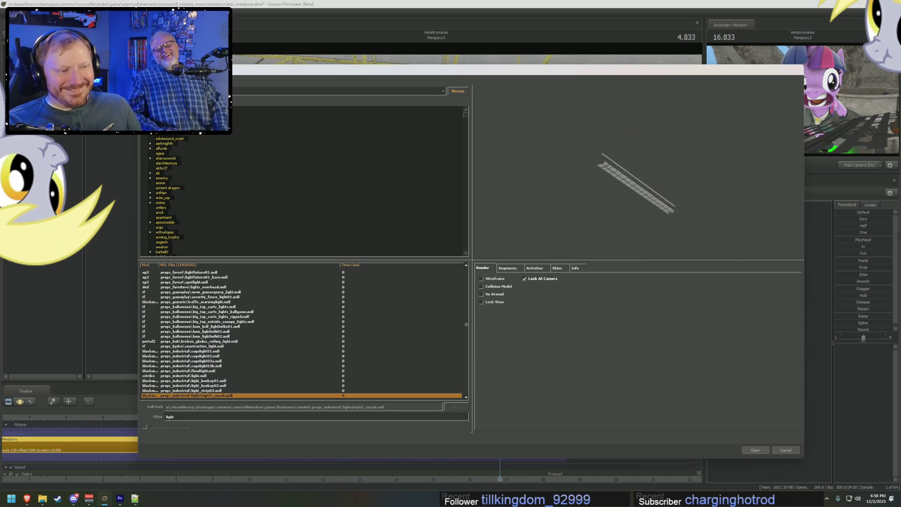
key("Down")
key("Down")
key("Down")
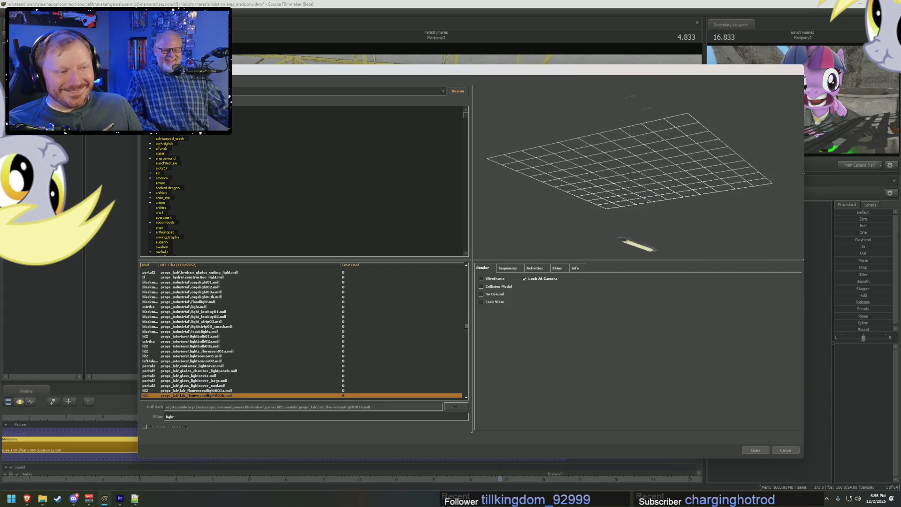
key("Down")
key("Down")
key("Down")
key("Down")
key("Down")
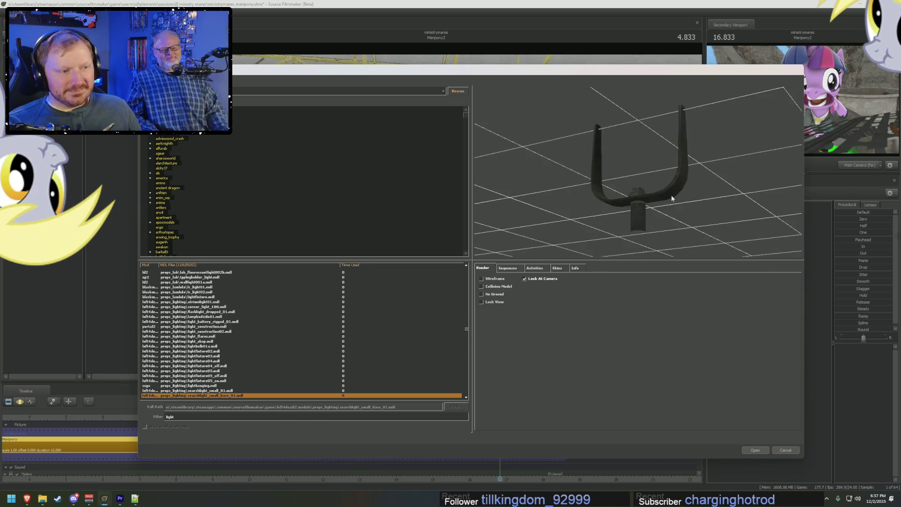
key("Down")
key("Down")
key("Down")
key("Up")
key("Down")
key("Down")
key("Down")
key("Down")
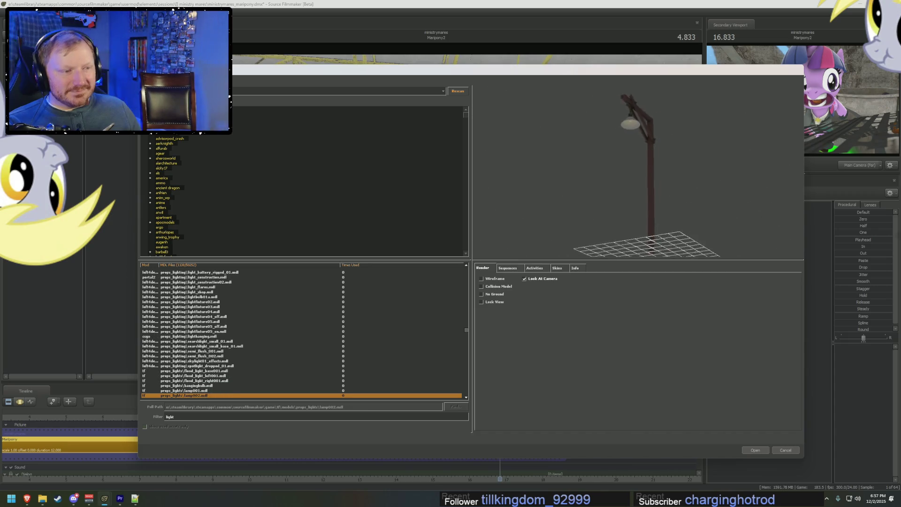
key("Down")
key("Down")
key("Down")
key("Down")
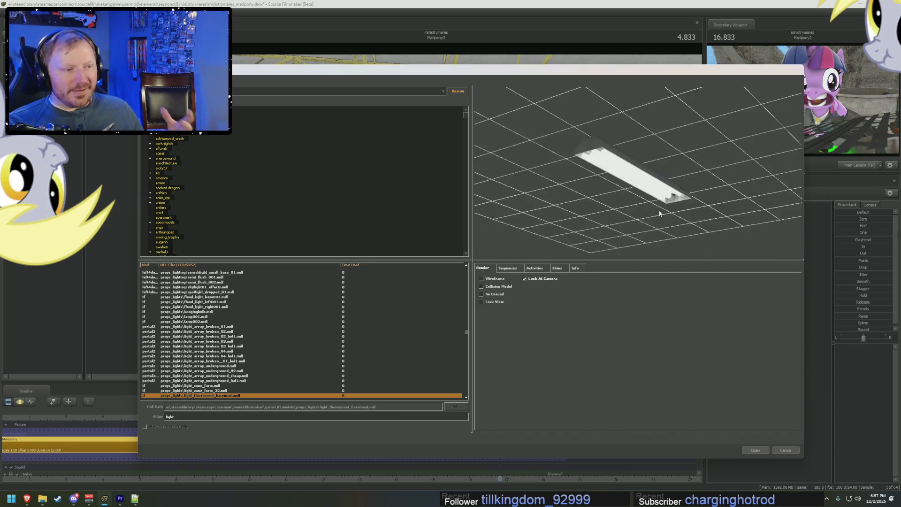
key("Down")
key("Down")
key("Up")
key("Up")
key("Up")
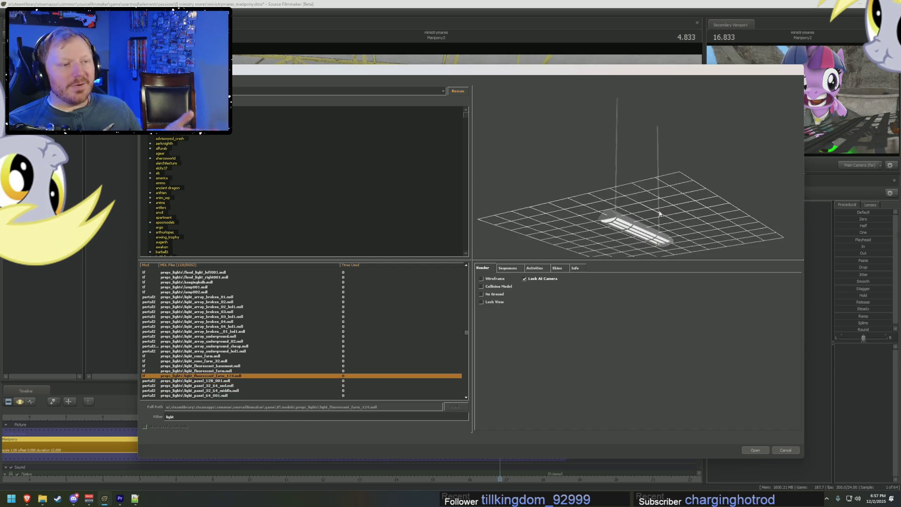
key("Down")
key("Down")
key("Down")
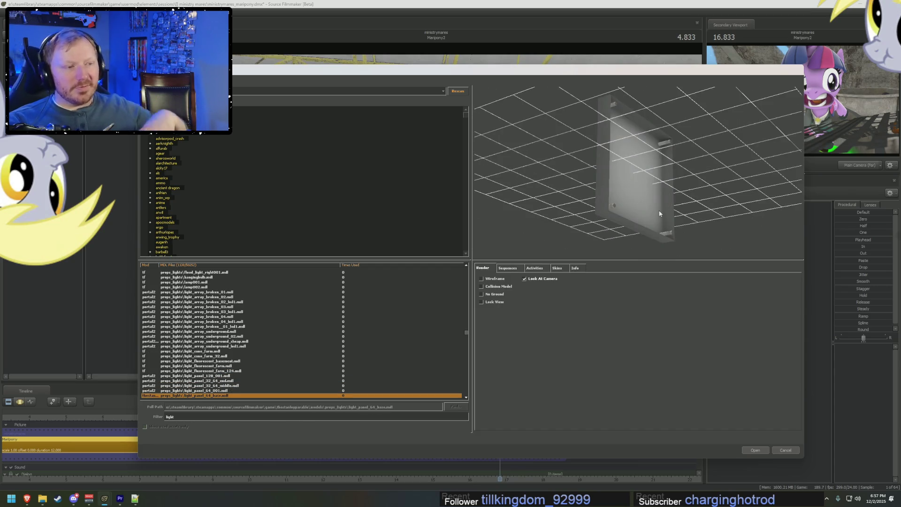
key("Down")
key("Down")
key("Down")
key("Down")
key("Down")
key("Down")
key("Down")
key("Down")
key("Down")
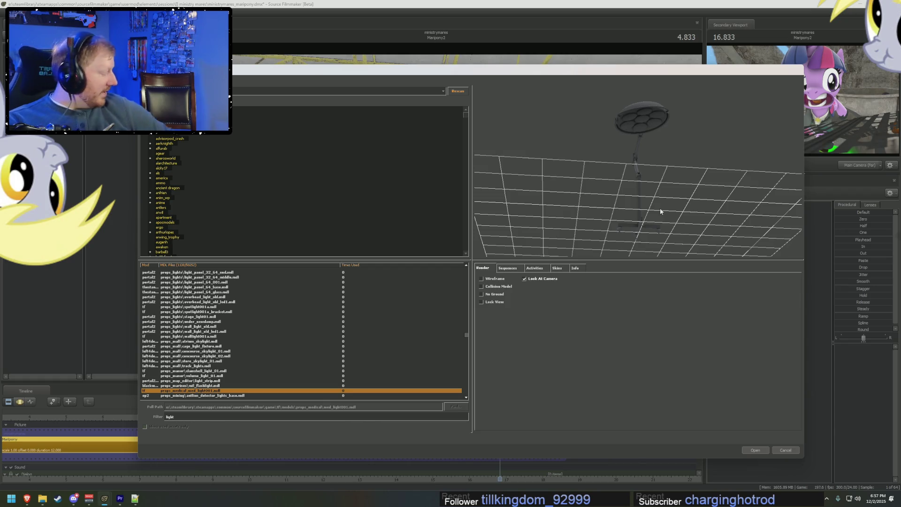
- Continue past track lights, spotlights and signal lights to the lamp post and floodlight generator tower
key("Down")
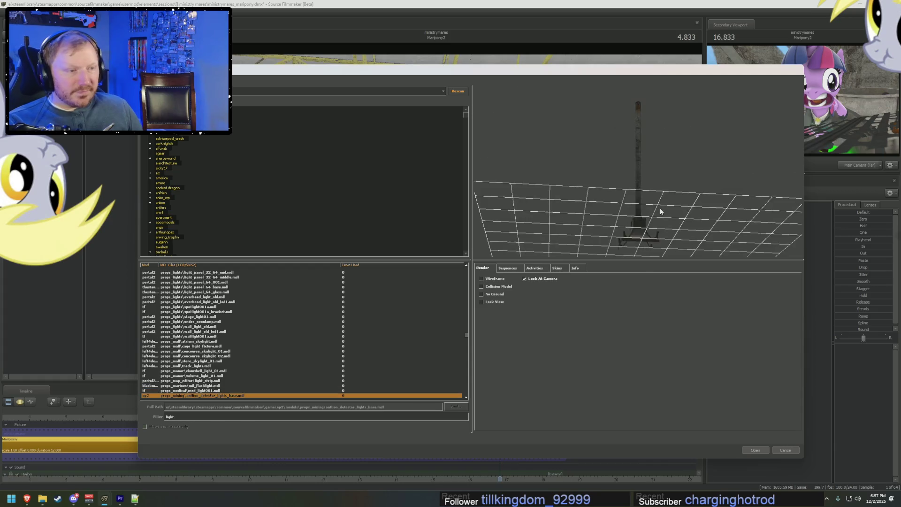
key("Down")
key("Down")
key("Down")
key("Down")
key("Down")
key("Down")
key("Down")
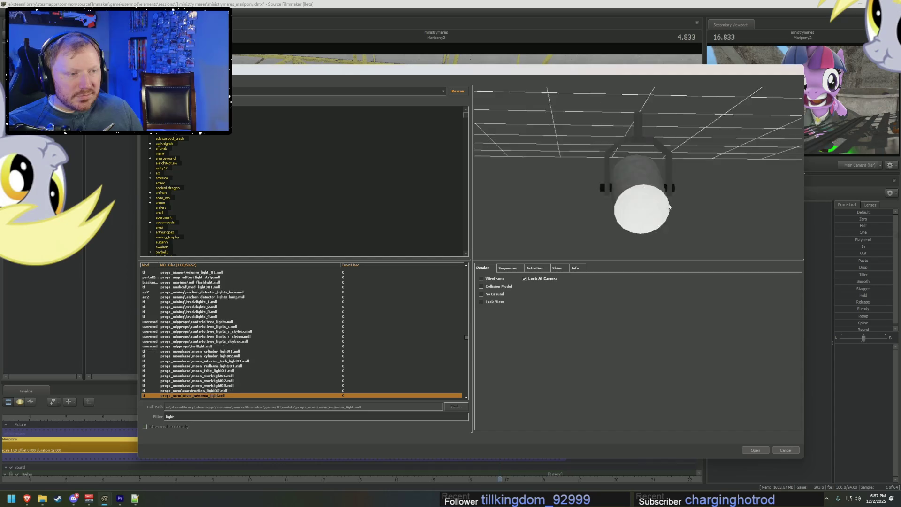
key("Down")
key("Down")
key("Down")
key("Down")
key("Down")
key("Down")
key("Down")
key("Down")
key("Down")
key("Down")
key("Down")
key("Down")
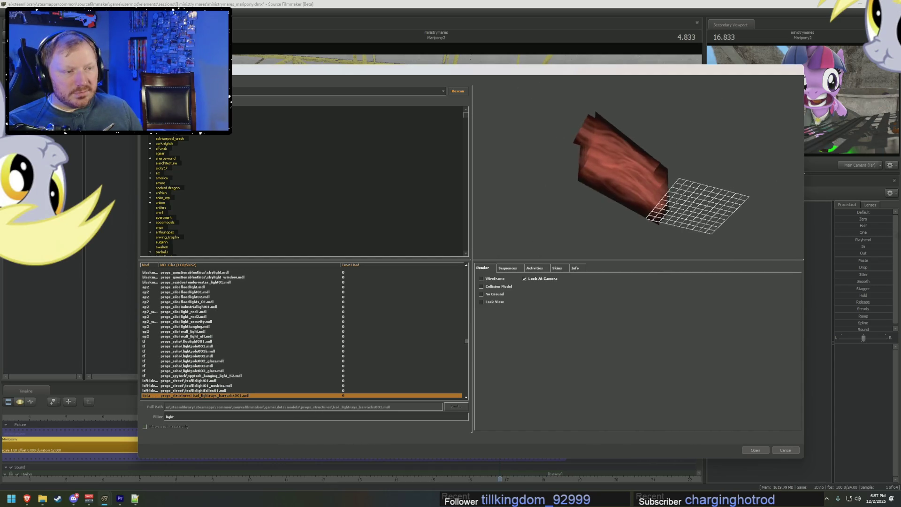
key("Up")
key("Up")
key("Up")
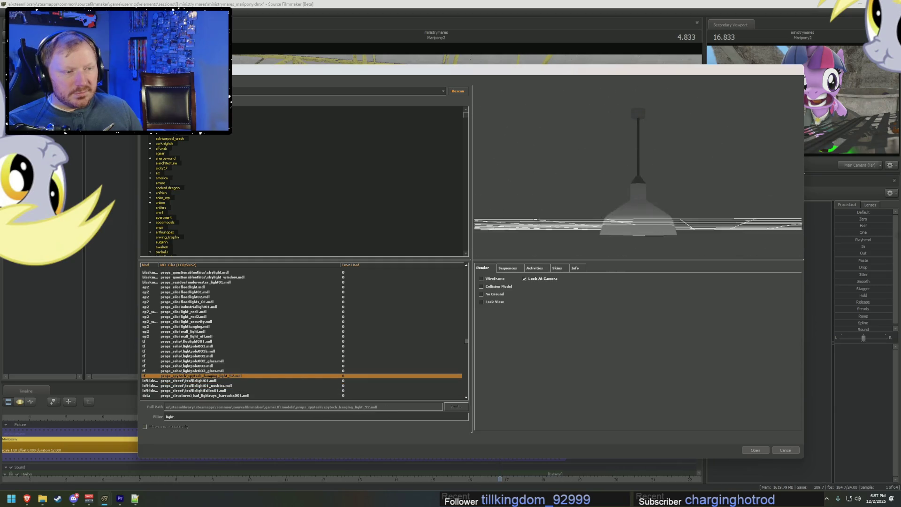
key("Page_Down")
key("Up")
key("Down")
key("Down")
key("Down")
key("Down")
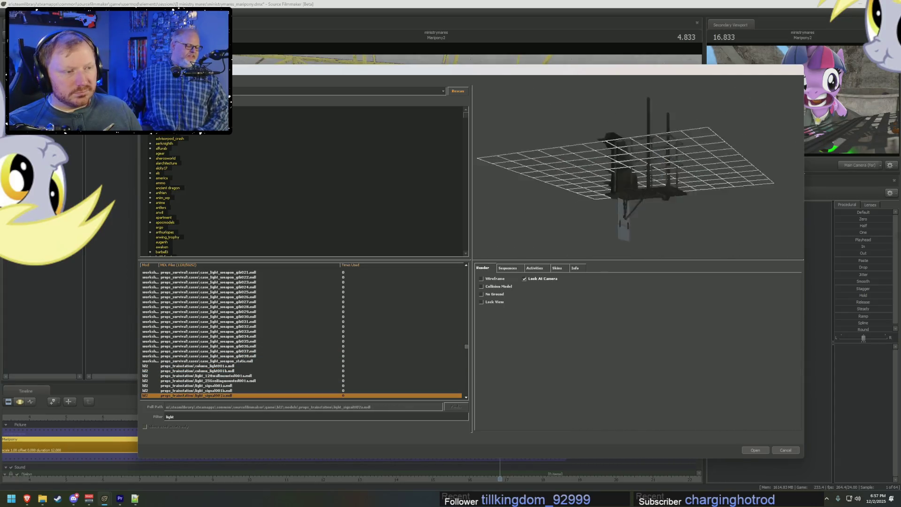
key("Down")
key("Down")
key("Down")
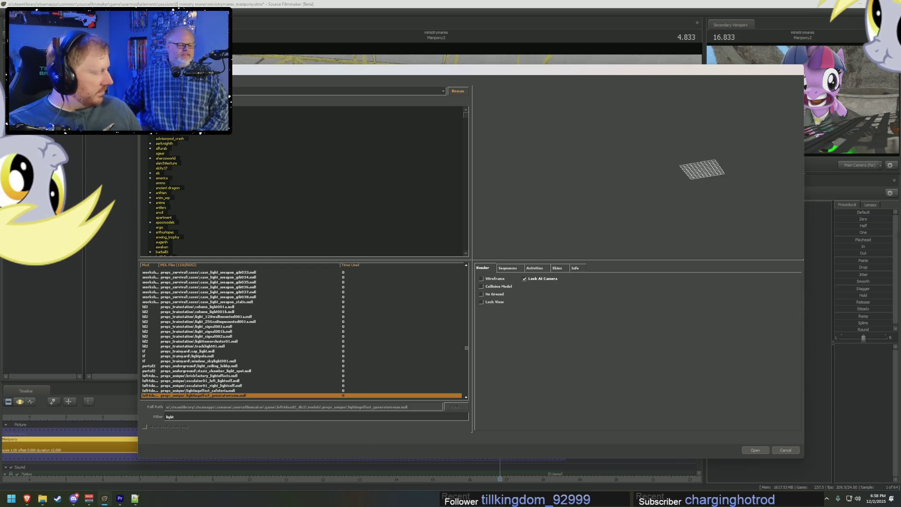
key("Down")
key("Down")
key("Down")
key("Down")
key("Down")
key("Down")
key("Down")
key("Down")
key("Down")
key("Down")
key("Down")
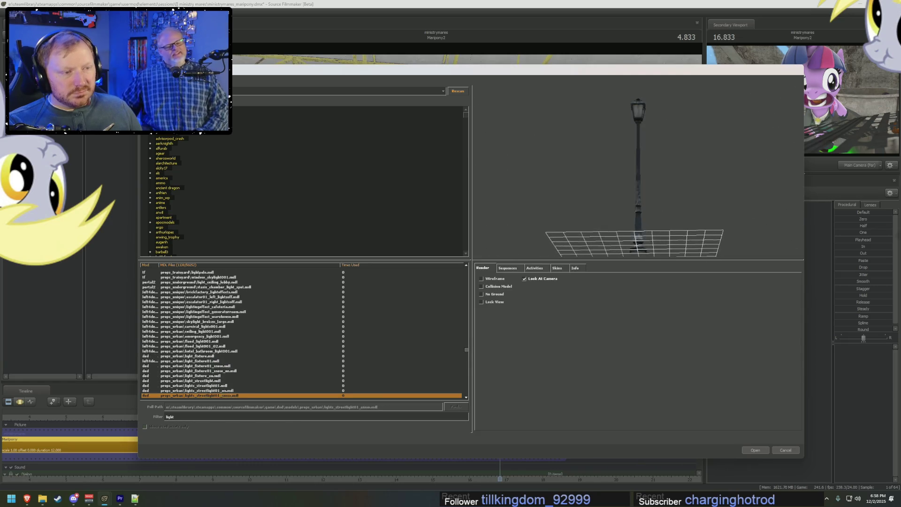
key("Down")
key("Down")
key("Down")
key("Down")
key("Down")
key("Down")
key("Down")
key("Down")
key("Down")
key("Down")
key("Down")
key("Down")
key("Down")
key("Down")
key("Down")
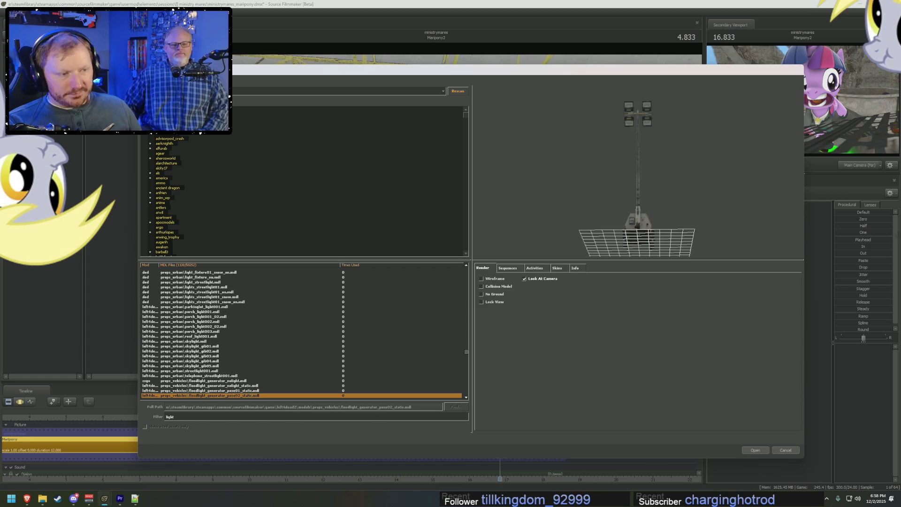
key("Down")
key("Down")
key("Down")
key("Down")
key("Down")
key("Down")
key("Down")
key("Down")
key("Down")
key("Down")
key("Down")
key("Down")
key("Down")
key("Down")
key("Down")
key("Down")
key("Down")
key("Down")
key("Down")
key("Down")
key("Down")
key("Down")
key("Down")
key("Down")
key("Down")
key("Down")
key("Down")
key("Down")
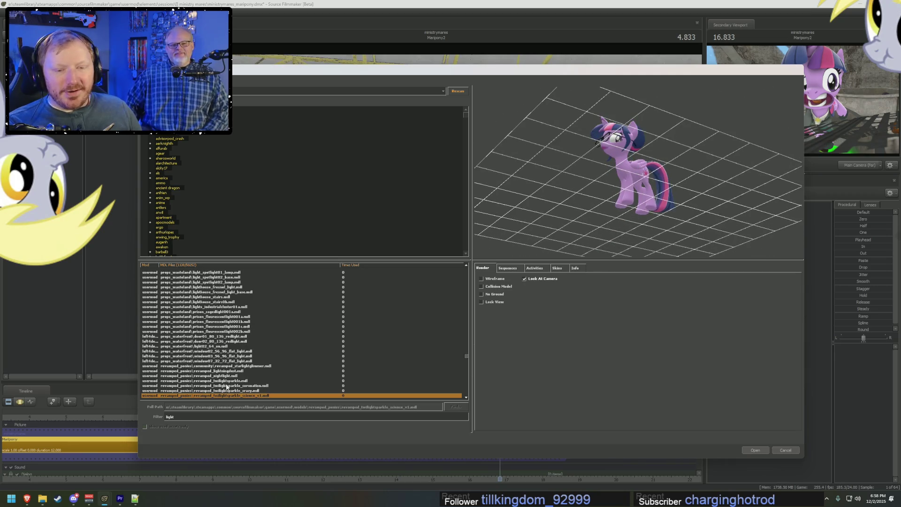
scroll(228, 357, "down", 5)
scroll(228, 358, "down", 5)
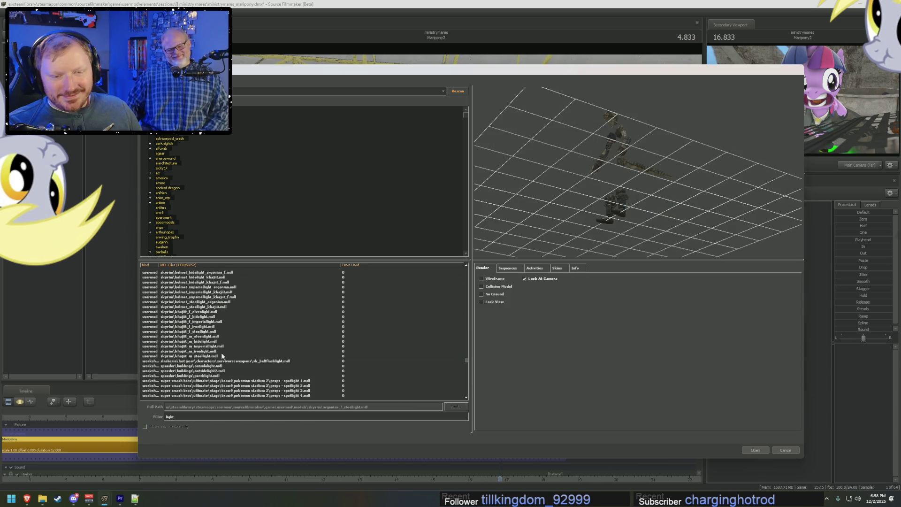
scroll(229, 358, "down", 5)
- Preview the spotlight, surgical lamp and ceiling light fixtures in the light-filtered list
left_click(232, 307)
key("Down")
key("Down")
key("Down")
key("Down")
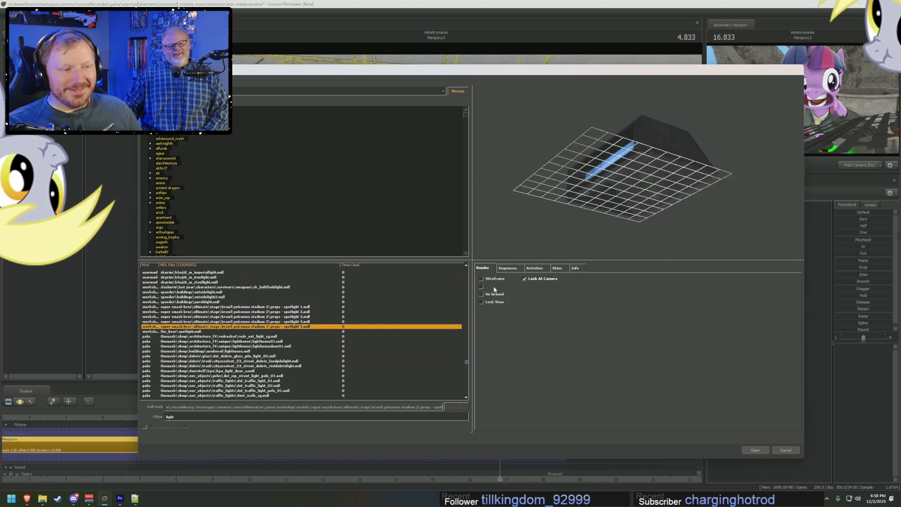
key("Down")
key("Down")
key("Down")
key("Down")
key("Down")
scroll(295, 319, "down", 5)
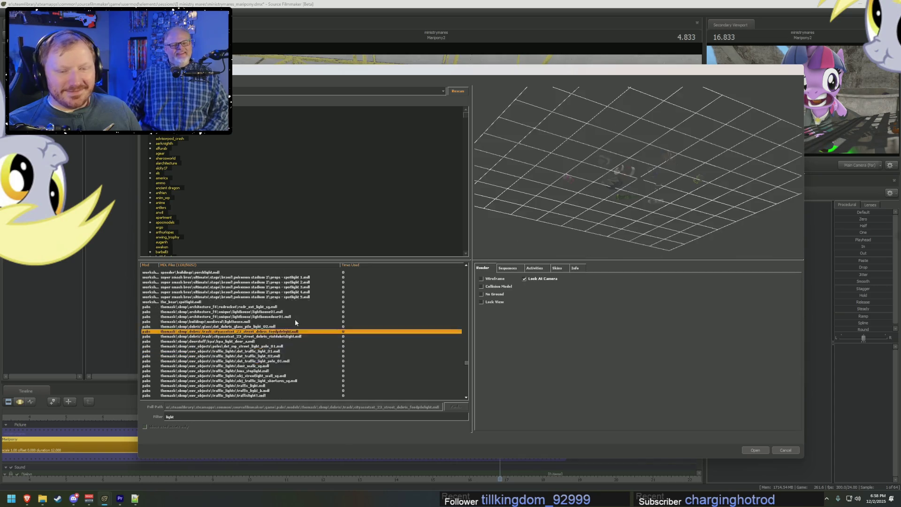
scroll(295, 319, "down", 5)
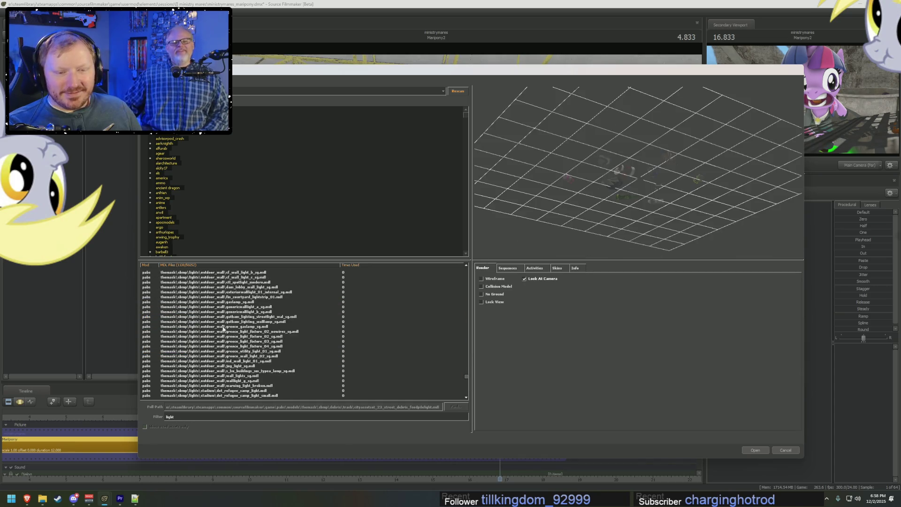
scroll(221, 328, "down", 10)
left_click(236, 294)
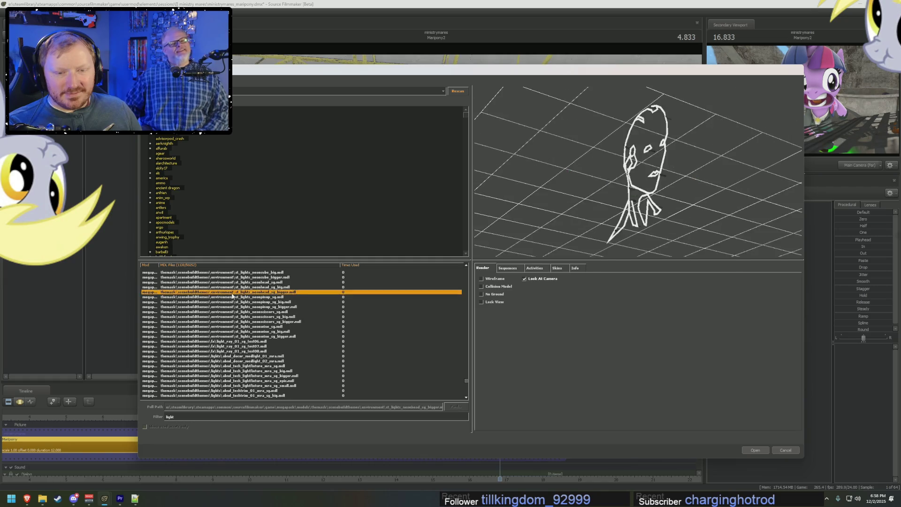
key("Down")
key("Down")
key("Down")
key("Down")
key("Down")
key("Down")
key("Up")
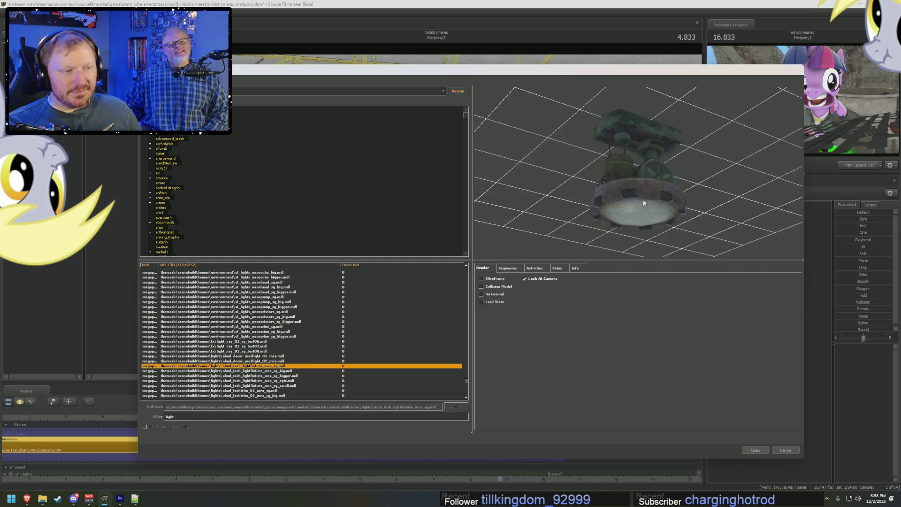
key("Up")
key("Up")
key("Down")
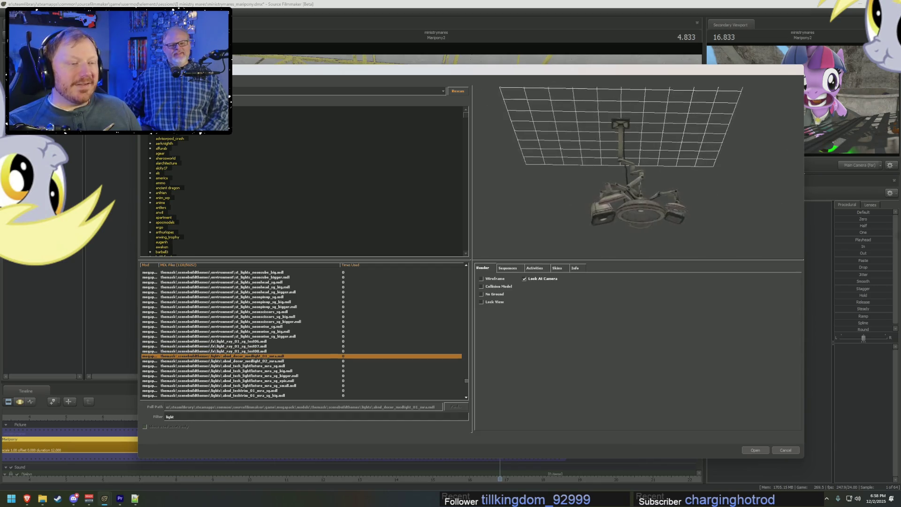
key("Down")
key("Down")
key("Down")
key("Down")
key("Down")
key("Down")
key("Down")
key("Down")
key("Down")
key("Down")
key("Down")
key("Down")
key("Down")
- Browse on through fluorescent tube fixtures and lampposts, stopping on ct_light_big_03.mdl
key("Down")
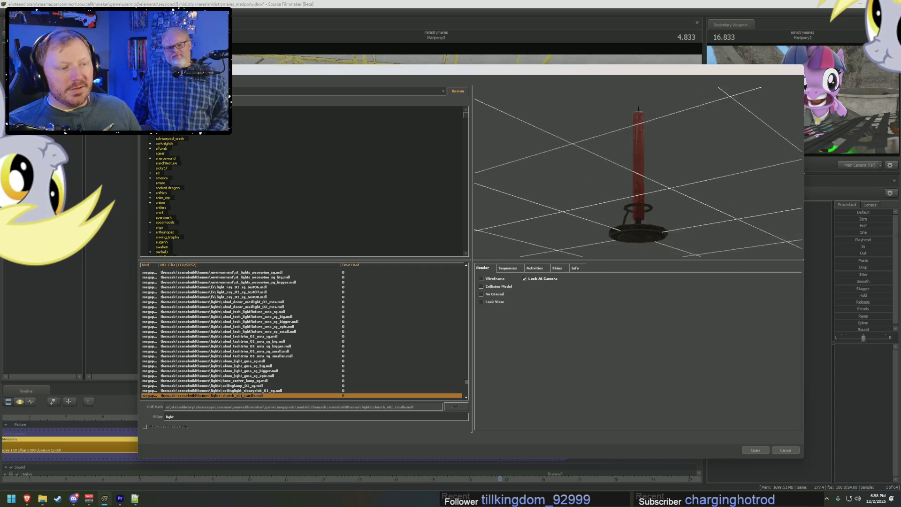
key("Down")
key("Down")
key("Down")
key("Down")
key("Down")
key("Down")
key("Down")
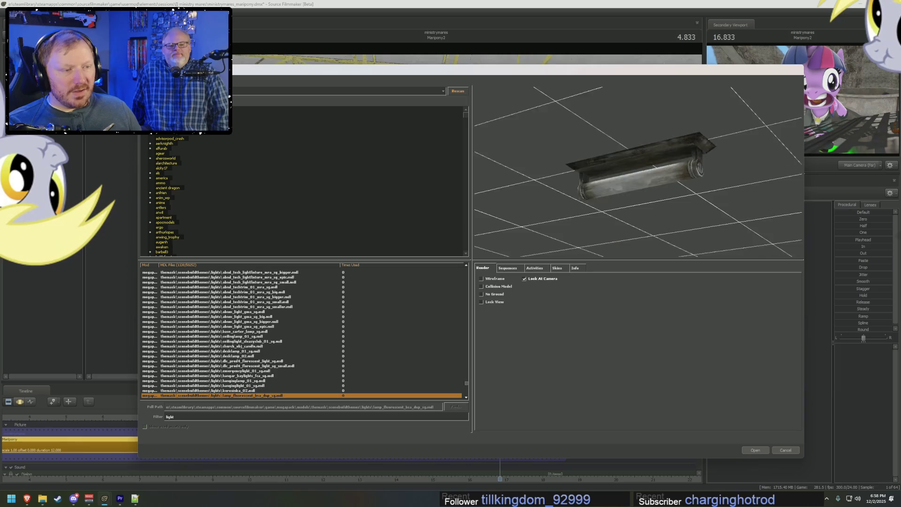
key("Down")
key("Down")
key("Down")
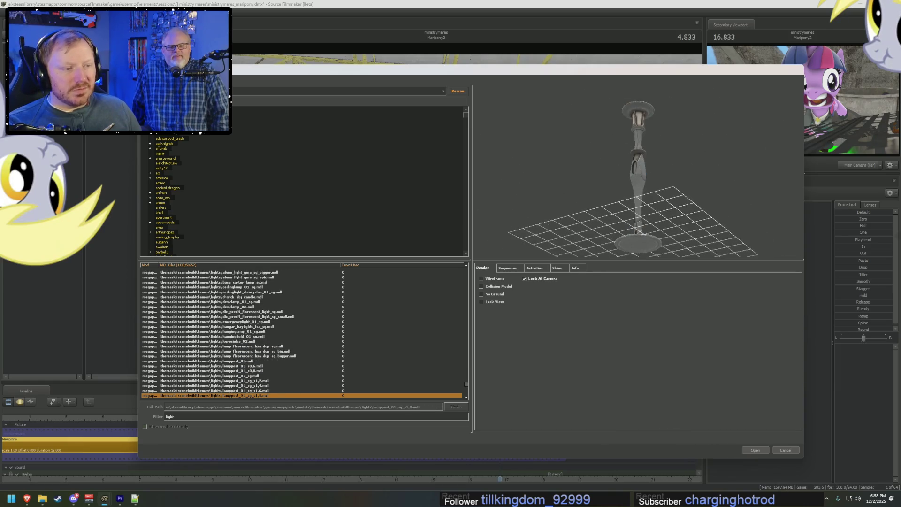
key("Down")
key("Down")
key("Down")
key("Down")
key("Down")
key("Down")
key("Down")
key("Down")
key("Down")
key("Down")
key("Down")
key("Down")
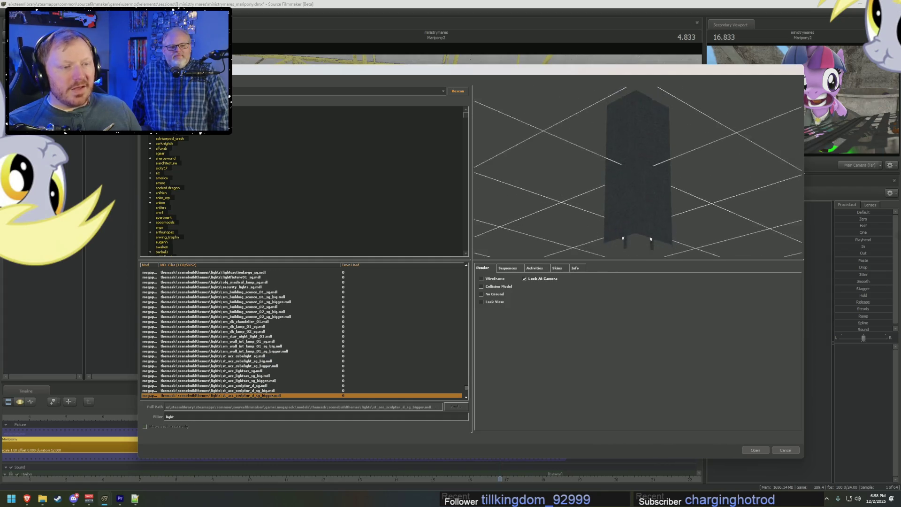
key("Down")
key("Down")
key("Down")
key("Down")
key("Down")
key("Down")
key("Down")
key("Down")
key("Down")
key("Down")
key("Down")
key("Down")
key("Down")
key("Down")
key("Down")
key("Down")
key("Down")
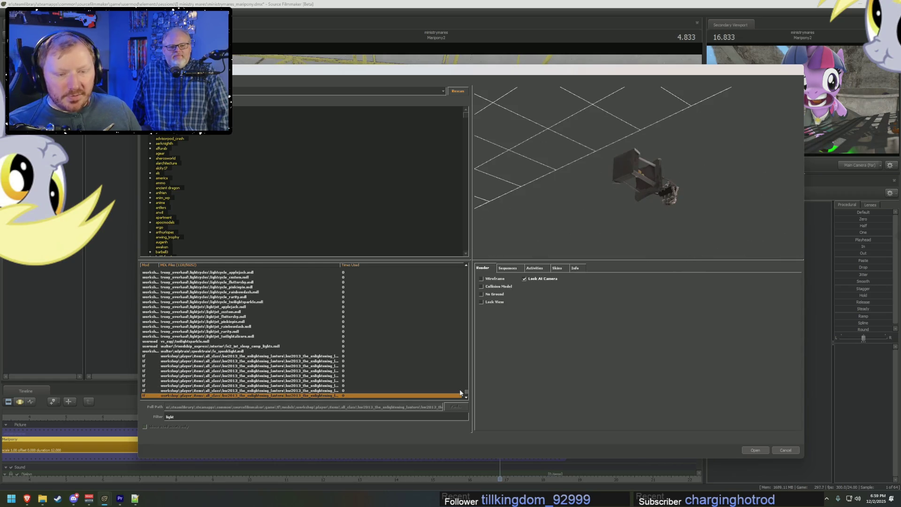
key("Down")
key("Down")
key("Down")
key("Down")
key("Down")
key("Down")
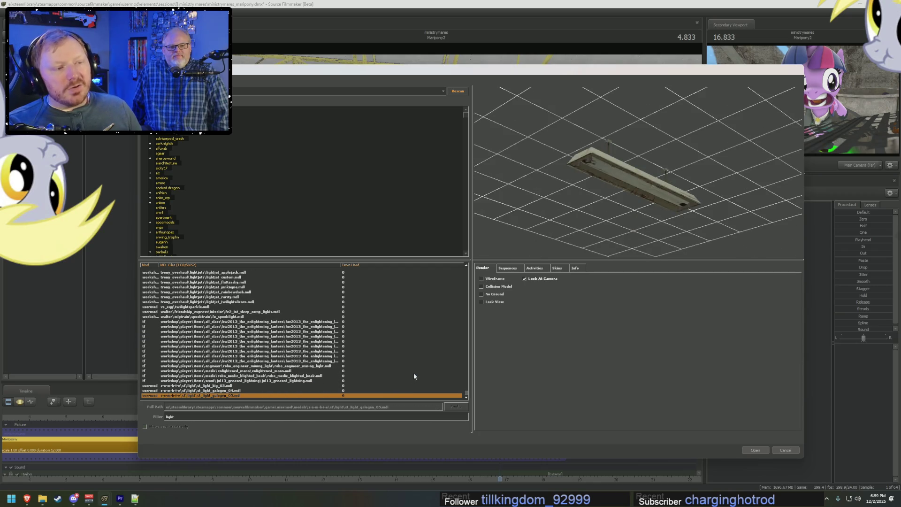
key("Up")
key("Up")
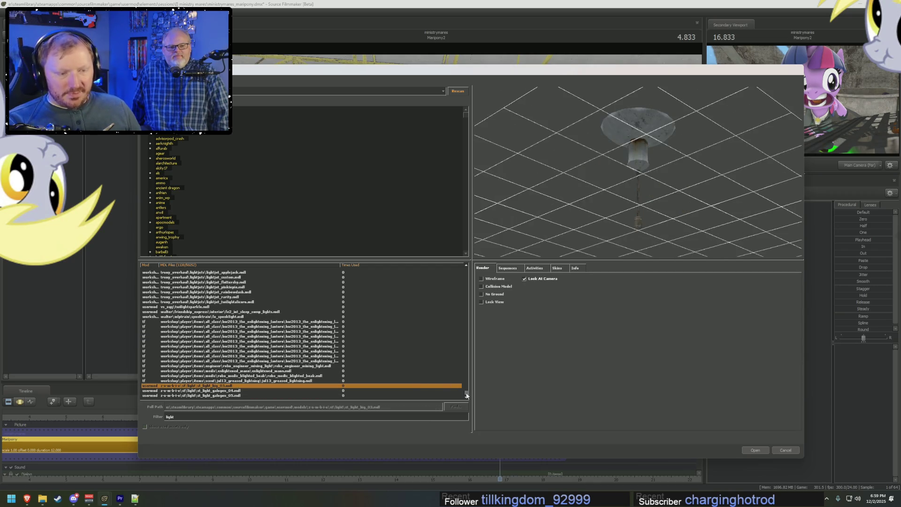
left_click_drag(466, 394, 464, 326)
left_click(192, 326)
- Step up past the industrial bell light, searchlight and wall light, then down to dome and hanging lamps
key("Up")
key("Up")
key("Up")
key("Up")
key("Up")
key("Up")
key("Up")
key("Up")
key("Up")
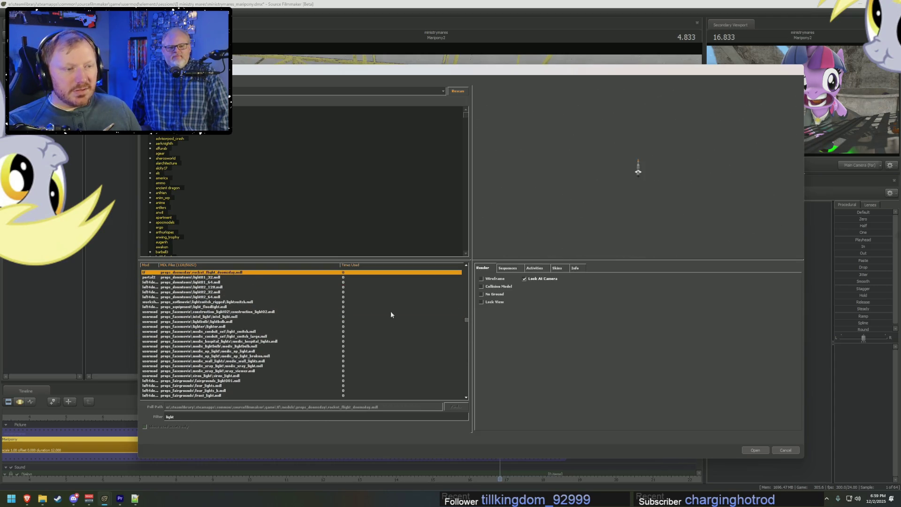
key("Down")
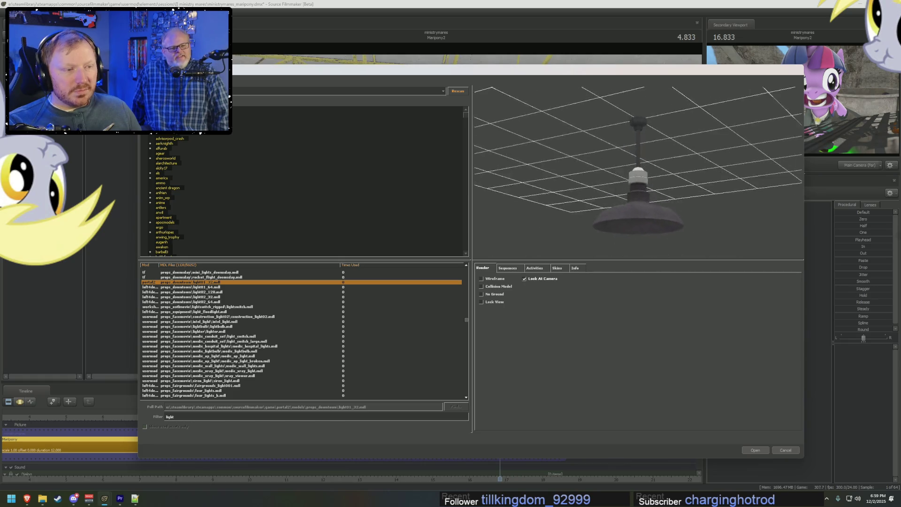
key("Up")
key("Up")
key("Up")
key("Up")
key("Up")
key("Up")
key("Up")
key("Up")
key("Up")
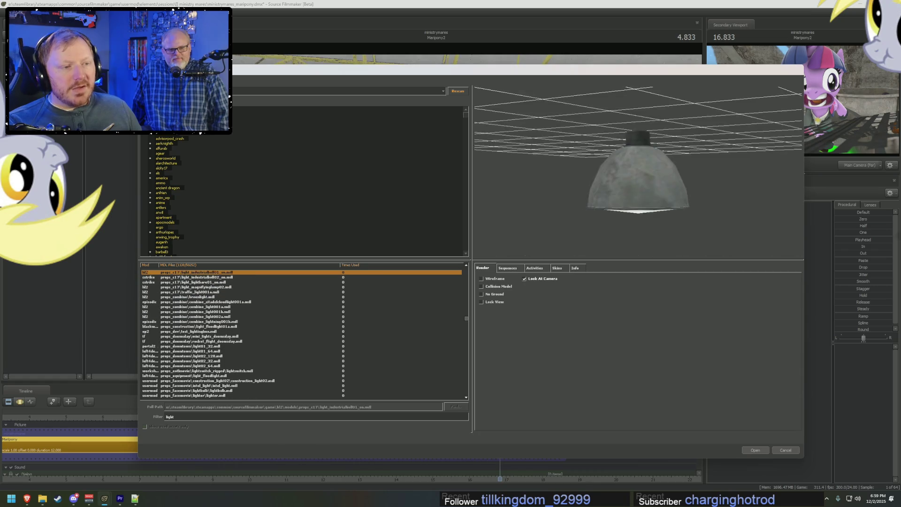
key("Up")
key("Up")
key("Up")
key("Up")
key("Up")
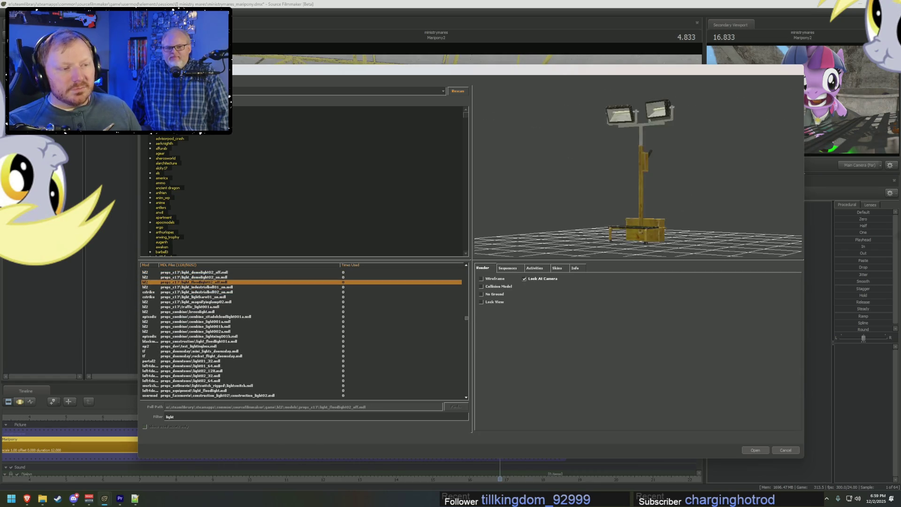
key("Up")
key("Up")
key("Up")
key("Up")
key("Up")
key("Up")
key("Up")
key("Up")
key("Up")
key("Up")
key("Up")
key("Up")
key("Up")
key("Up")
key("Up")
key("Up")
key("Up")
key("Up")
key("Up")
key("Up")
key("Up")
key("Up")
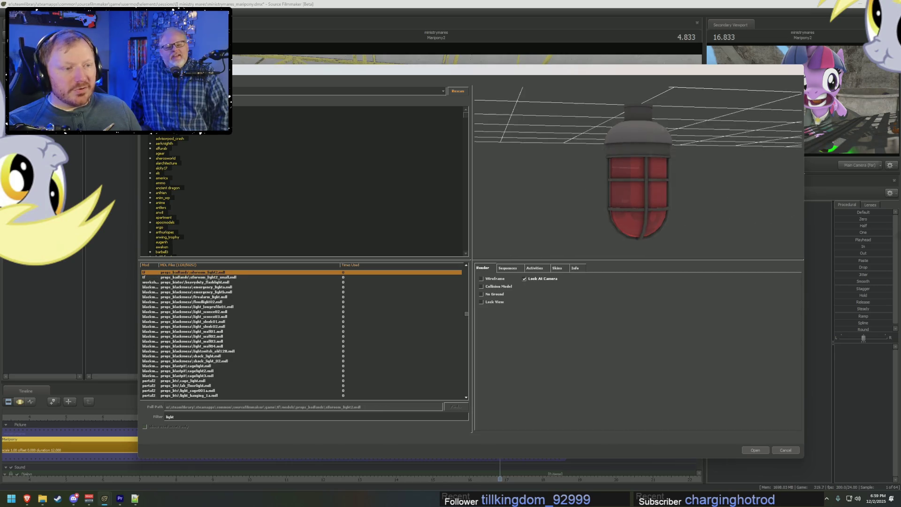
key("Up")
key("Up")
key("Up")
key("Up")
key("Up")
key("Up")
key("Up")
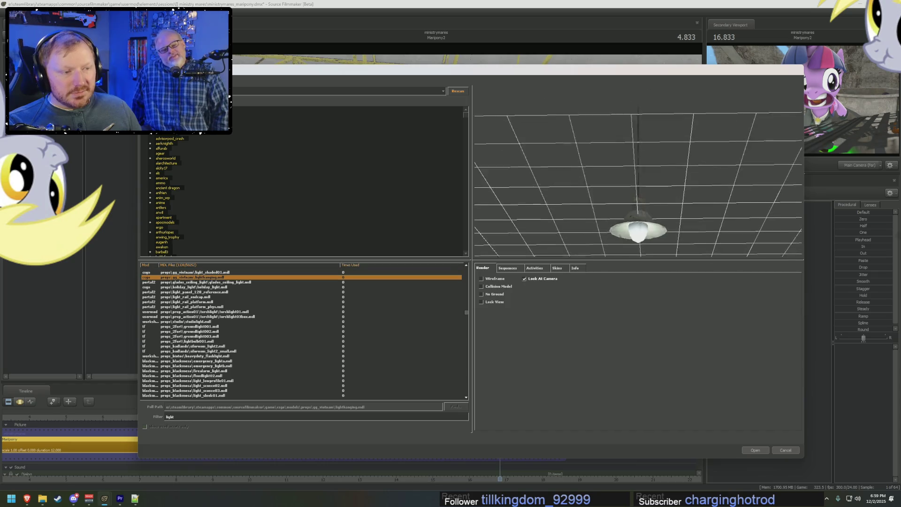
key("Up")
key("Up")
key("Up")
key("Up")
key("Up")
key("Up")
key("Up")
key("Up")
key("Up")
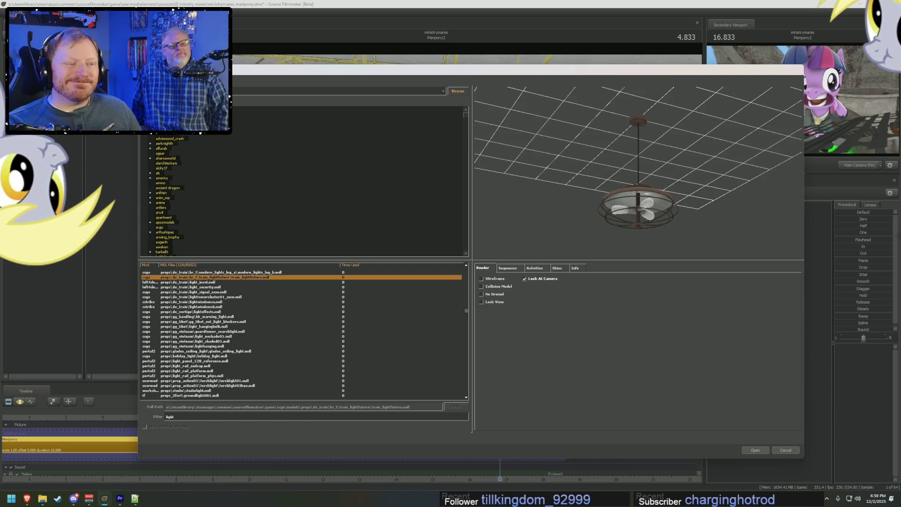
key("Up")
key("Up")
key("Up")
key("Up")
key("Up")
key("Up")
key("Up")
key("Up")
key("Down")
key("Down")
key("Down")
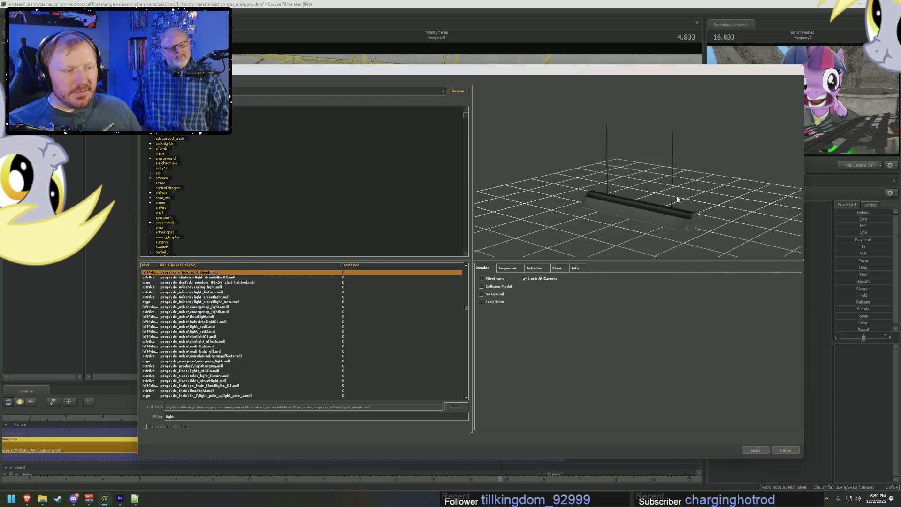
key("Down")
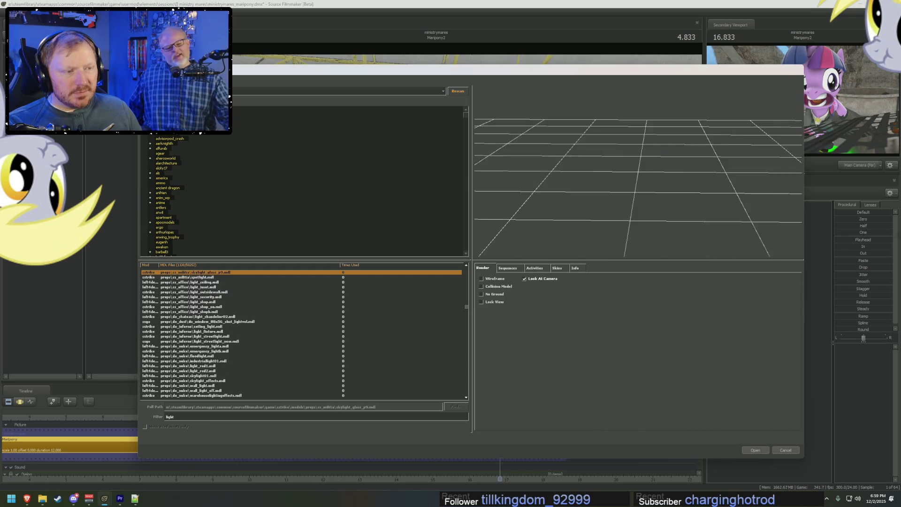
key("Down")
key("Down")
key("Down")
- Return to the top of the list and preview the fluorescent light fixtures nearby
key("Up")
key("Up")
key("Up")
key("Up")
key("Up")
key("Up")
key("Up")
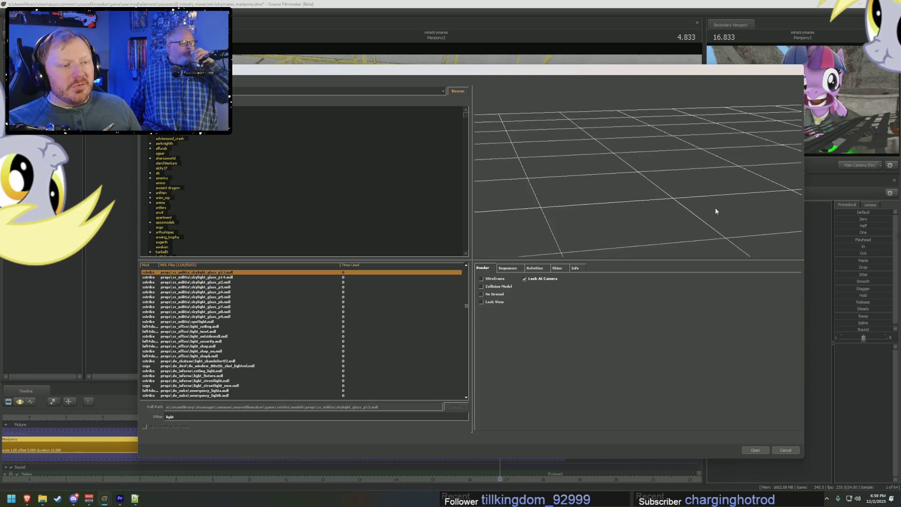
scroll(711, 203, "down", 5)
key("Up")
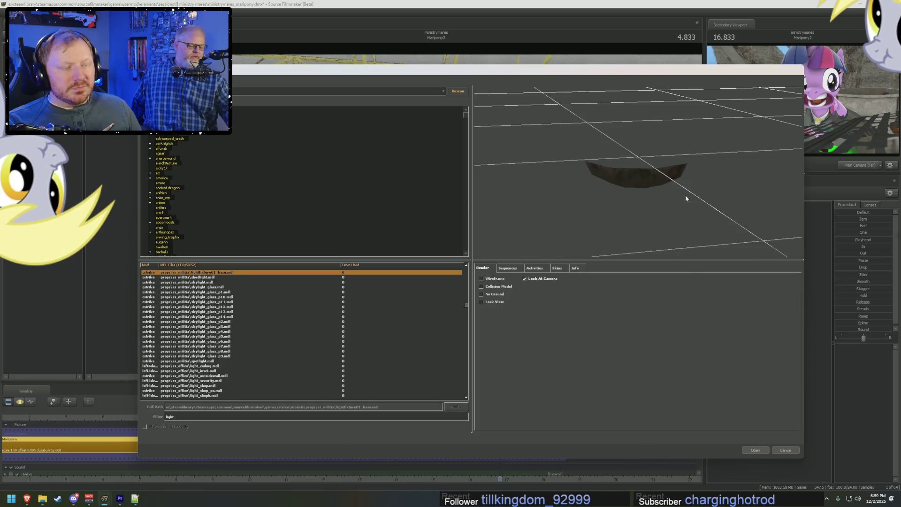
key("Up")
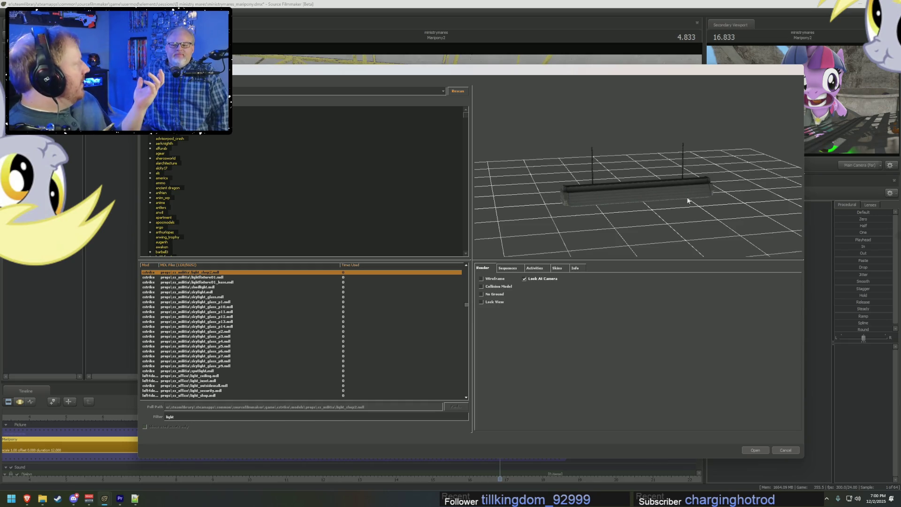
key("Up")
key("Up")
key("Up")
key("Up")
key("Up")
key("Up")
key("Up")
key("Up")
key("Up")
key("Up")
key("Up")
key("Up")
key("Up")
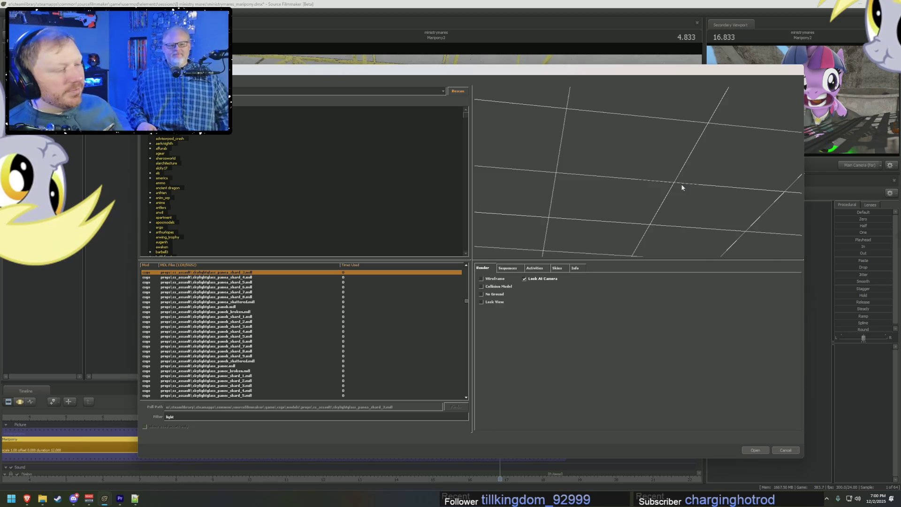
key("Up")
key("Up")
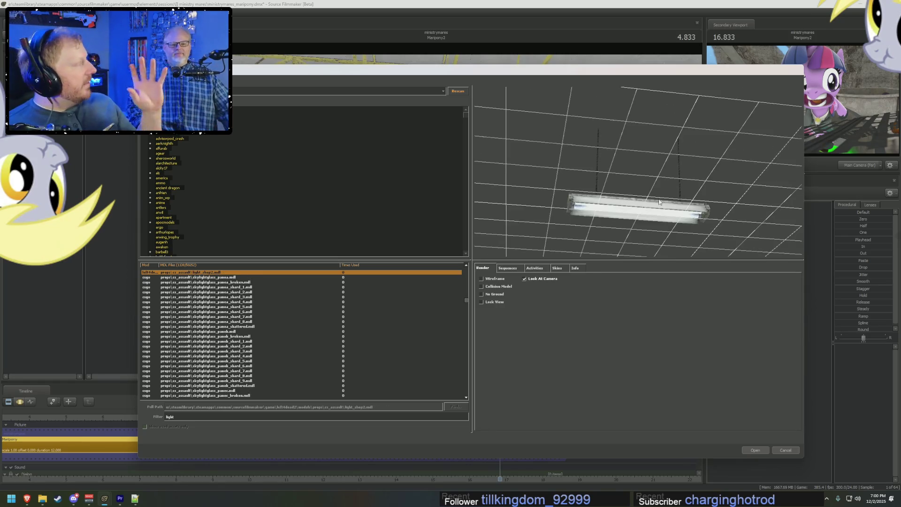
key("Up")
key("Up")
key("Up")
key("Up")
key("Up")
key("Up")
key("Down")
key("Down")
key("Down")
key("Down")
key("Up")
key("Up")
key("Up")
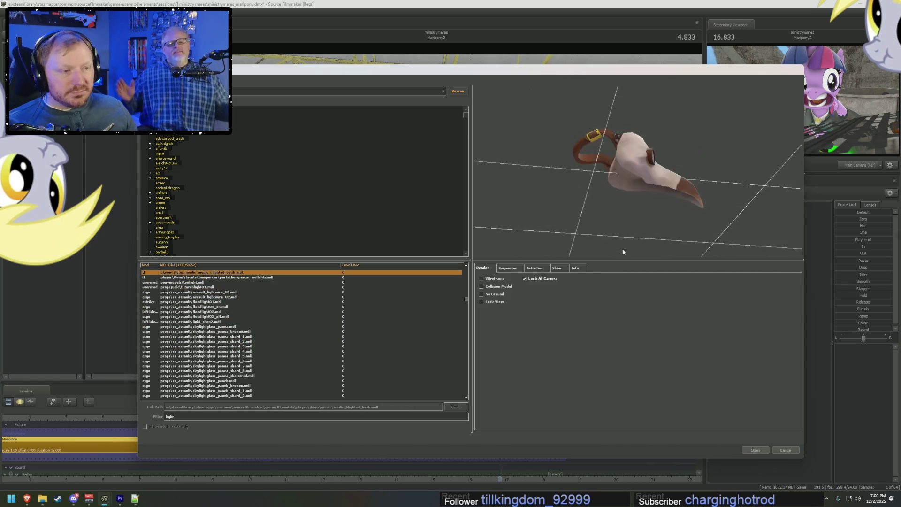
key("Up")
key("Up")
key("Up")
key("Up")
key("Up")
key("Up")
key("Up")
key("Up")
key("Up")
key("Up")
key("Up")
key("Down")
key("Down")
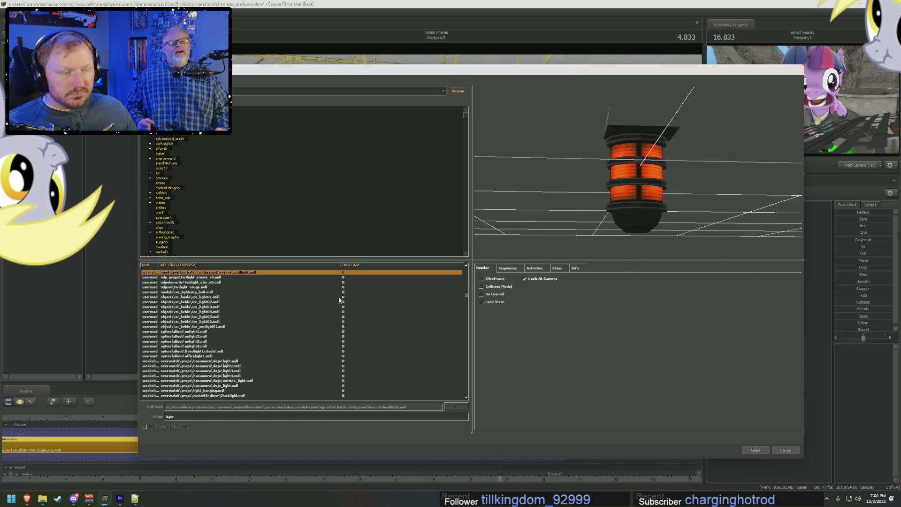
scroll(277, 326, "down", 5)
- Select the downtown light01 hanging dome lamp and orbit its preview from several angles
left_click(233, 366)
key("Down")
key("Down")
key("Down")
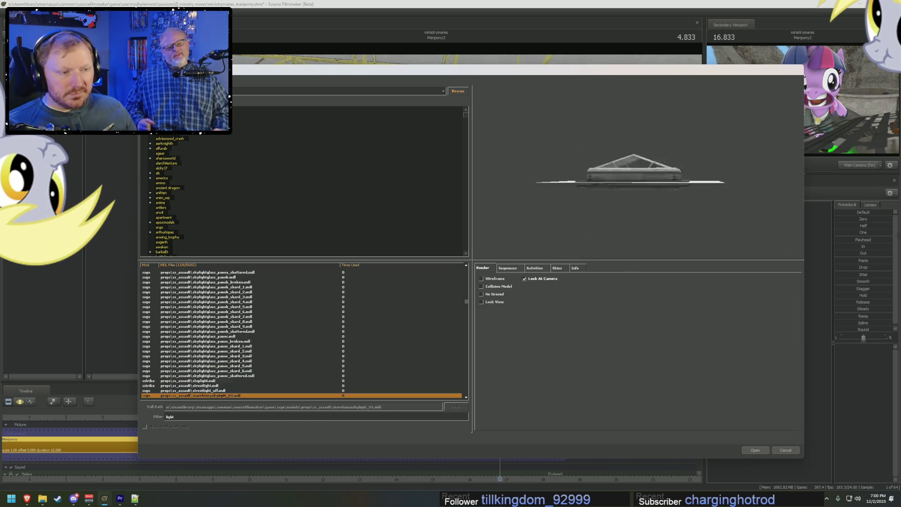
key("Down")
key("Down")
key("Down")
key("Down")
key("Down")
key("Down")
key("Down")
key("Down")
key("Down")
key("Down")
key("Down")
key("Down")
key("Down")
key("Down")
key("Down")
key("Down")
key("Down")
key("Down")
key("Down")
key("Down")
key("Down")
key("Down")
key("Down")
key("Down")
key("Down")
key("Down")
key("Down")
key("Down")
key("Down")
key("Down")
key("Down")
key("Down")
key("Down")
key("Down")
key("Down")
key("Down")
key("Down")
key("Down")
key("Down")
key("Down")
key("Down")
key("Down")
key("Down")
mouse_move(637, 169)
left_mouse_down()
mouse_move(637, 140)
mouse_move(637, 183)
mouse_move(637, 141)
left_mouse_up()
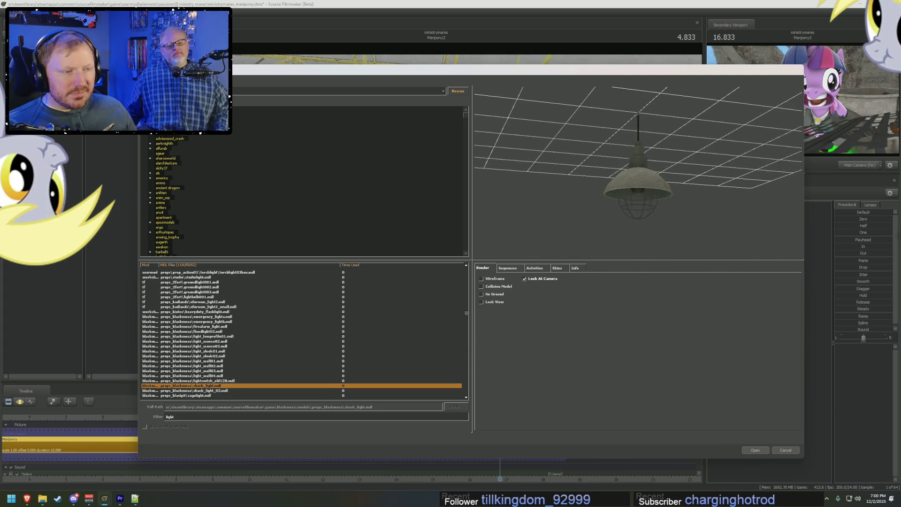
key("Down")
key("Down")
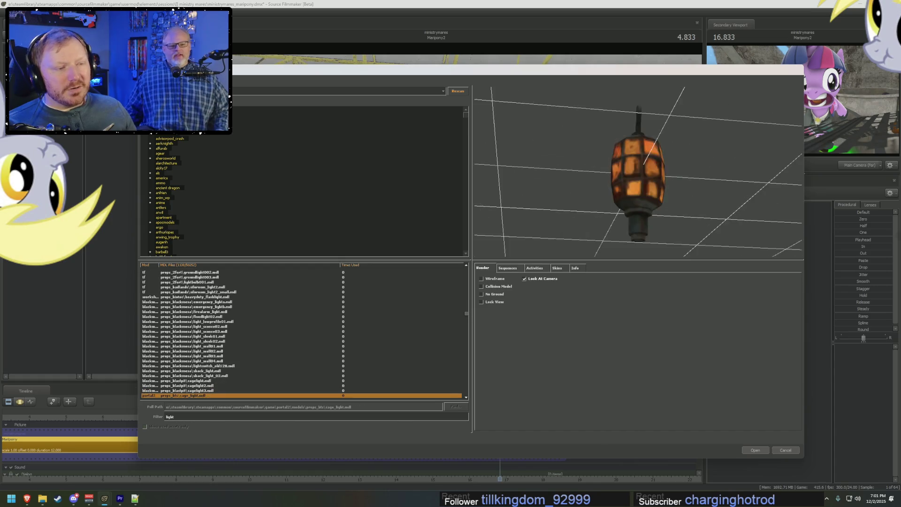
key("Down")
key("Down")
key("Down")
key("Down")
key("Down")
key("Down")
key("Down")
key("Down")
key("Down")
key("Down")
key("Down")
key("Down")
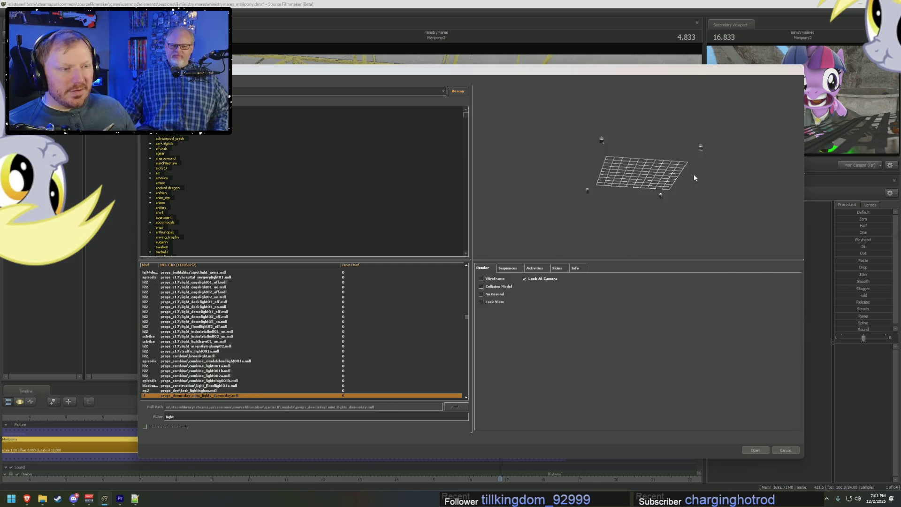
key("Down")
key("Down")
key("Up")
left_click_drag(700, 174, 634, 212)
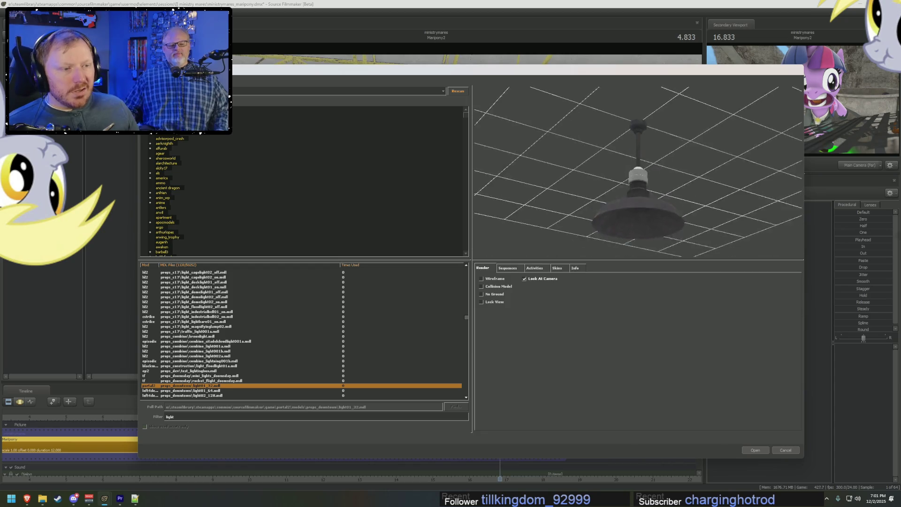
left_click_drag(682, 227, 678, 244)
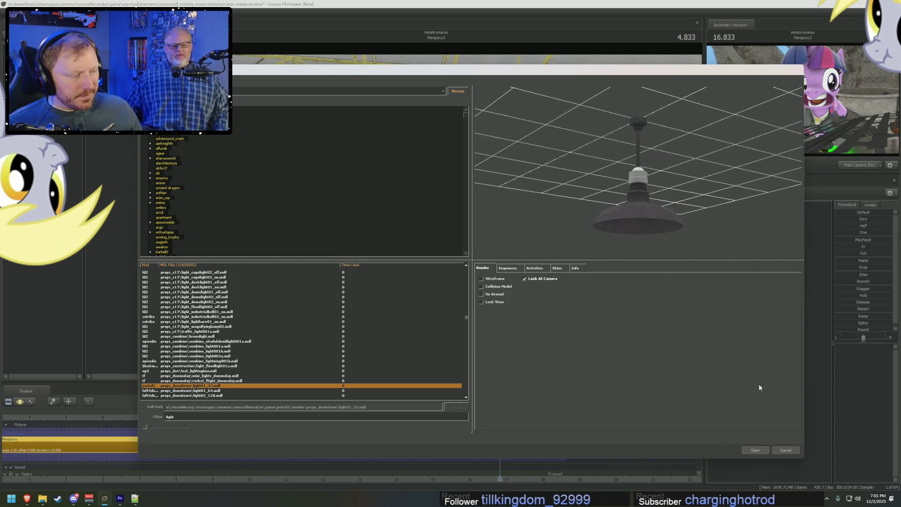
- Add the hanging lamp model, then cut and paste it in the Animation Set Editor and select it
left_click(755, 451)
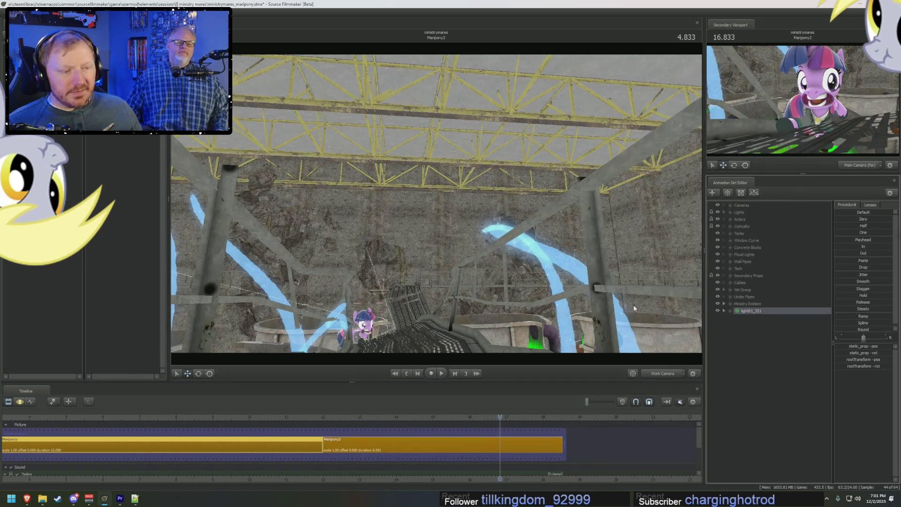
right_click(758, 312)
right_click(758, 313)
left_click(781, 330)
right_click(766, 336)
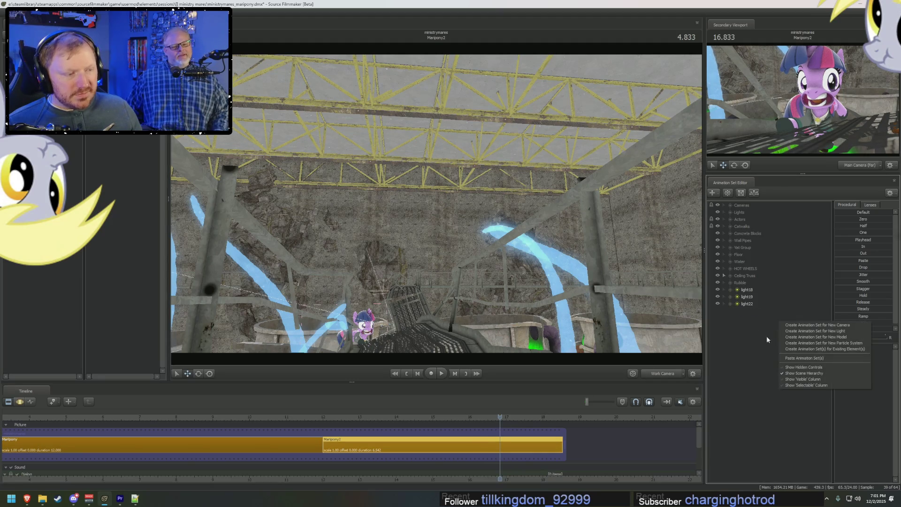
left_click(805, 358)
left_click(757, 312)
- Move the lamp up to hang among the yellow ceiling trusses and expand its controls
left_click_drag(650, 277, 438, 206)
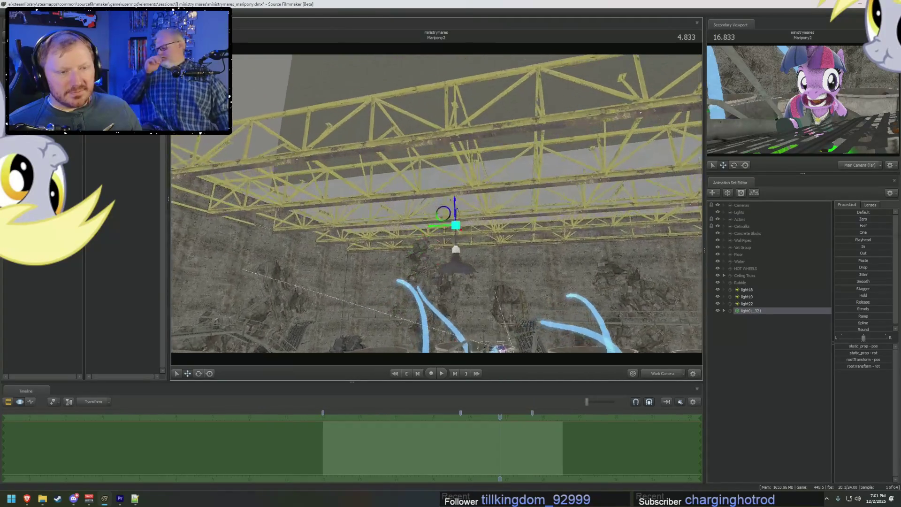
mouse_move(447, 143)
left_mouse_down()
mouse_move(445, 254)
mouse_move(405, 278)
mouse_move(319, 132)
mouse_move(467, 250)
left_mouse_up()
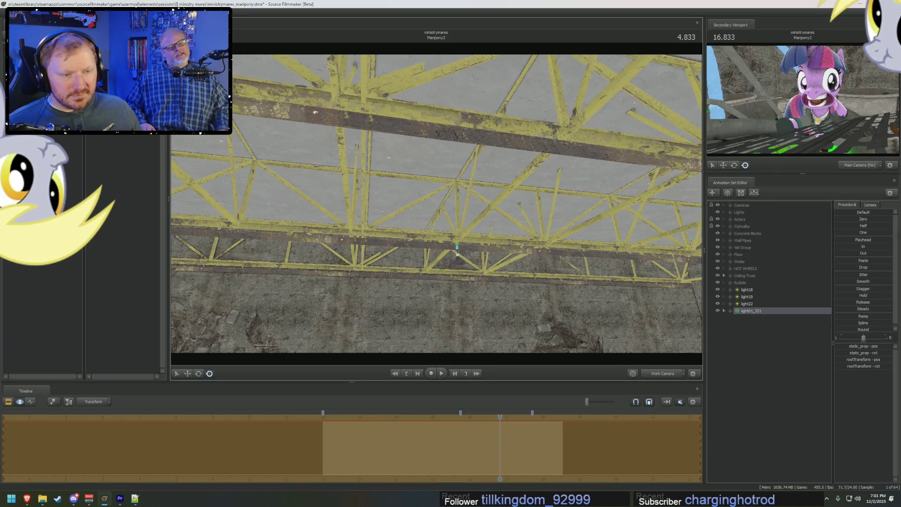
left_click_drag(391, 211, 444, 254)
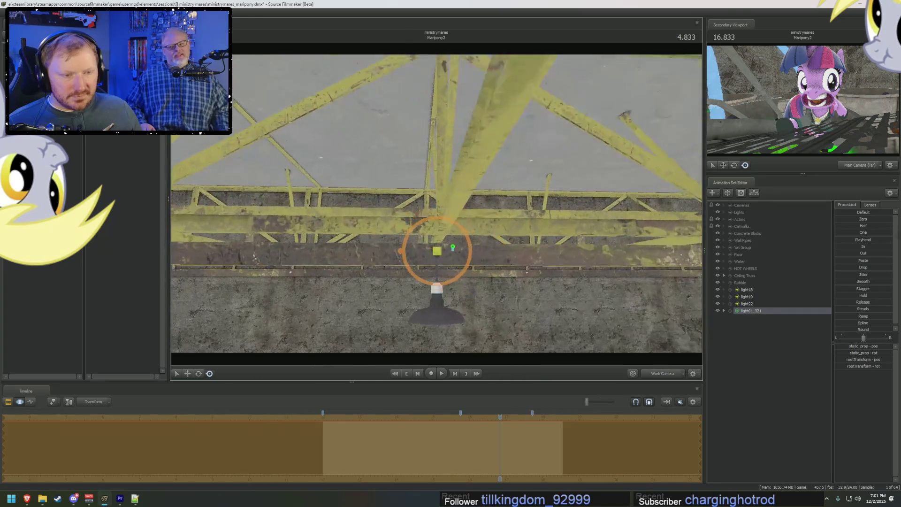
key("w")
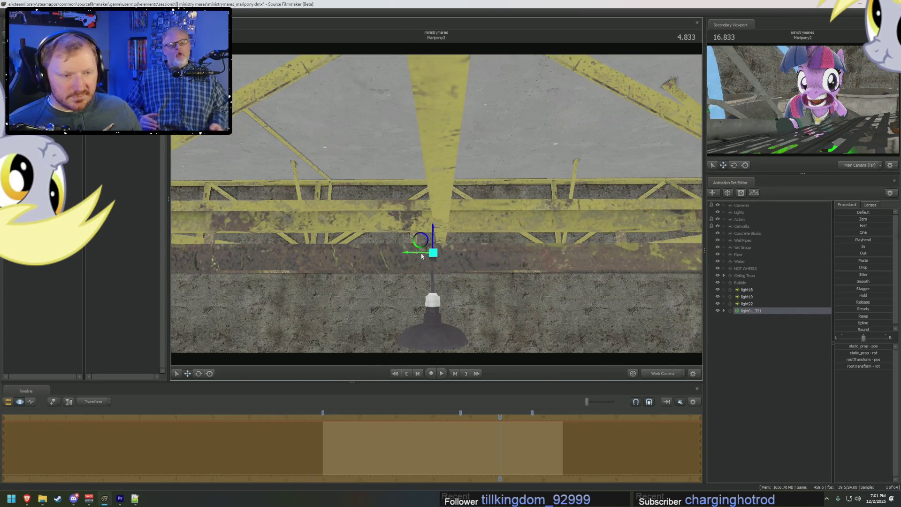
mouse_move(423, 255)
left_mouse_down()
mouse_move(422, 239)
mouse_move(398, 246)
left_mouse_up()
left_click_drag(492, 211, 655, 270)
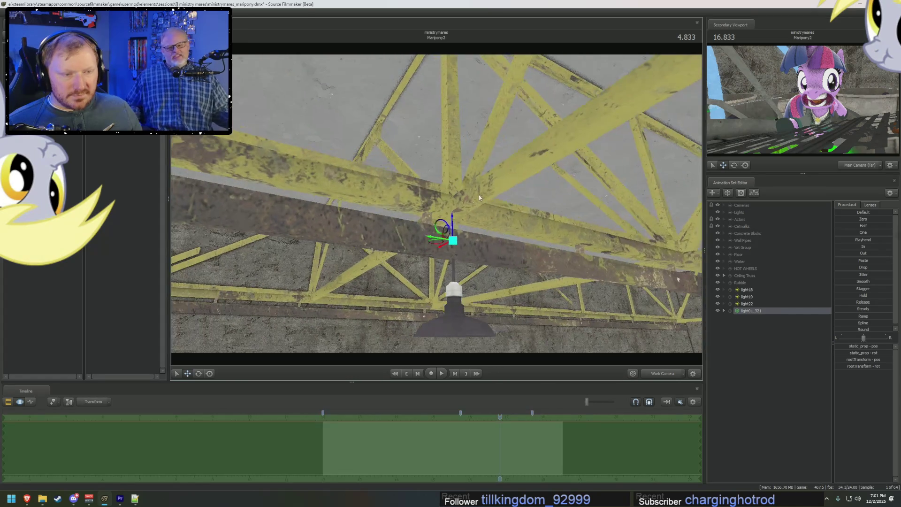
left_click(730, 310)
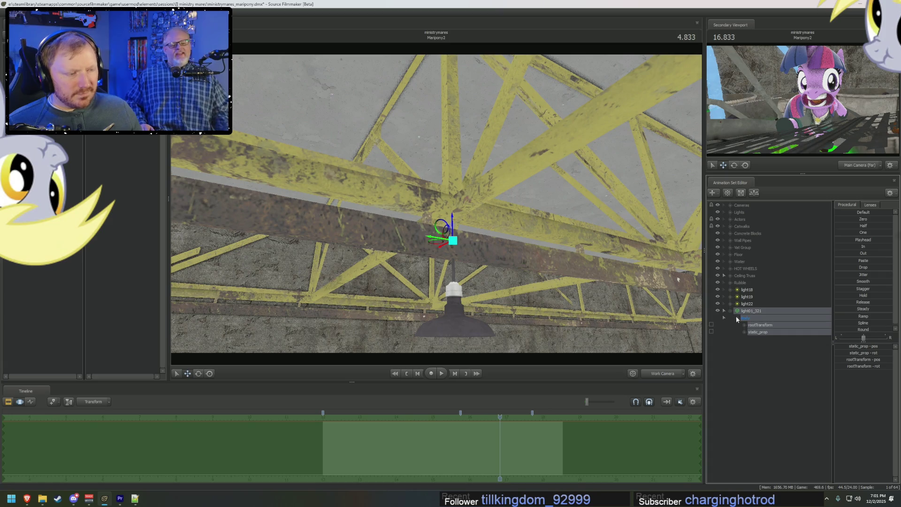
- Add a static_prop_scale control to the lamp and scale it up
right_click(765, 333)
left_click(795, 348)
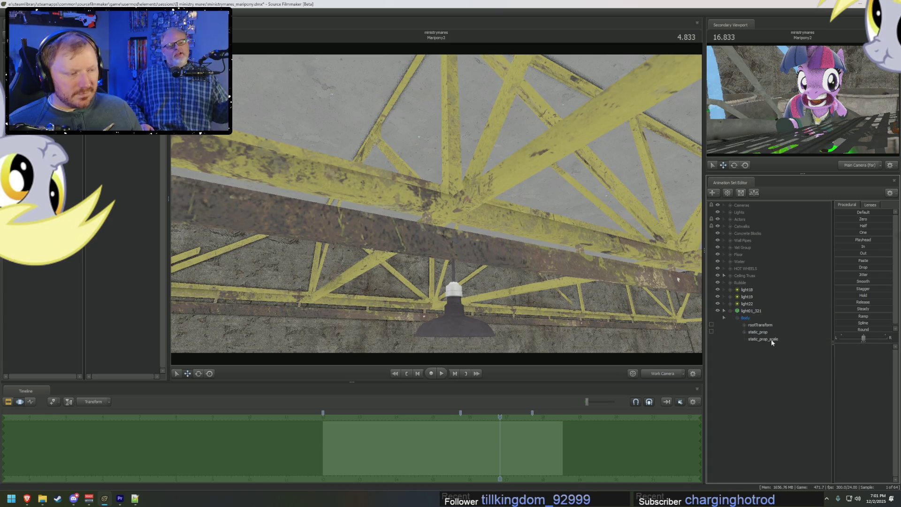
left_click_drag(677, 279, 677, 279)
mouse_move(493, 247)
left_mouse_down()
mouse_move(434, 209)
mouse_move(478, 216)
left_mouse_up()
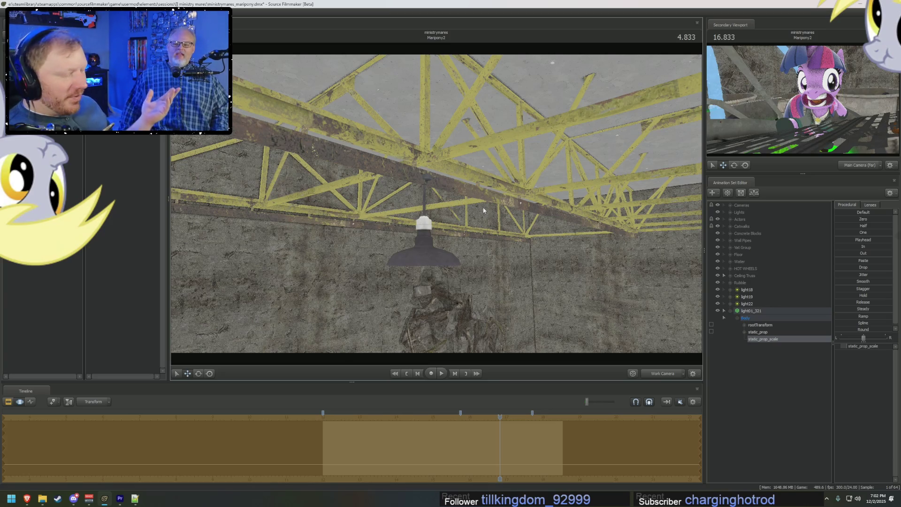
left_click_drag(483, 210, 435, 205)
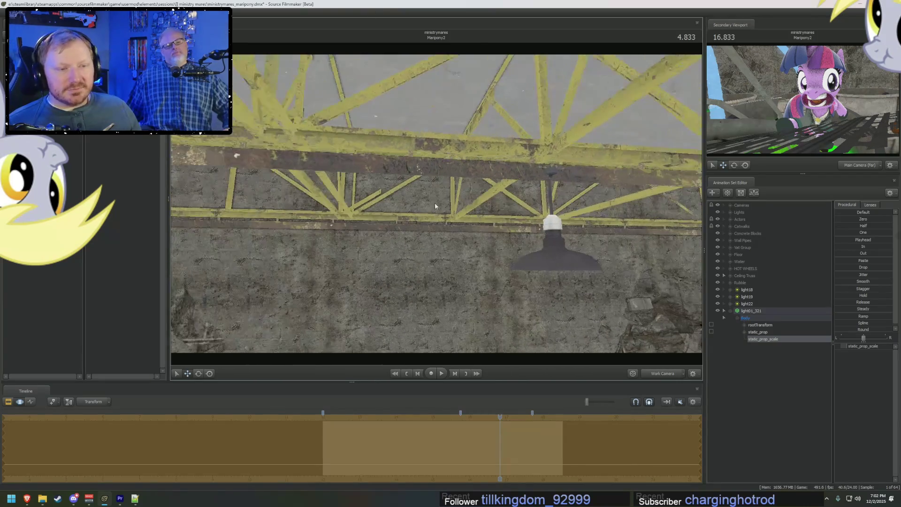
left_click_drag(495, 203, 671, 269)
- Reposition the whole lamp just beneath a ceiling truss and rewind the playhead near the shot's start
key("F4")
left_click(756, 310)
key("F3")
mouse_move(470, 163)
left_mouse_down()
mouse_move(475, 147)
mouse_move(451, 212)
mouse_move(465, 176)
left_mouse_up()
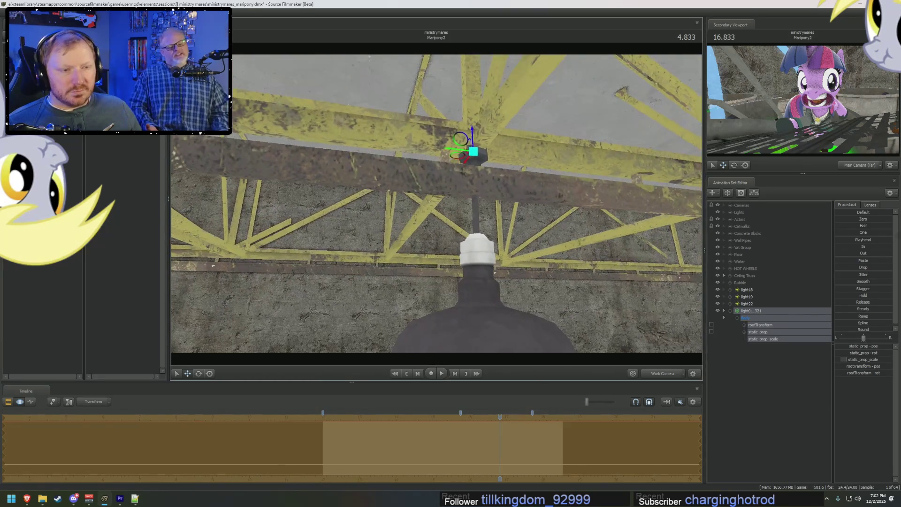
mouse_move(472, 135)
left_mouse_down()
mouse_move(475, 169)
mouse_move(436, 212)
mouse_move(436, 176)
mouse_move(437, 205)
left_mouse_up()
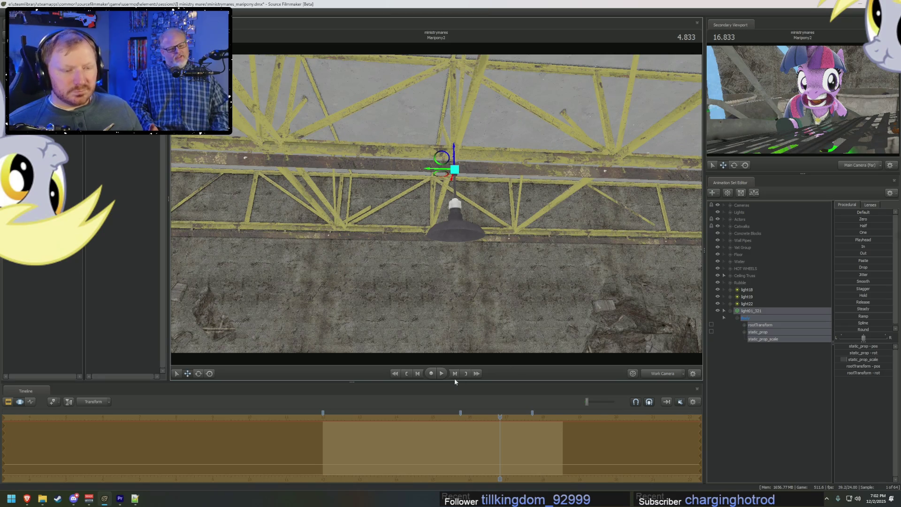
left_click(406, 418)
left_click_drag(386, 417, 336, 416)
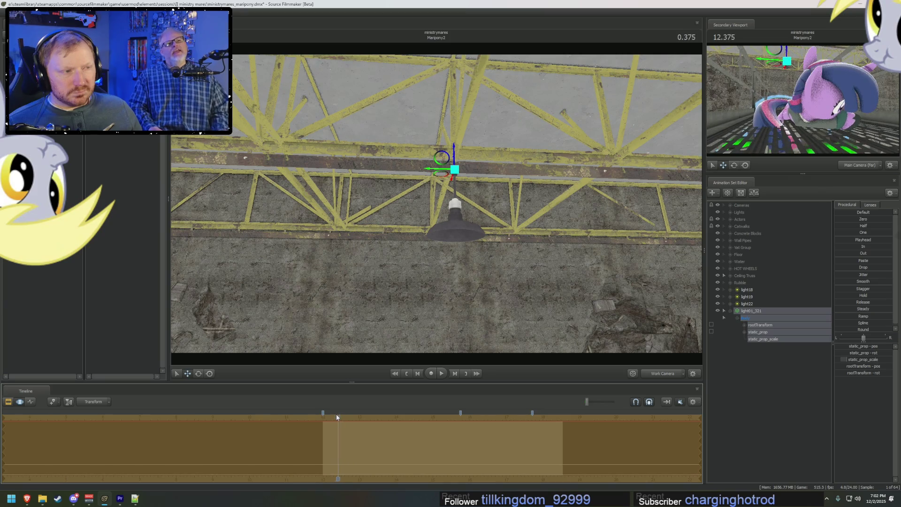
- Raise the lamp in the Motion Editor so it hangs directly below the truss, checking from several angles
key("F2")
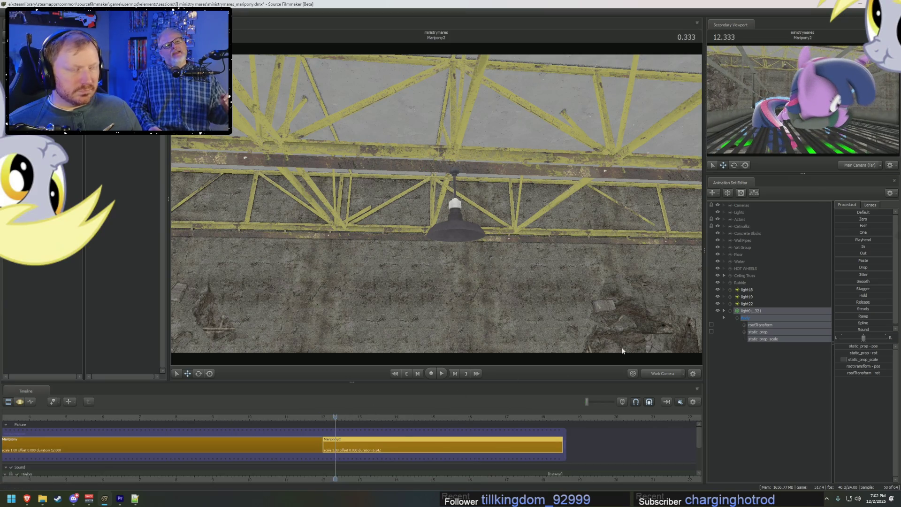
key("F3")
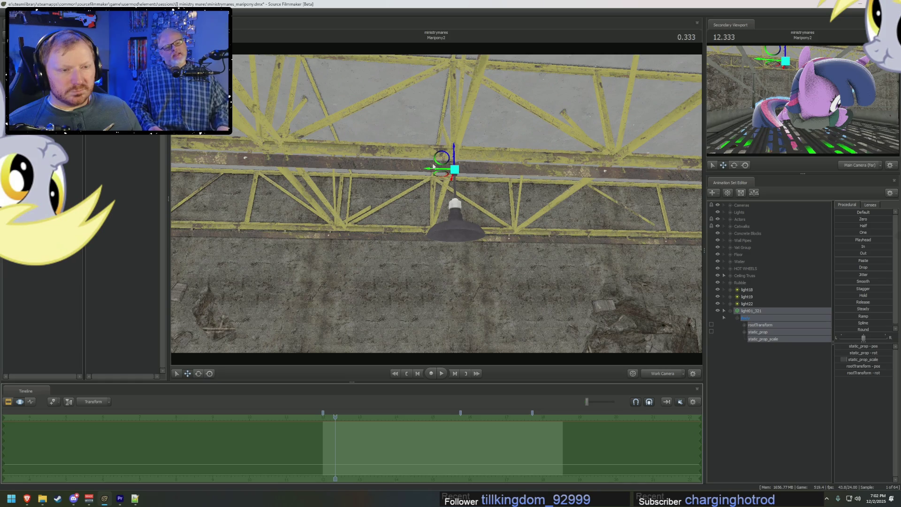
left_click_drag(454, 148, 465, 108)
left_click_drag(516, 127, 447, 169)
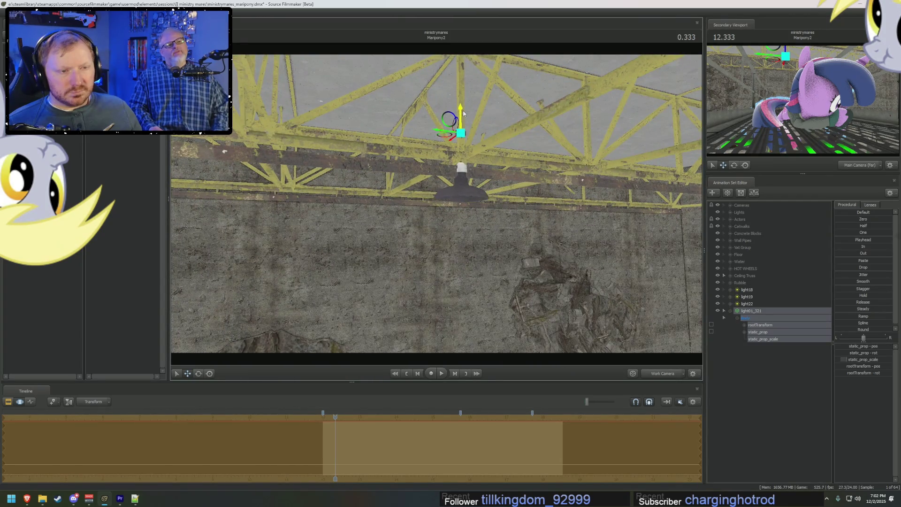
left_click_drag(462, 109, 465, 127)
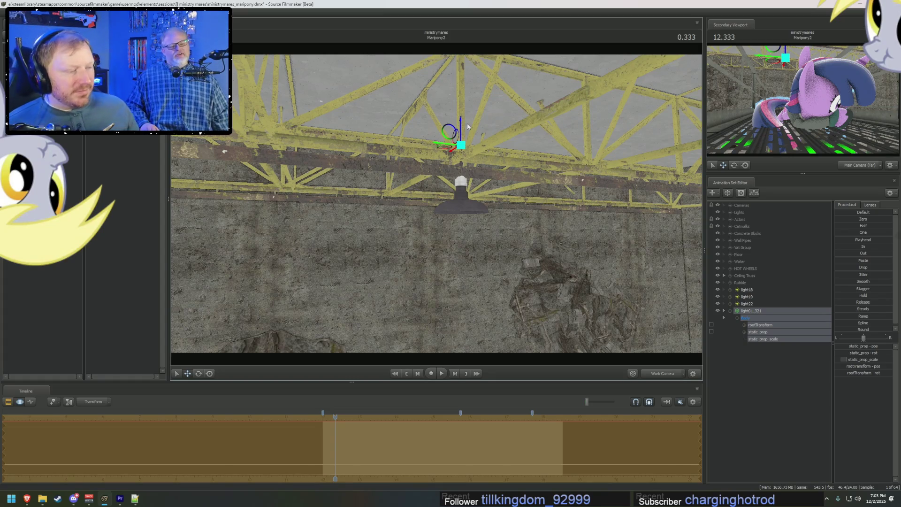
left_click_drag(462, 193, 435, 204)
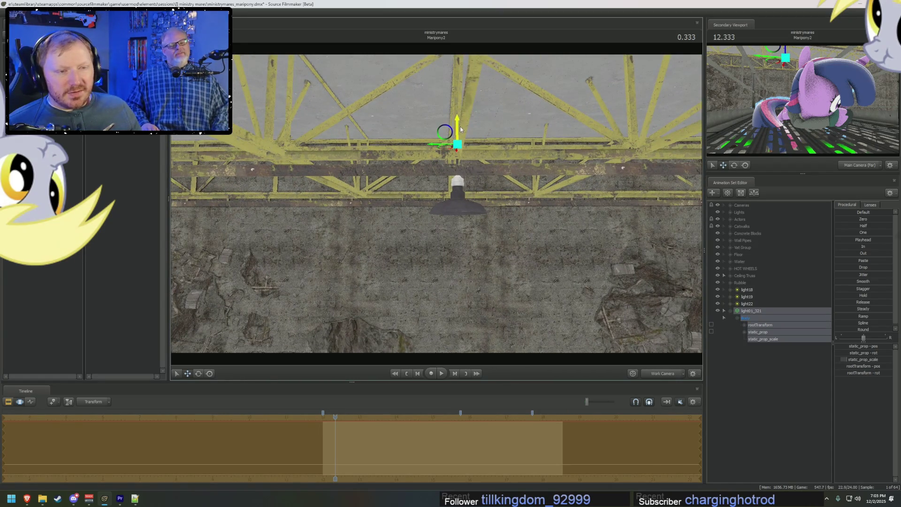
left_click_drag(468, 138, 444, 203)
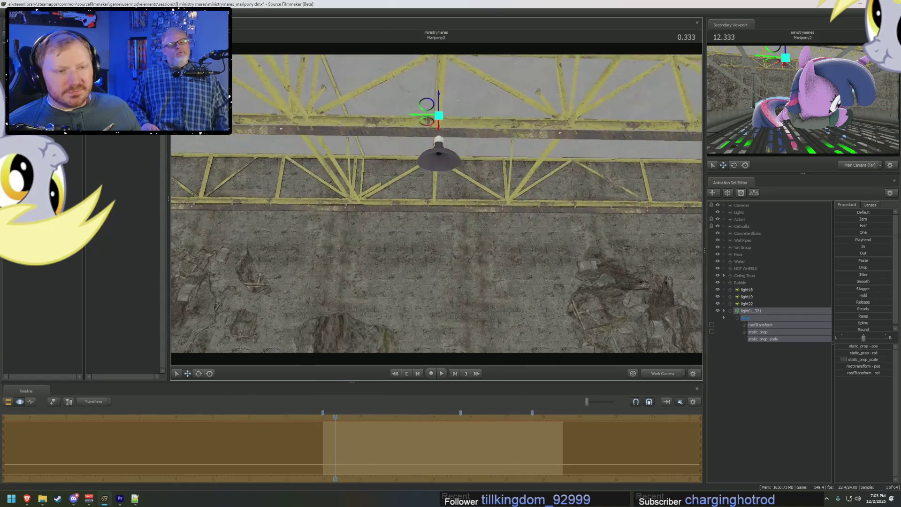
key("F2")
key("F3")
left_click_drag(512, 224, 481, 224)
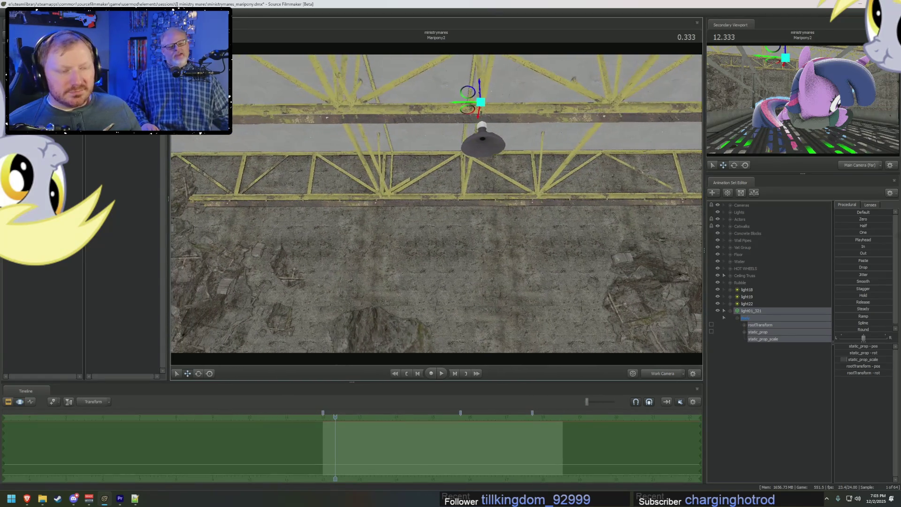
- Rename the lamp to Ceiling Light 1 and paste a copy, Ceiling Light 2, into the Animation Set Editor
right_click(760, 311)
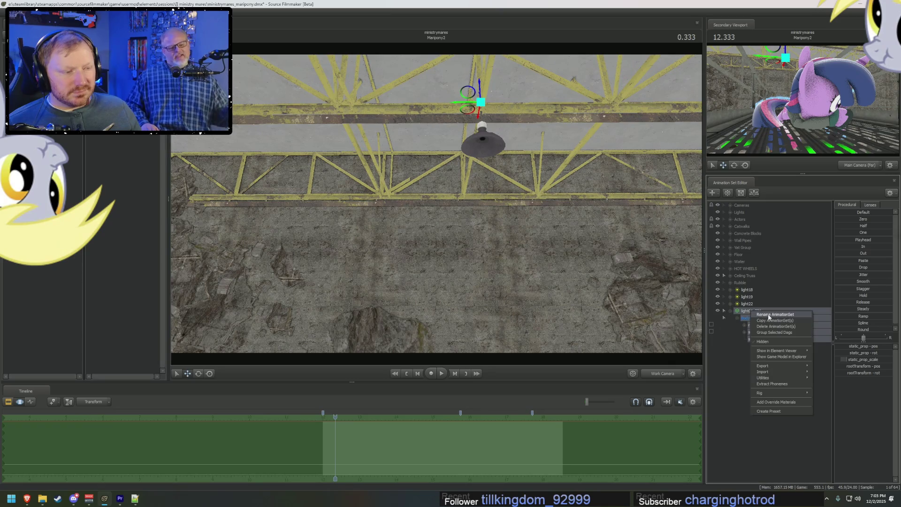
left_click(770, 318)
type("Ceiling Light")
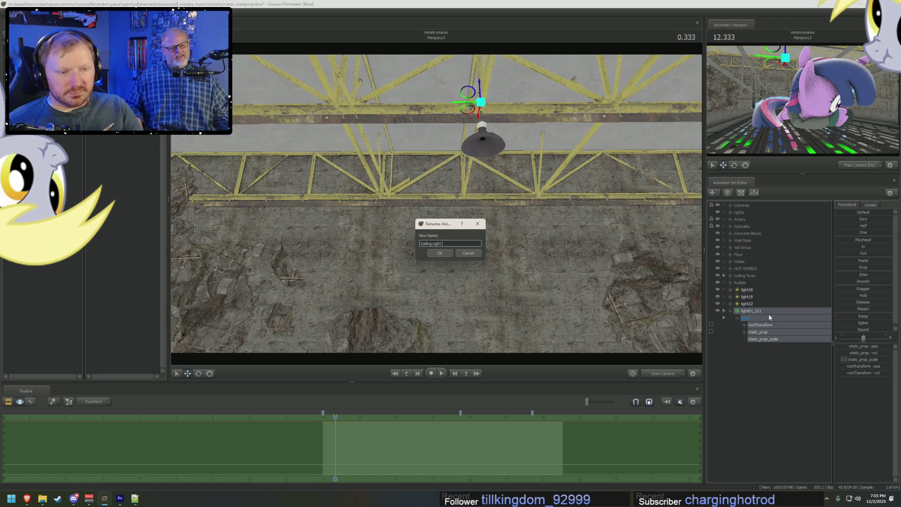
key("Return")
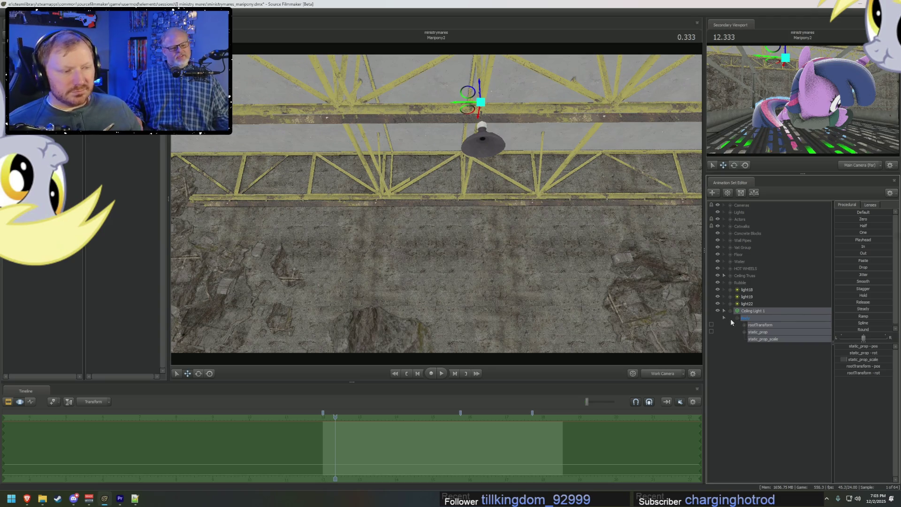
left_click(725, 311)
right_click(743, 337)
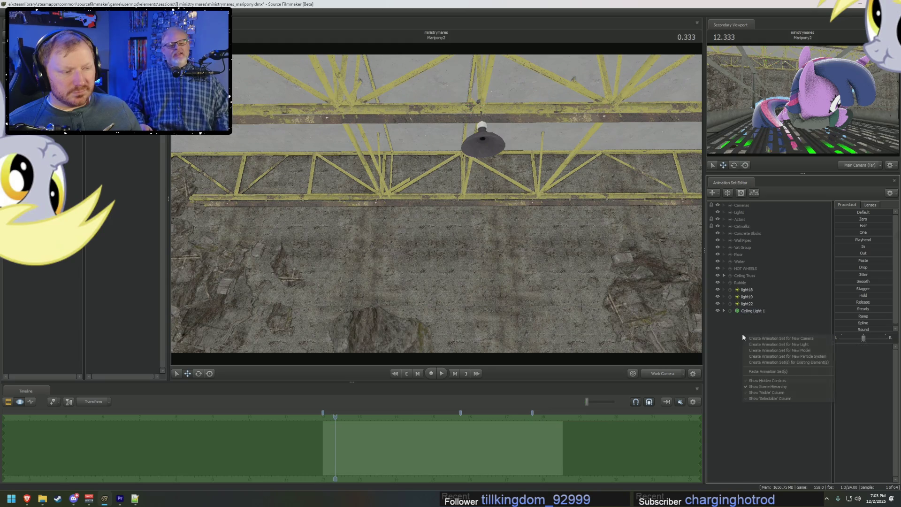
left_click(768, 371)
- Slide Ceiling Light 2 further along the ceiling truss and check it from below
mouse_move(562, 175)
left_mouse_down()
mouse_move(437, 212)
mouse_move(377, 190)
left_mouse_up()
mouse_move(373, 147)
left_mouse_down()
mouse_move(576, 180)
mouse_move(558, 179)
left_mouse_up()
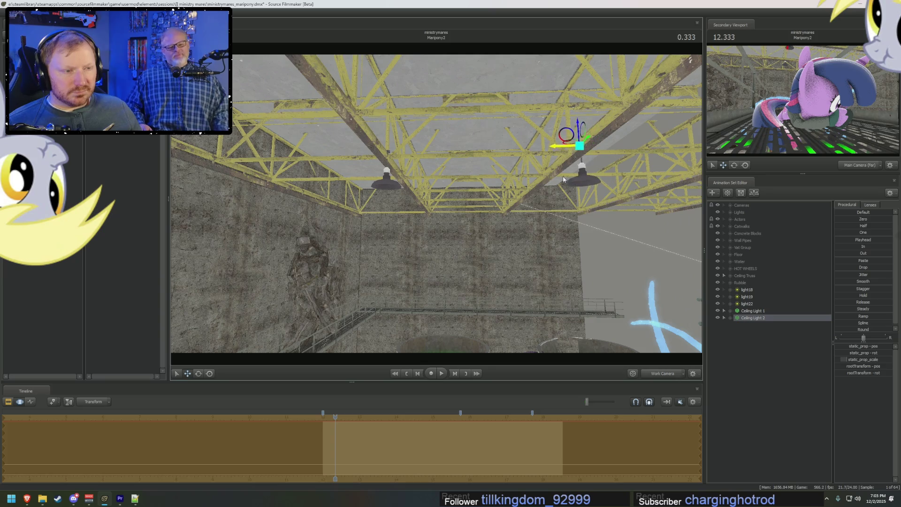
mouse_move(521, 222)
left_mouse_down()
mouse_move(436, 204)
mouse_move(439, 183)
left_mouse_up()
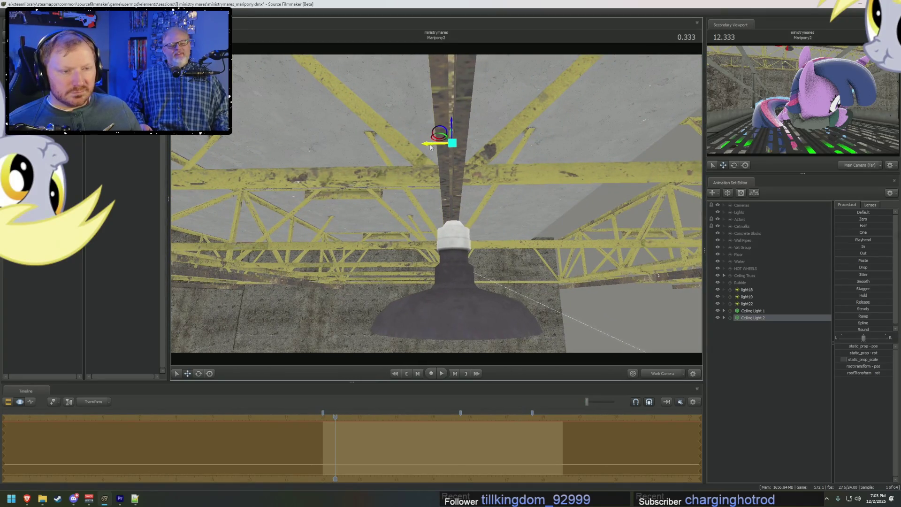
left_click_drag(428, 148, 486, 64)
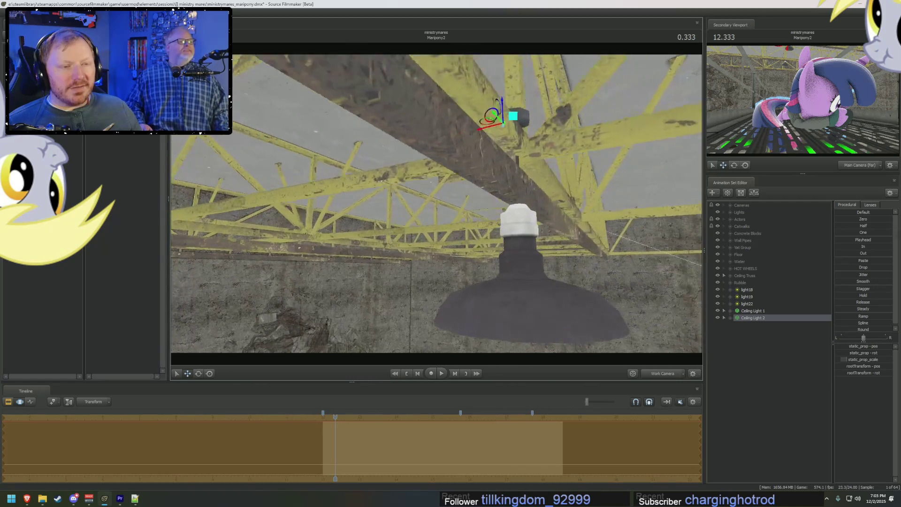
mouse_move(485, 141)
left_mouse_down()
mouse_move(437, 211)
mouse_move(437, 140)
left_mouse_up()
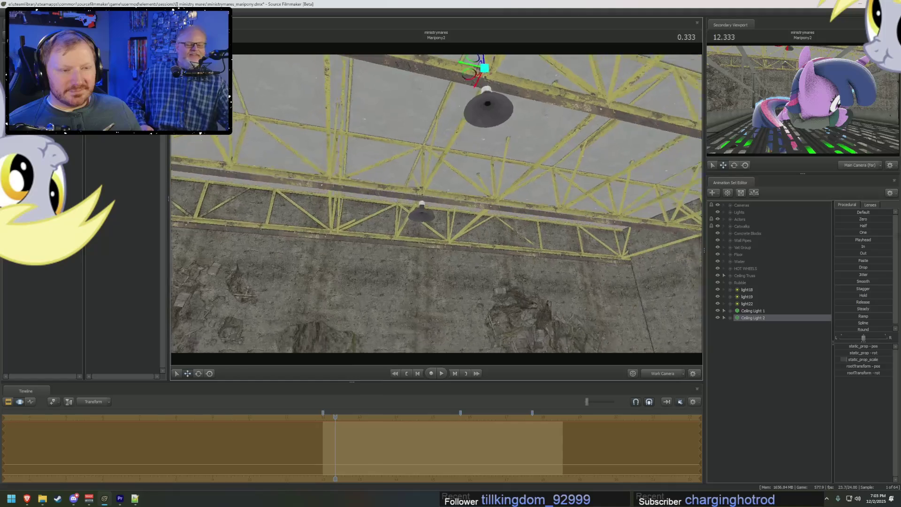
key("F2")
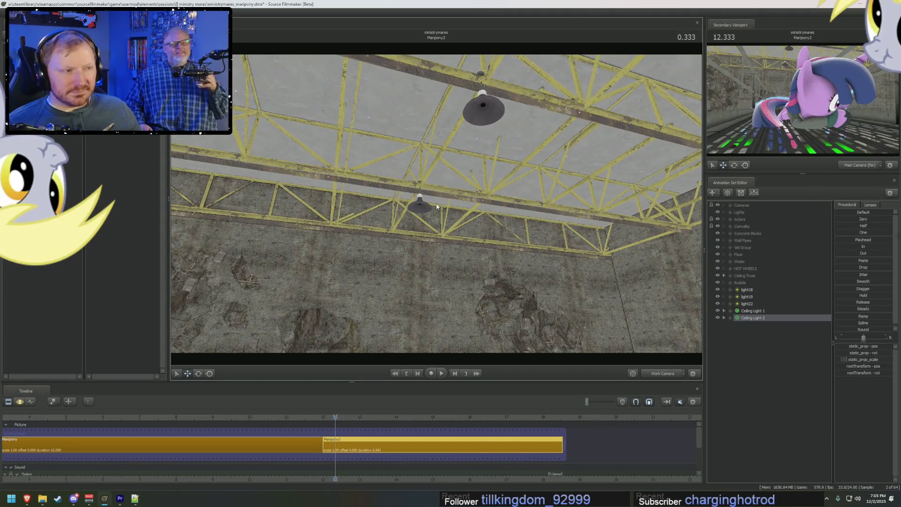
left_click_drag(489, 227, 565, 274)
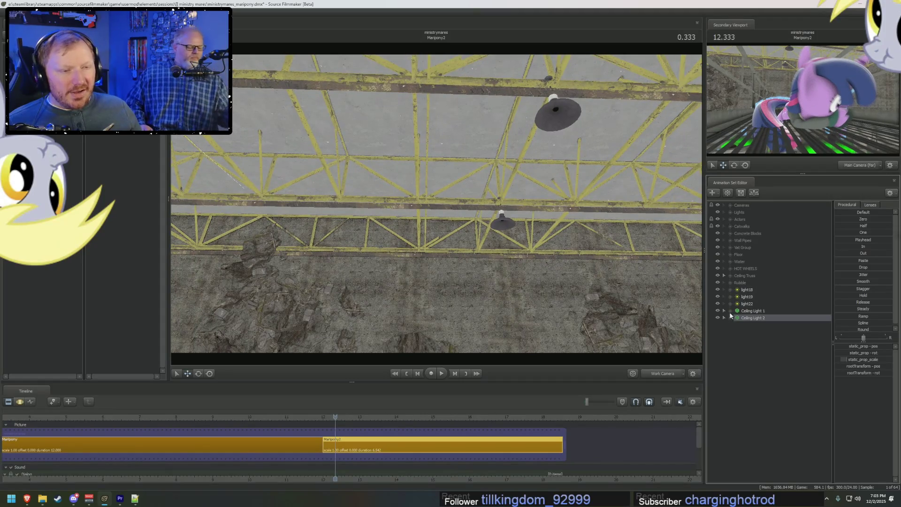
left_click_drag(437, 204, 493, 268)
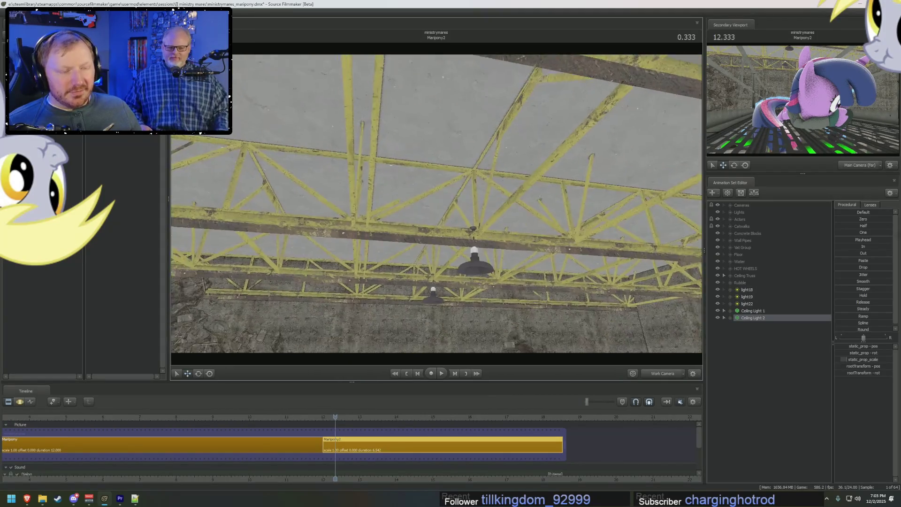
left_click_drag(458, 226, 667, 314)
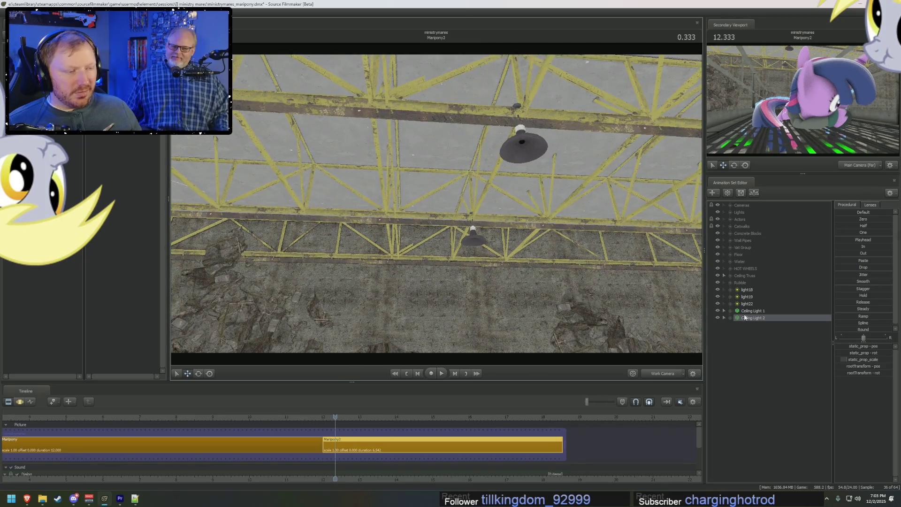
right_click(747, 321)
- Paste Ceiling Light 3 and 4 and move one left along the truss
right_click(743, 336)
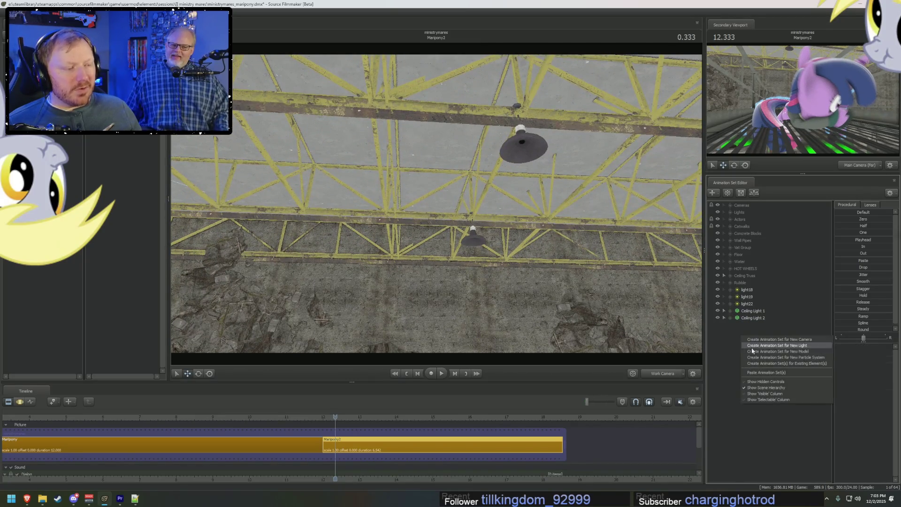
left_click(781, 363)
left_click(755, 333, "ctrl")
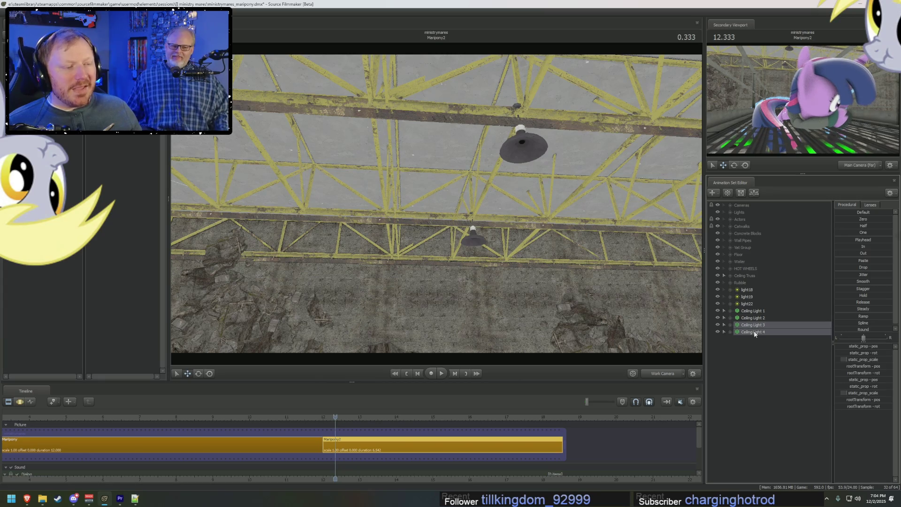
key("F3")
mouse_move(465, 217)
left_mouse_down()
mouse_move(377, 210)
mouse_move(484, 182)
left_mouse_up()
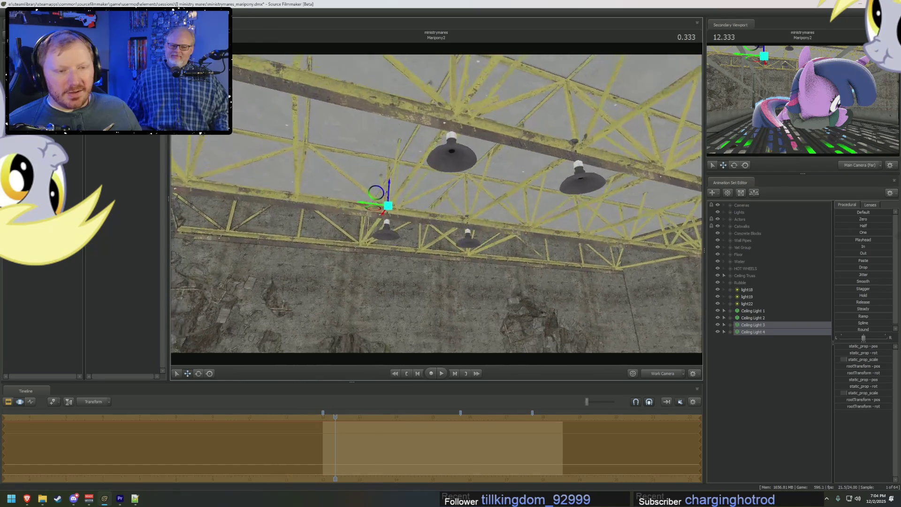
key("F2")
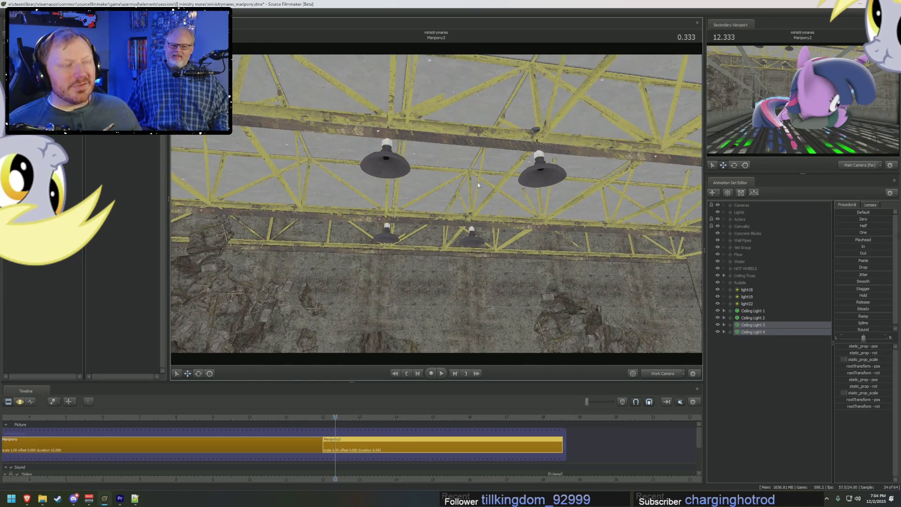
- Shift the selected lamp left, then paste copies Ceiling Light 5 and 6
mouse_move(478, 182)
left_mouse_down()
mouse_move(478, 232)
mouse_move(473, 222)
mouse_move(393, 202)
mouse_move(458, 212)
mouse_move(454, 141)
left_mouse_up()
key("F3")
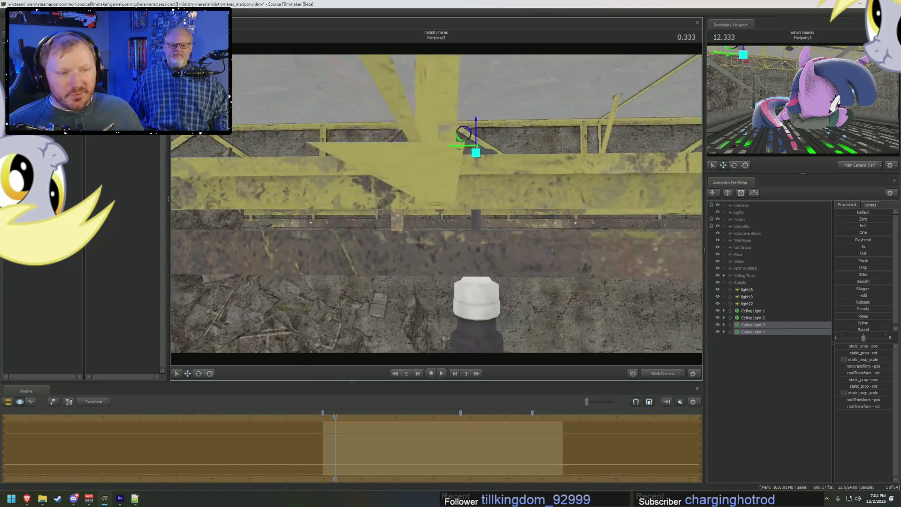
left_click_drag(457, 205, 436, 204)
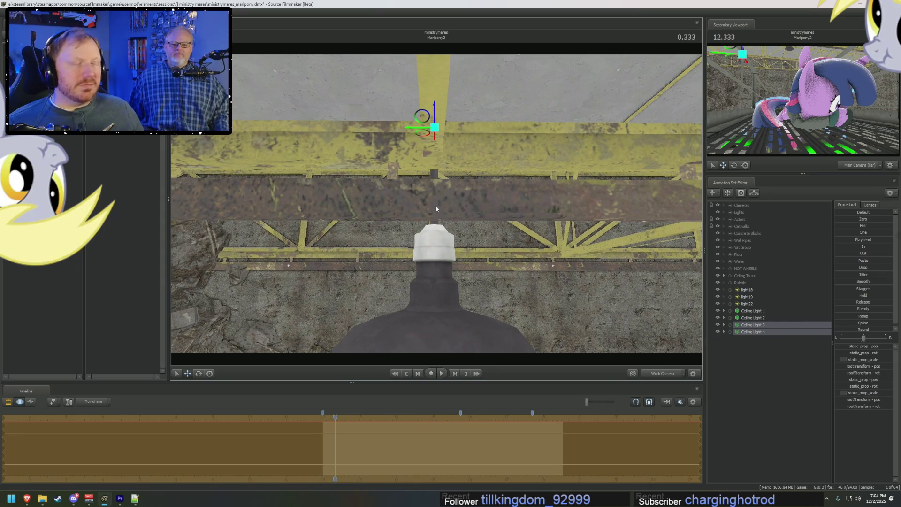
mouse_move(462, 271)
left_mouse_down()
mouse_move(450, 212)
mouse_move(436, 203)
left_mouse_up()
left_click(732, 342)
right_click(760, 351)
left_click(787, 389)
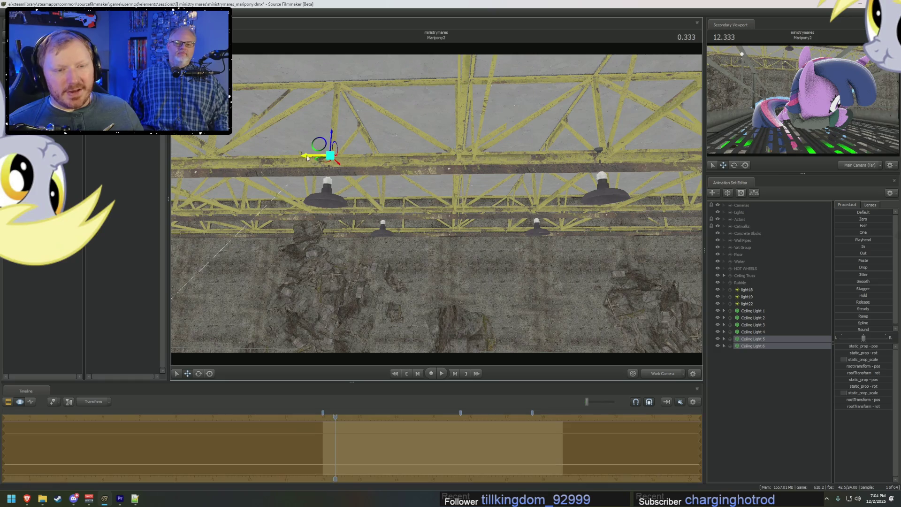
- Nudge the new lamp along its beam and select Ceiling Light 4
mouse_move(301, 161)
left_mouse_down()
mouse_move(366, 211)
mouse_move(278, 188)
mouse_move(502, 270)
left_mouse_up()
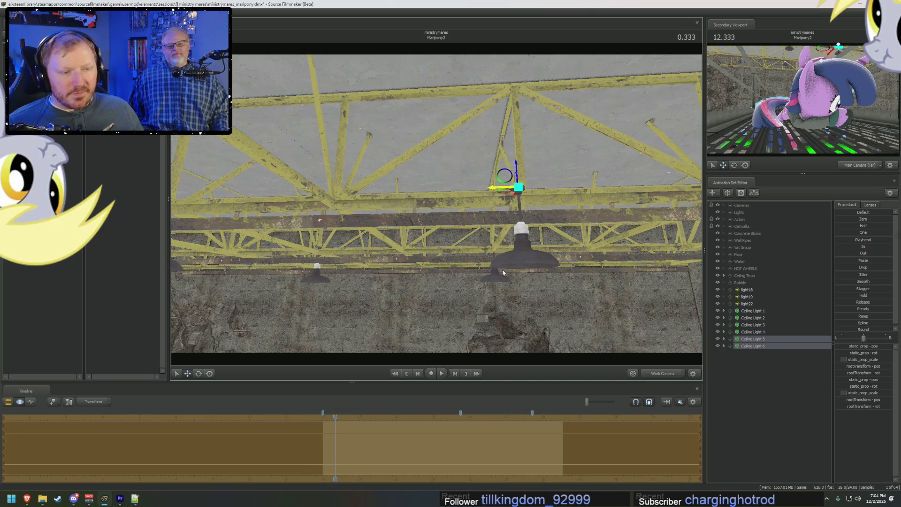
left_click_drag(502, 270, 465, 282)
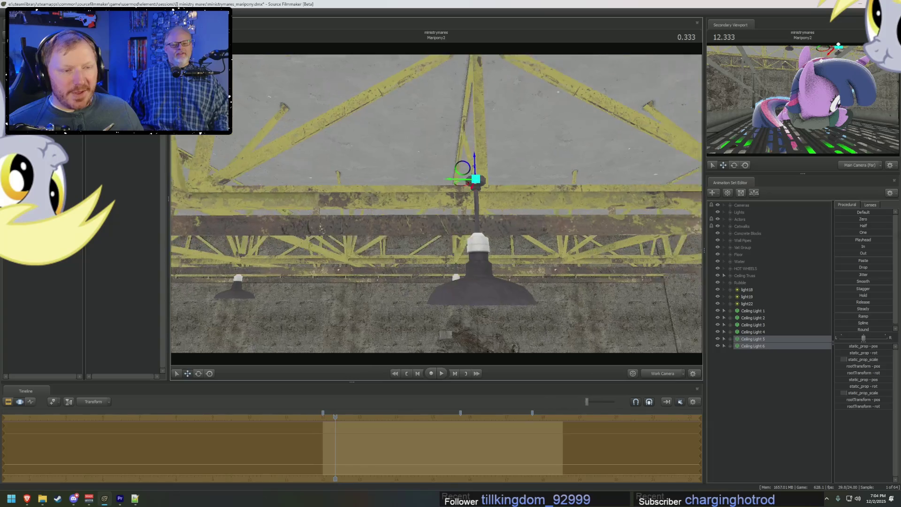
left_click_drag(464, 212, 439, 204)
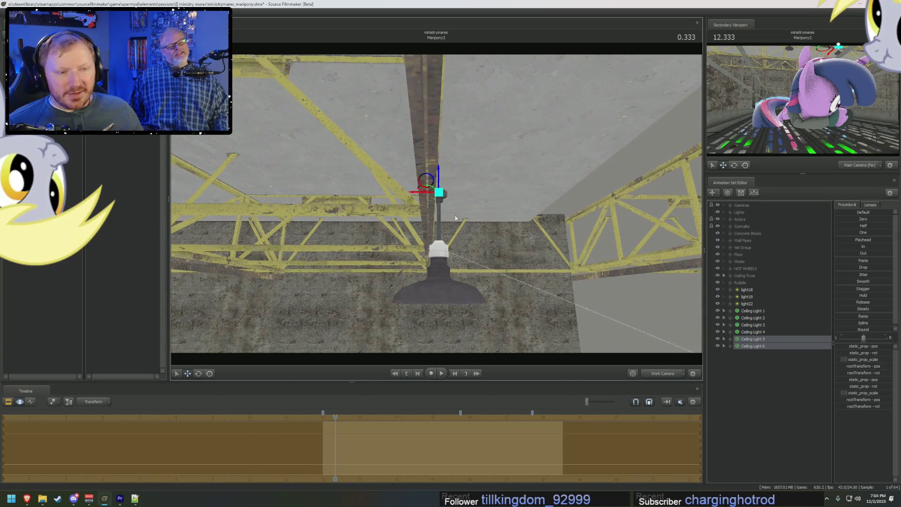
left_click_drag(425, 194, 421, 195)
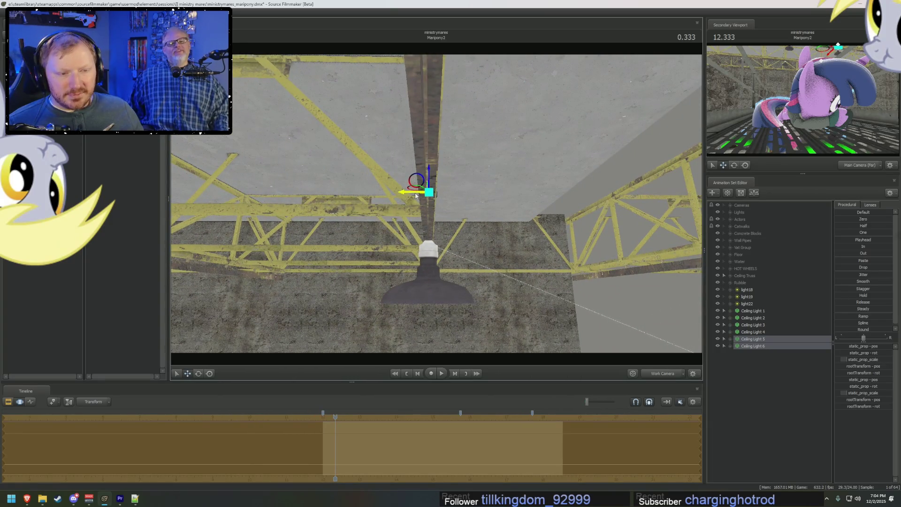
mouse_move(436, 247)
left_mouse_down()
mouse_move(395, 211)
mouse_move(408, 225)
mouse_move(422, 218)
left_mouse_up()
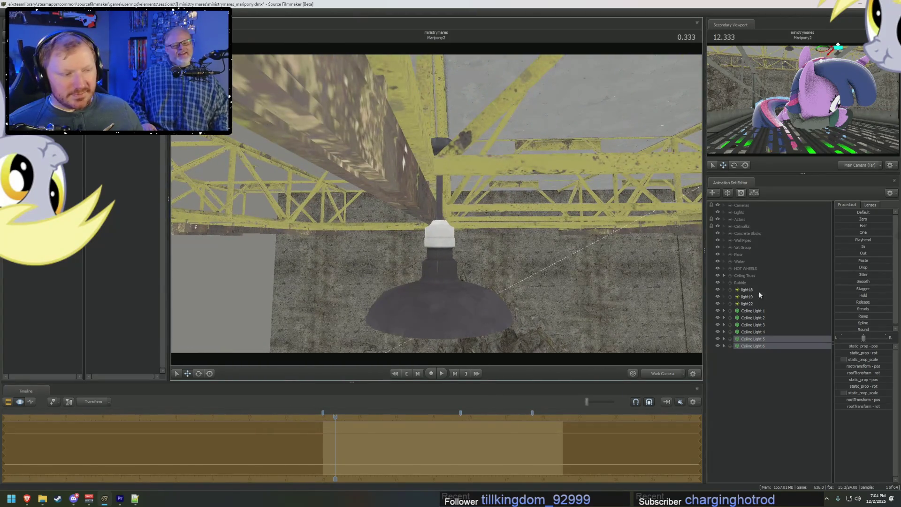
left_click(747, 333)
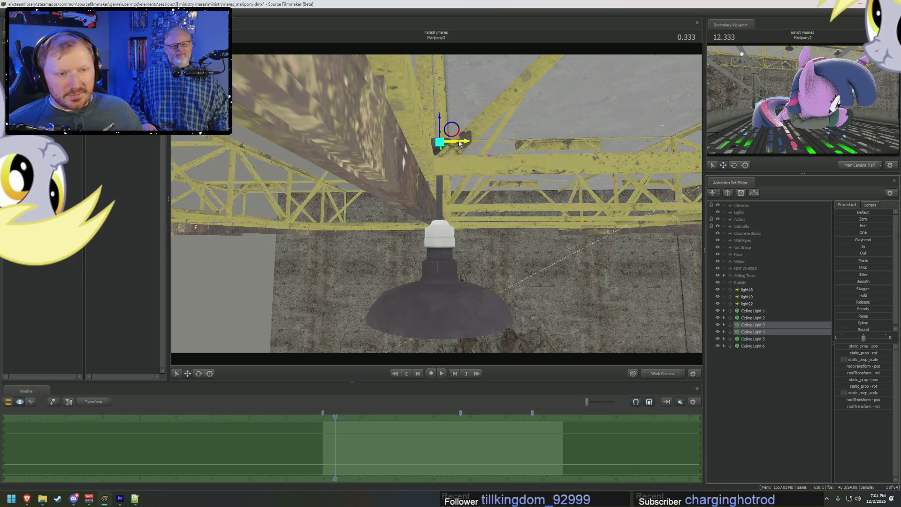
- Nudge Ceiling Light 4 into place and pull back to review the six-lamp layout
left_click_drag(463, 141, 426, 137)
mouse_move(423, 211)
left_mouse_down()
mouse_move(395, 233)
mouse_move(436, 206)
left_mouse_up()
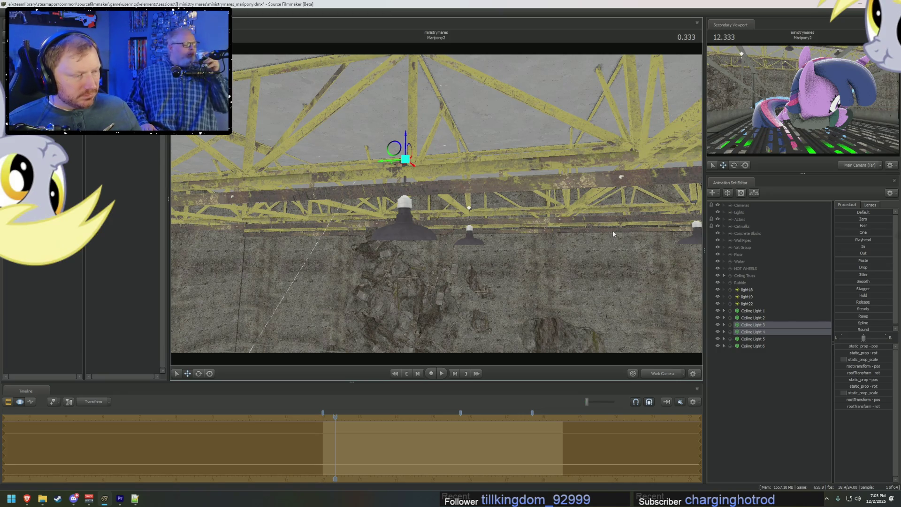
left_click_drag(613, 231, 635, 252)
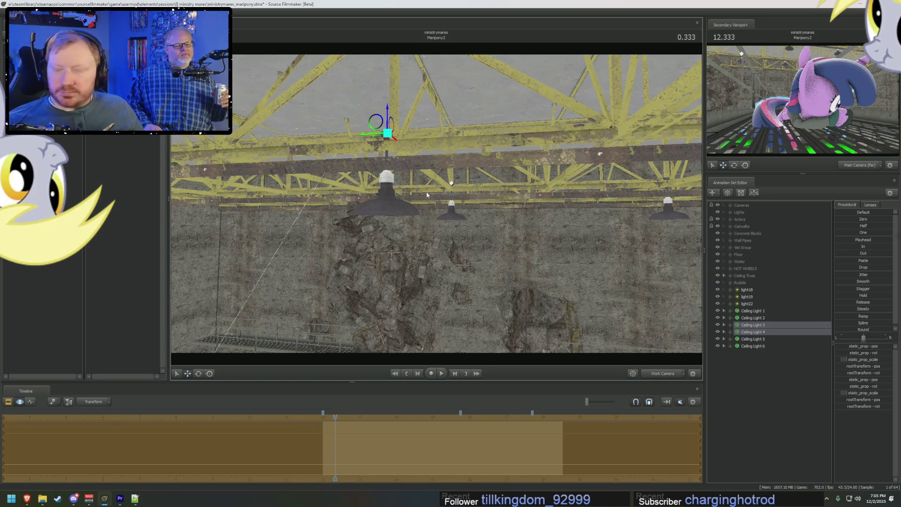
mouse_move(371, 74)
left_mouse_down()
mouse_move(493, 247)
mouse_move(565, 242)
left_mouse_up()
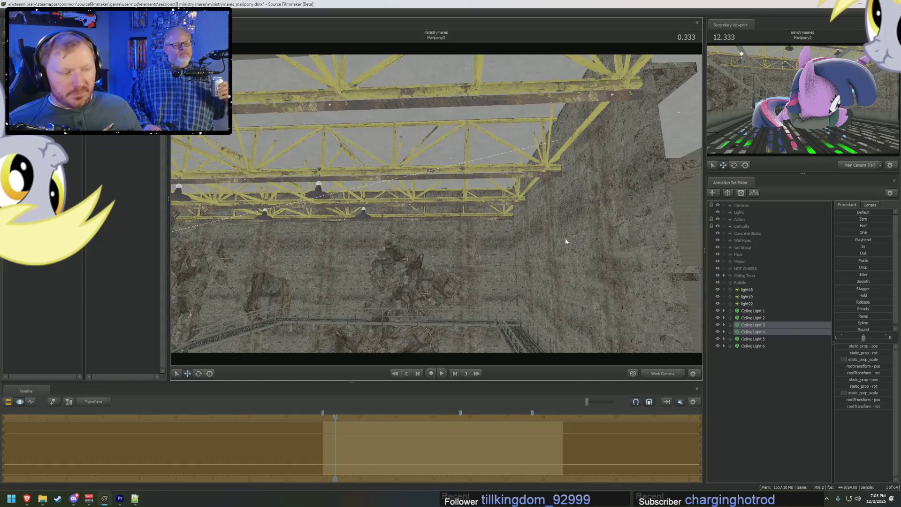
left_click(765, 362)
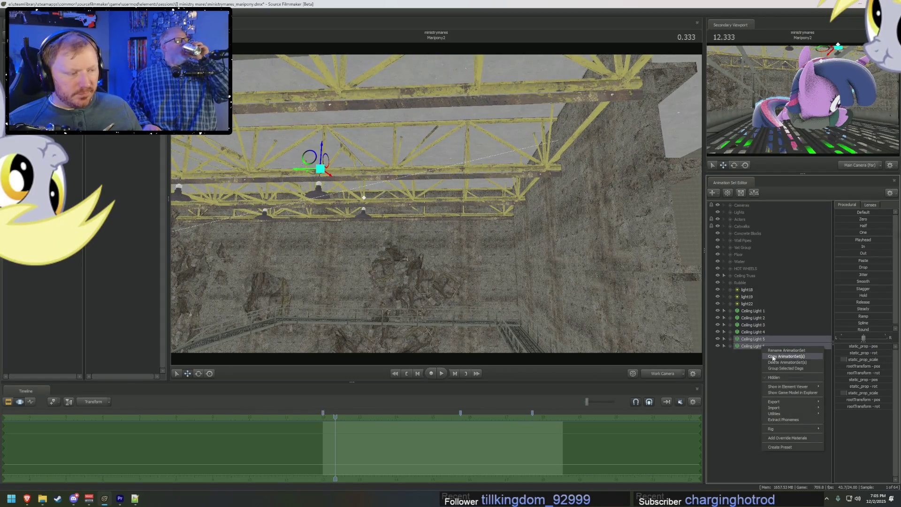
- Paste Ceiling Light 7 and 8 and slide the new lamp along the beam
right_click(764, 366)
left_click(780, 399)
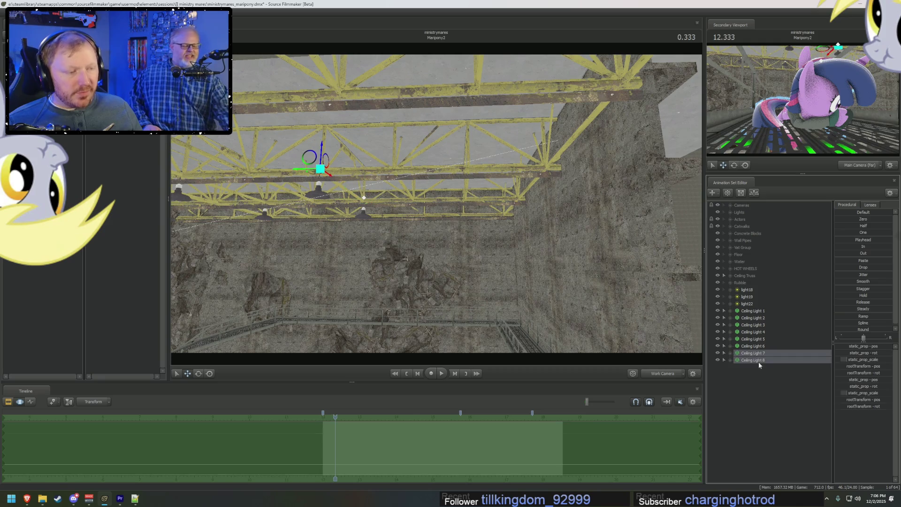
left_click_drag(308, 171, 457, 165)
left_click_drag(437, 246, 493, 246)
key("w")
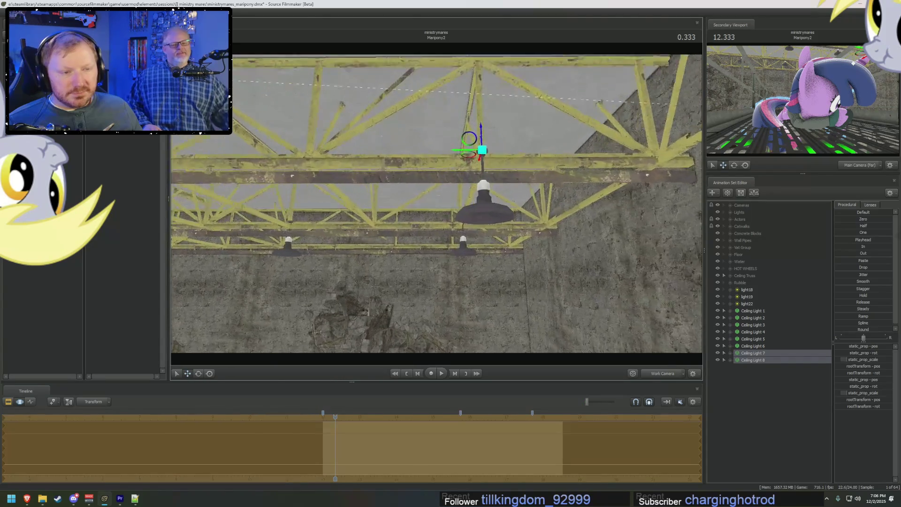
key("w")
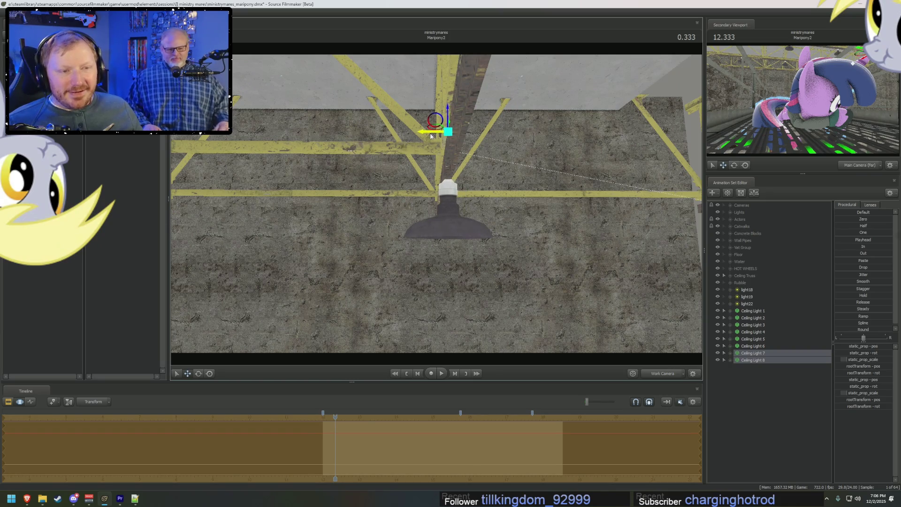
left_click_drag(431, 135, 493, 211)
key("w")
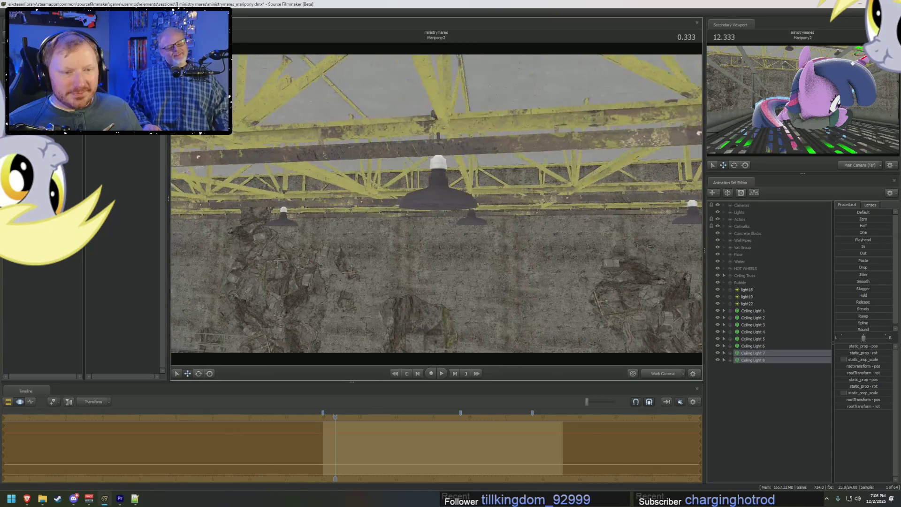
key("s")
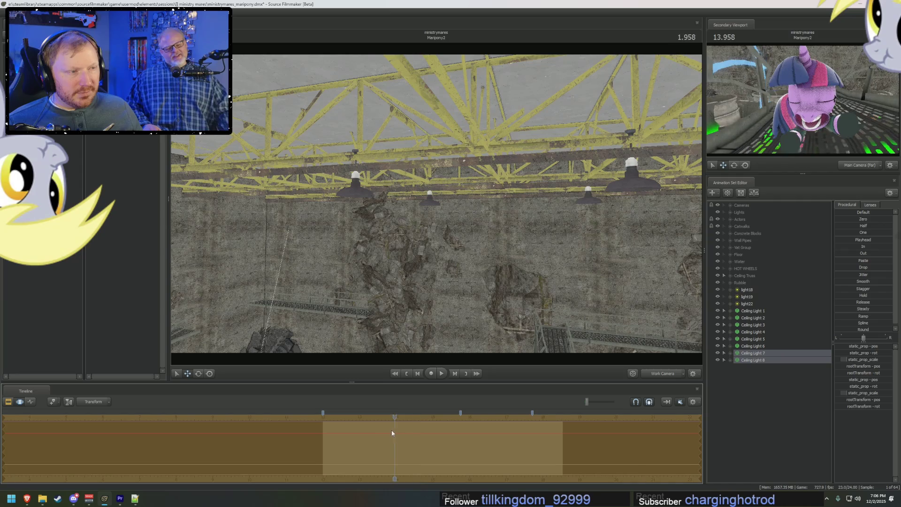
- Scrub back to about 1.708 seconds and select Ceiling Light 2 and Ceiling Lights 3–4
left_click_drag(393, 433, 386, 434)
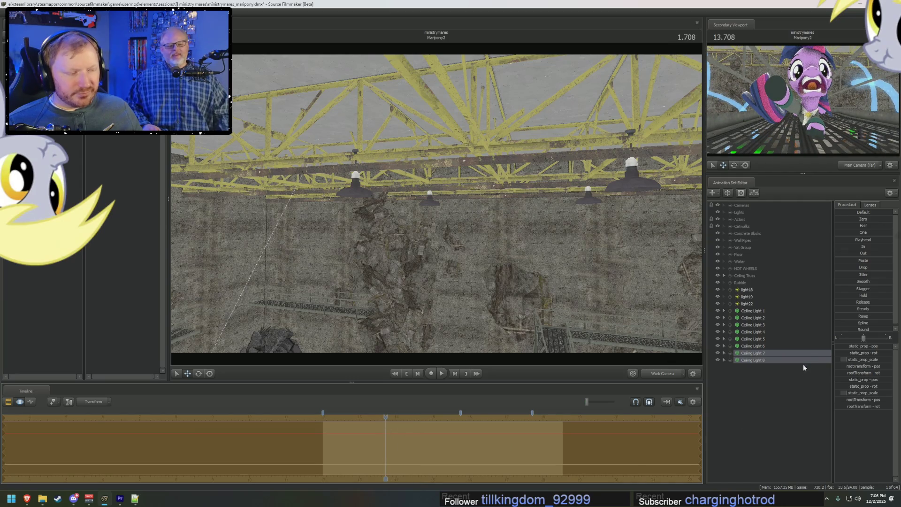
left_click(761, 352)
left_click(761, 317)
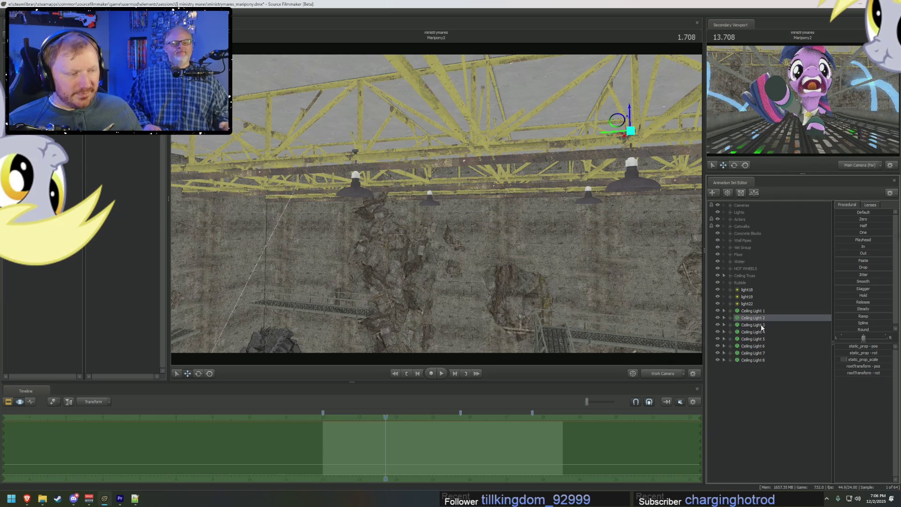
left_click(761, 332, "shift")
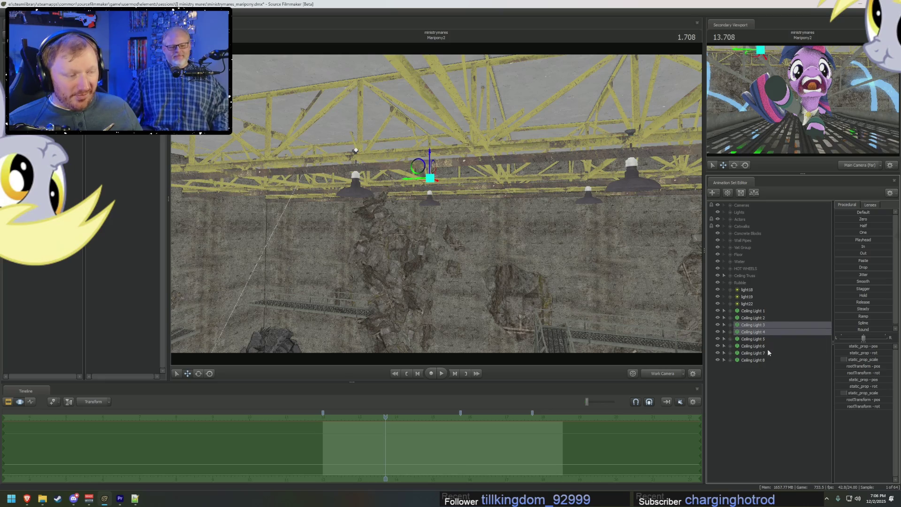
- Paste Ceiling Light 9 and 10 and slide the new lamp left along the truss
right_click(756, 388)
left_click(788, 430)
left_click(757, 374, "shift")
left_click_drag(493, 200, 443, 200)
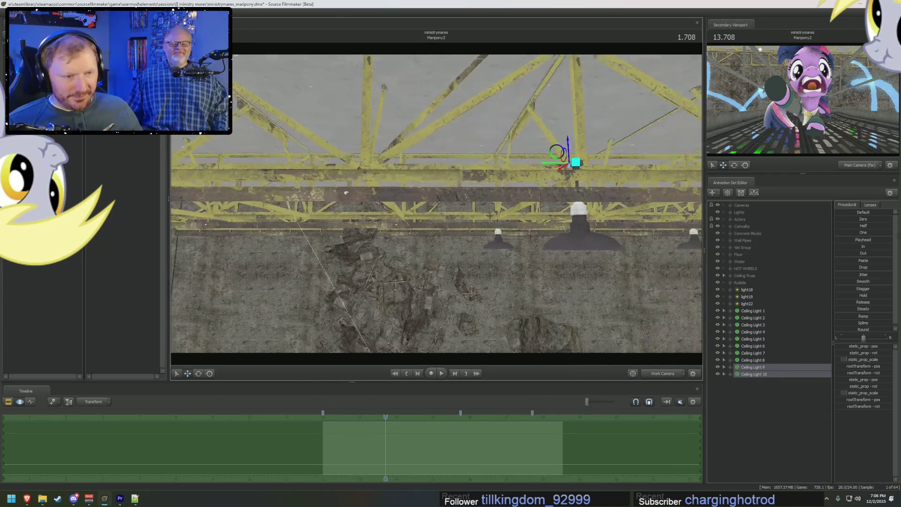
key("F3")
mouse_move(522, 180)
left_mouse_down()
mouse_move(443, 212)
mouse_move(436, 226)
left_mouse_up()
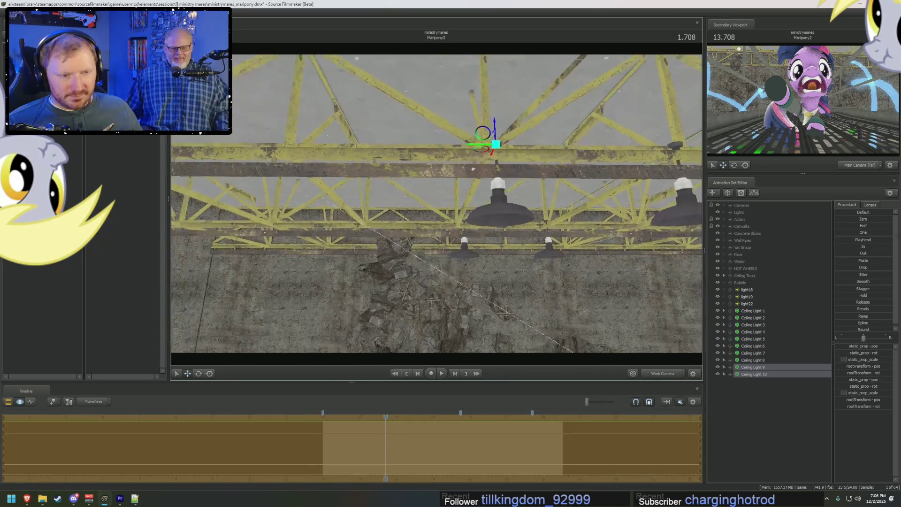
mouse_move(523, 166)
left_mouse_down()
mouse_move(383, 175)
mouse_move(493, 225)
left_mouse_up()
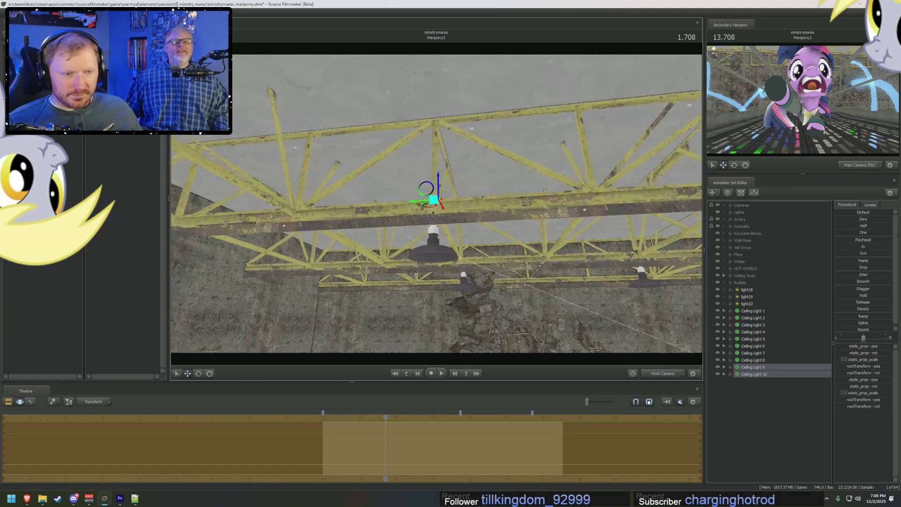
left_click_drag(437, 212, 438, 202)
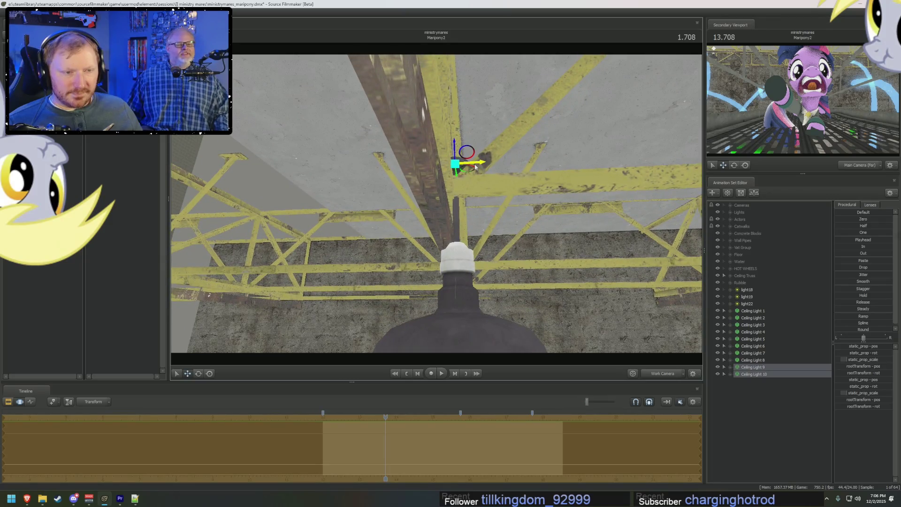
- Scrub the playhead to 0.125 seconds while surveying the lamps along the ceiling
left_click_drag(465, 168, 352, 247)
left_click_drag(437, 204, 366, 232)
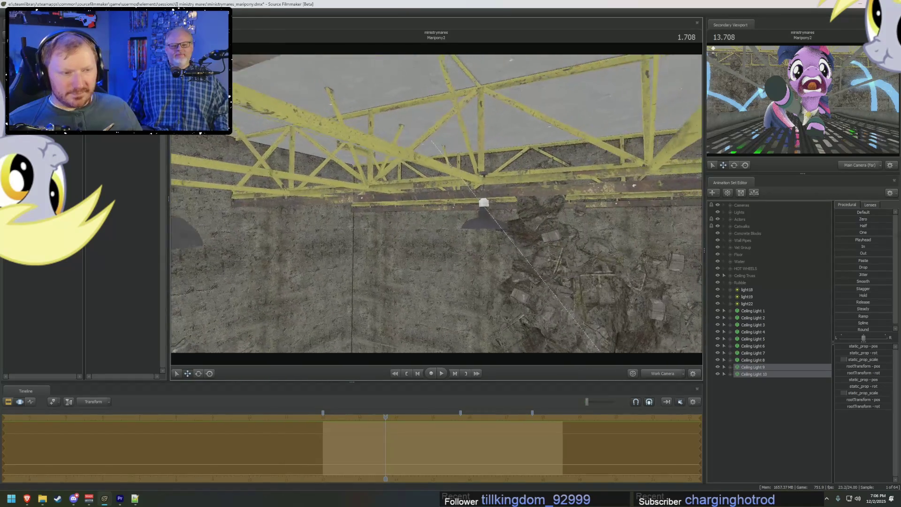
left_click_drag(437, 205, 394, 268)
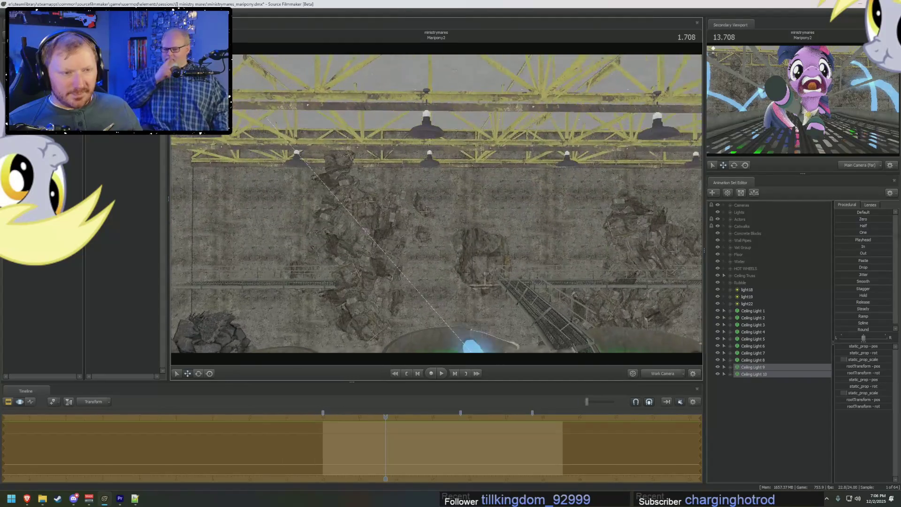
left_click_drag(437, 204, 509, 227)
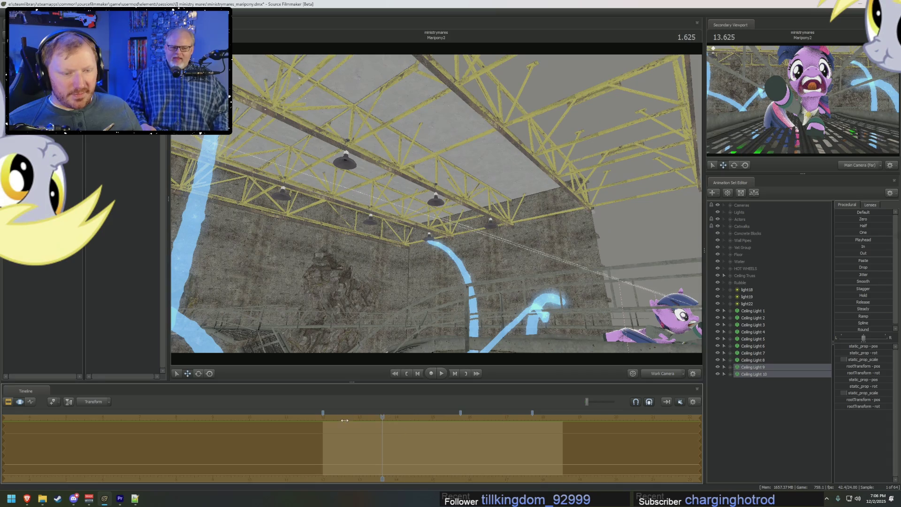
left_click_drag(381, 423, 326, 423)
left_click_drag(437, 204, 394, 233)
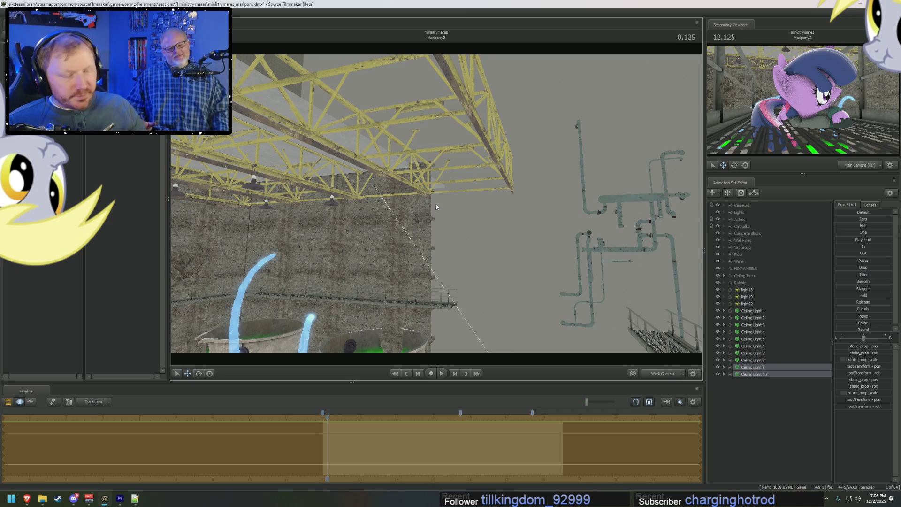
left_click_drag(404, 200, 436, 204)
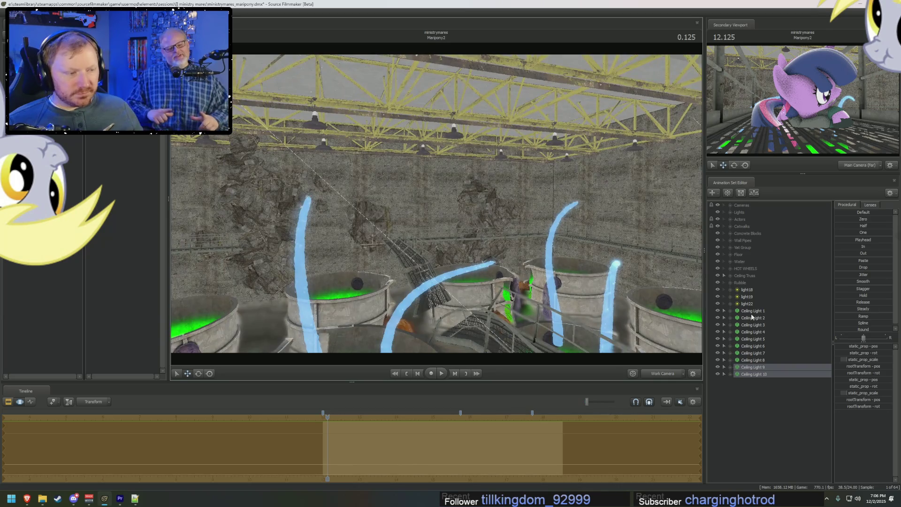
- Group all the lamps as 'Ceiling Light' and place the group beside Ceiling Truss in the list
right_click(754, 313)
left_click(782, 366)
left_click(748, 311)
double_click(767, 312)
type("Ceiling Light")
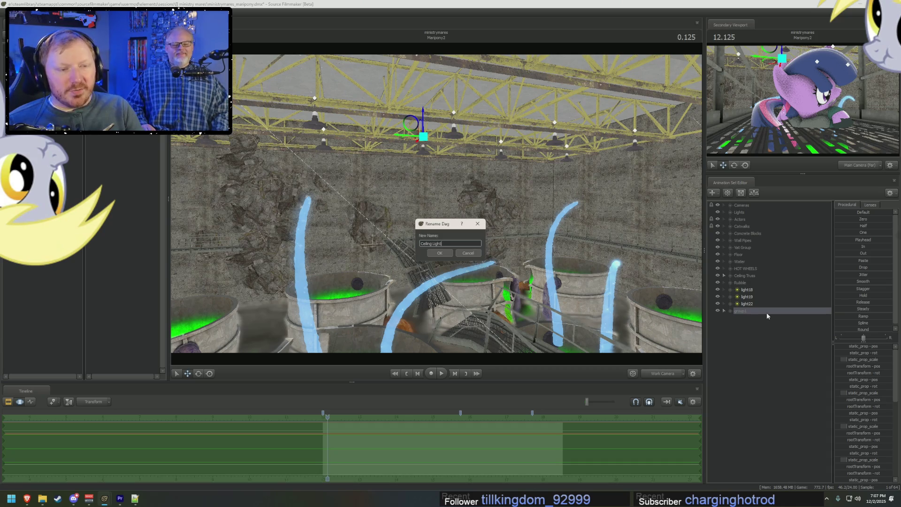
key("Return")
left_click_drag(751, 311, 752, 283)
left_click(750, 291)
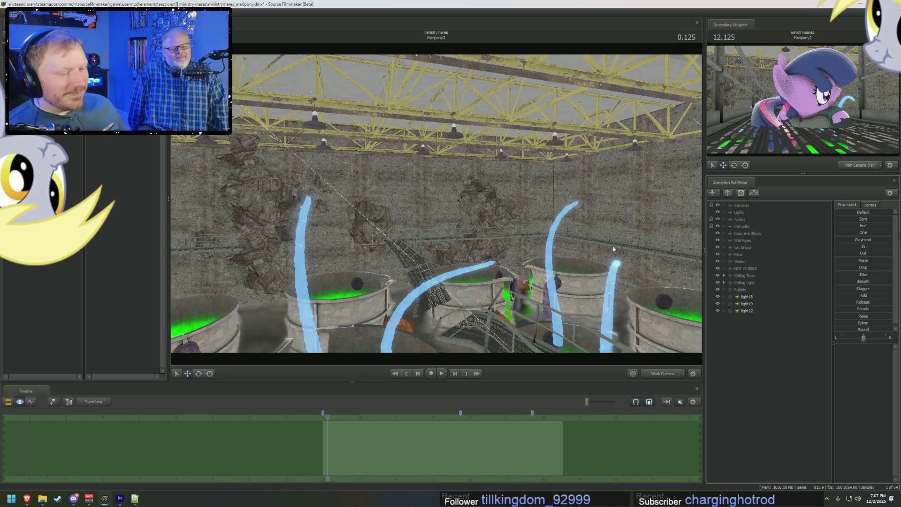
- Toggle in-game lighting on the viewport and select light22 in the animation set list
left_click_drag(613, 249, 577, 303)
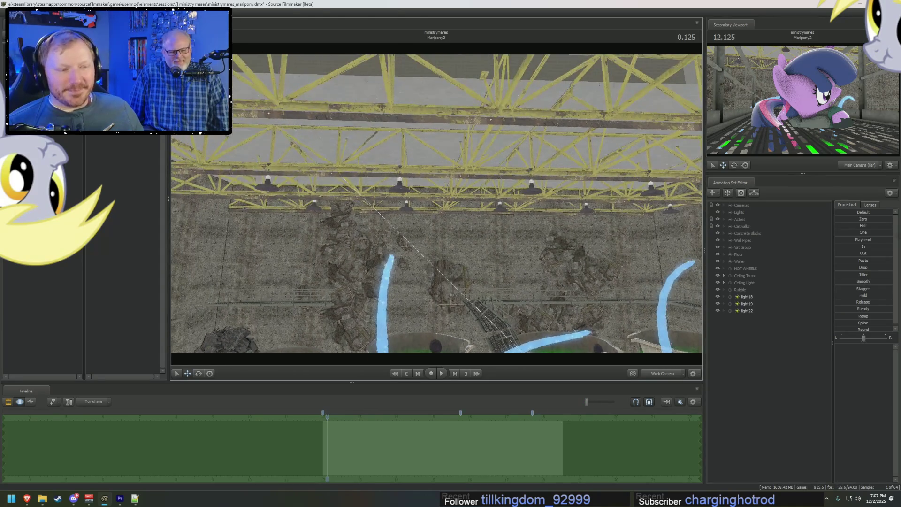
left_click_drag(626, 245, 605, 233)
right_click(567, 205)
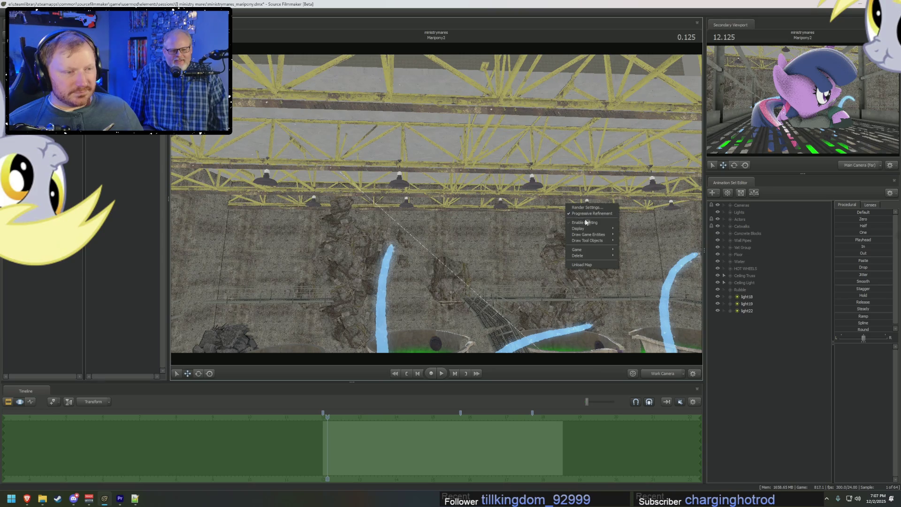
left_click(585, 223)
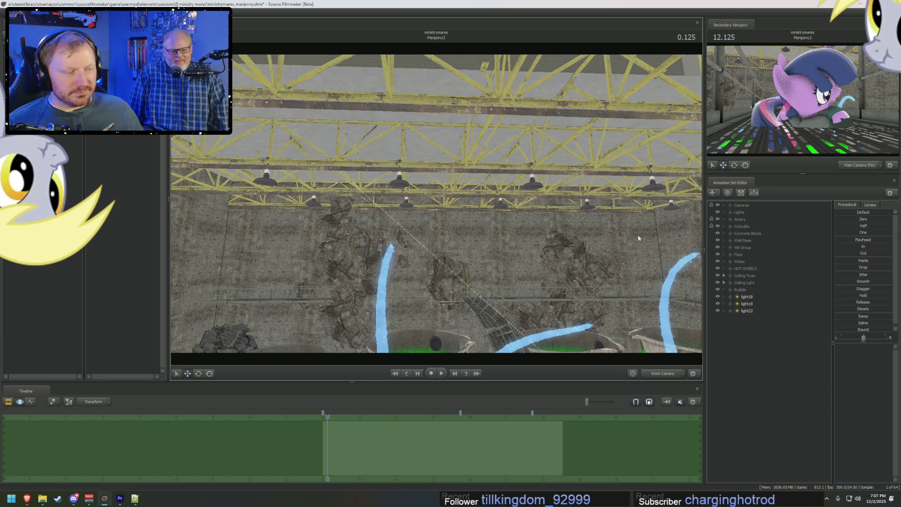
left_click(749, 311)
- Turn in-game lighting back on and view the scene from light22 in the Clip Editor
right_click(606, 277)
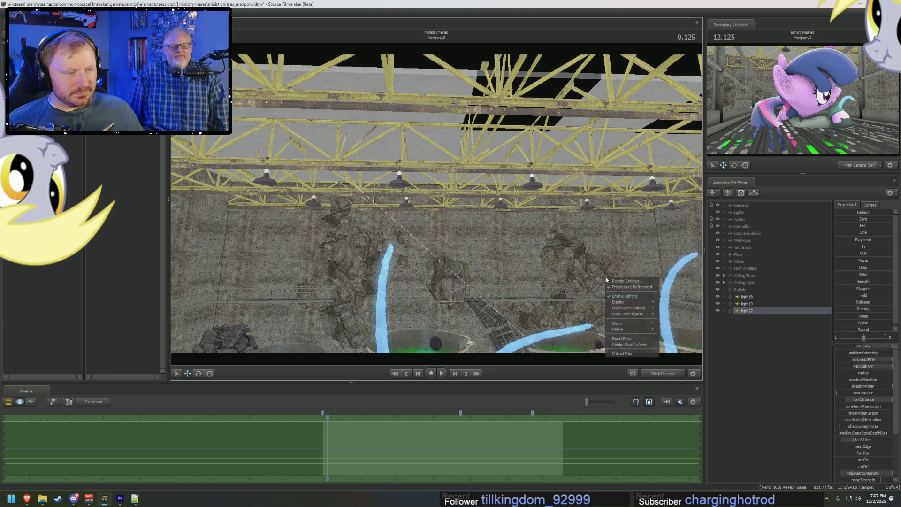
left_click(631, 285)
key("F2")
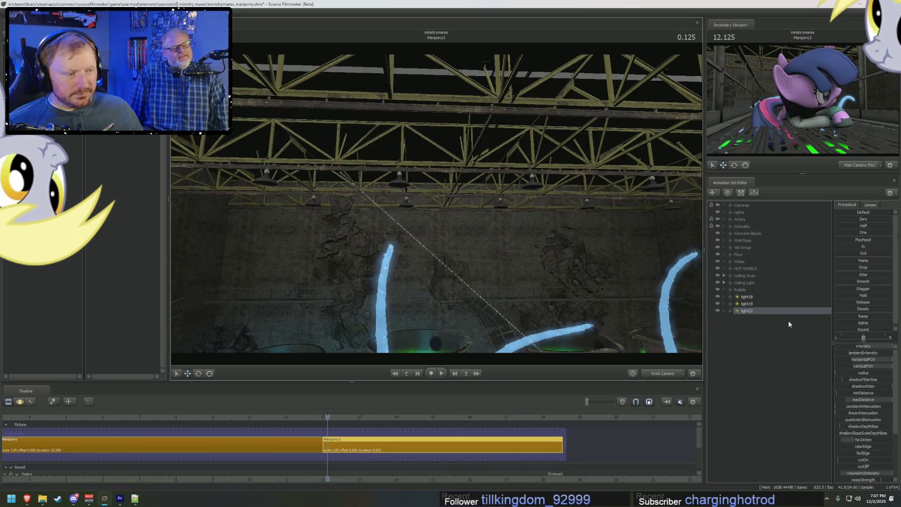
key("c")
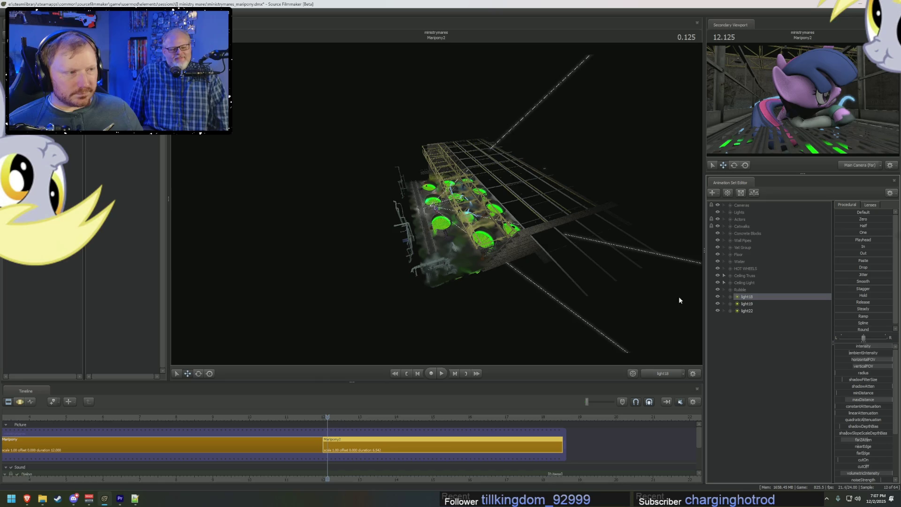
- Rename light18's animation set to Full Map Light 1
right_click(747, 296)
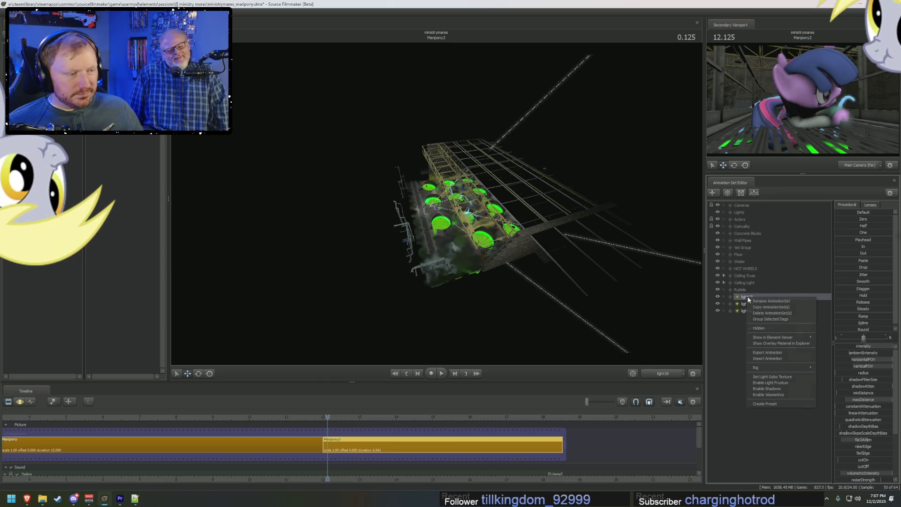
left_click(757, 306)
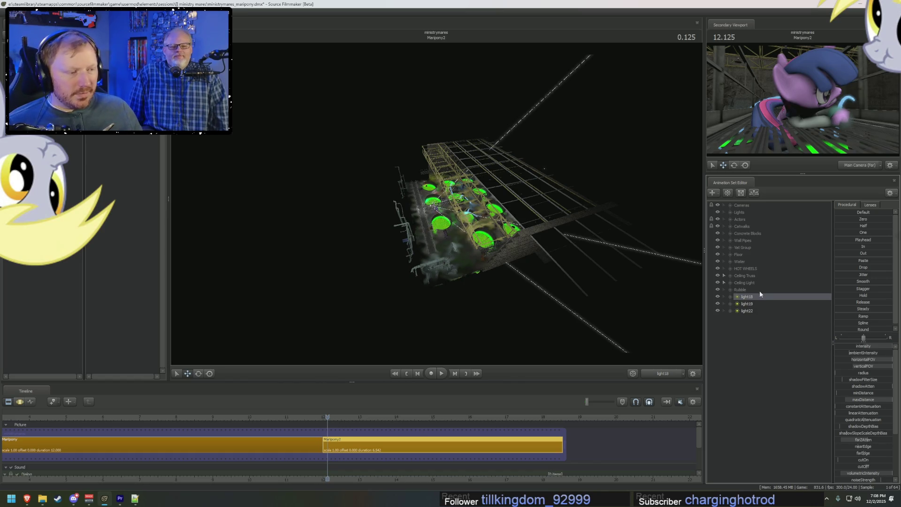
right_click(760, 296)
left_click(773, 302)
type("Full")
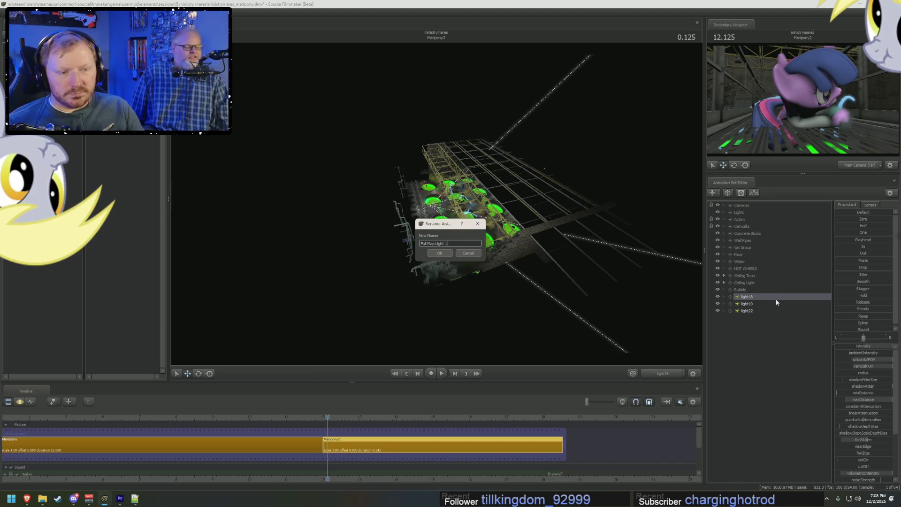
type("Map Light 1")
key("Return")
- Rename light19 and light22 to Full Map Light 2 and Full Map Light 3
right_click(777, 304)
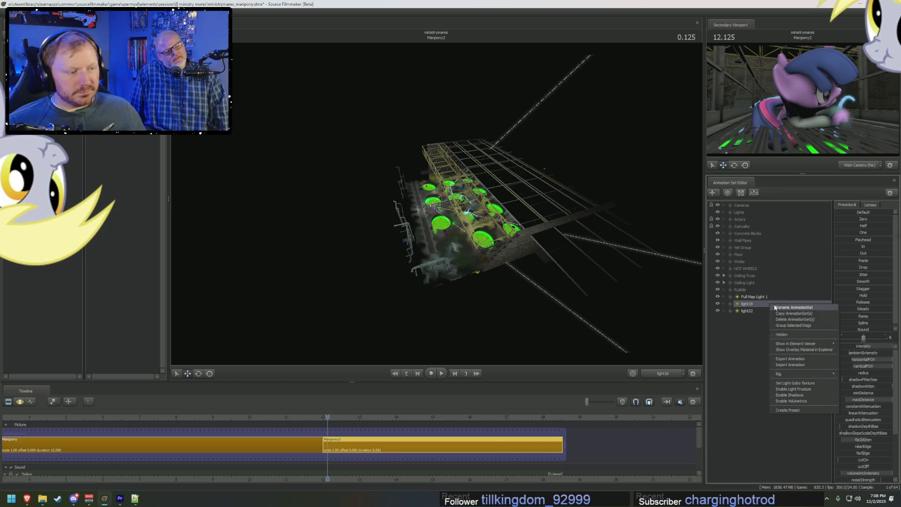
left_click(777, 307)
type("Full Map Light 2")
key("Return")
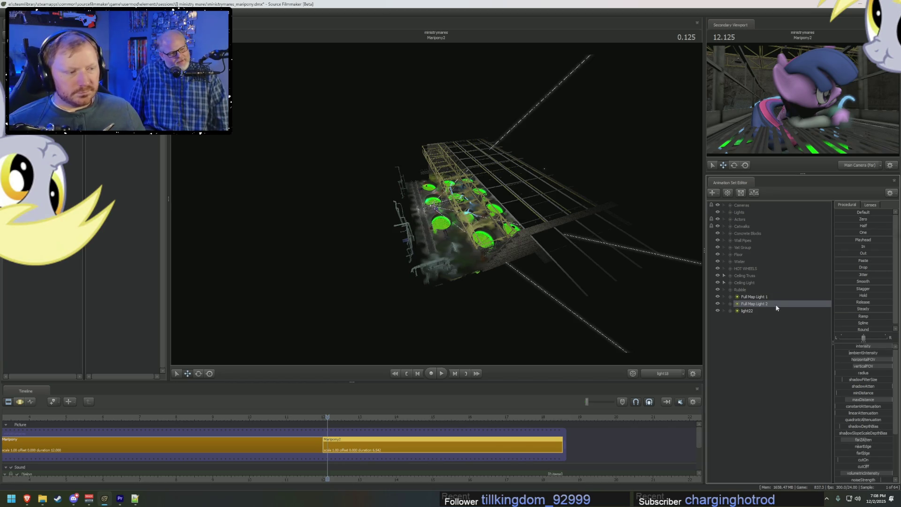
right_click(769, 310)
left_click(785, 316)
type("Full Map Light 3")
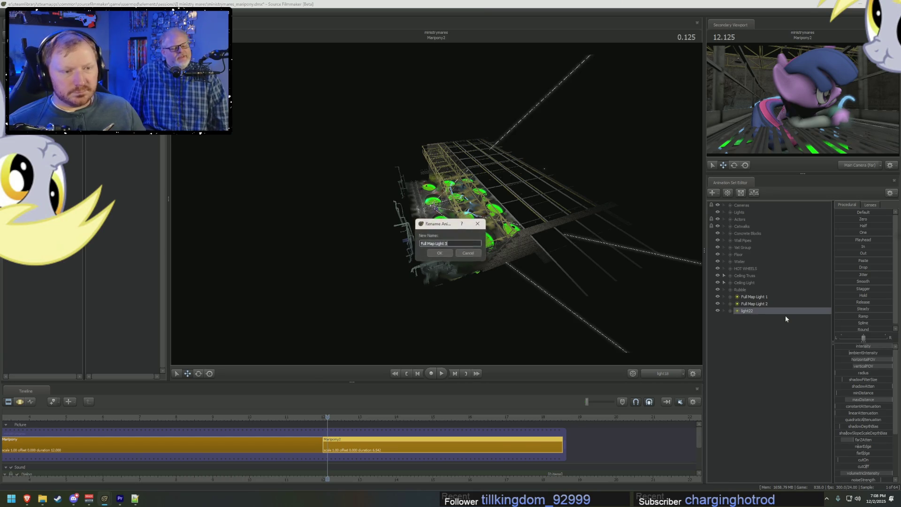
key("Return")
- Paste a copy of Full Map Light 1 as a fourth light, Full Map Light 4
left_click(755, 296)
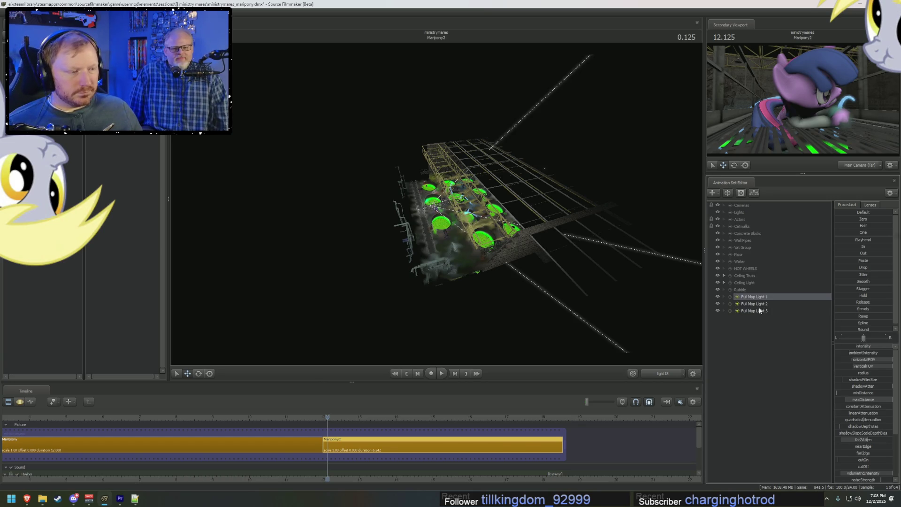
right_click(751, 330)
left_click(774, 367)
right_click(749, 318)
left_click(777, 321)
left_click(553, 224)
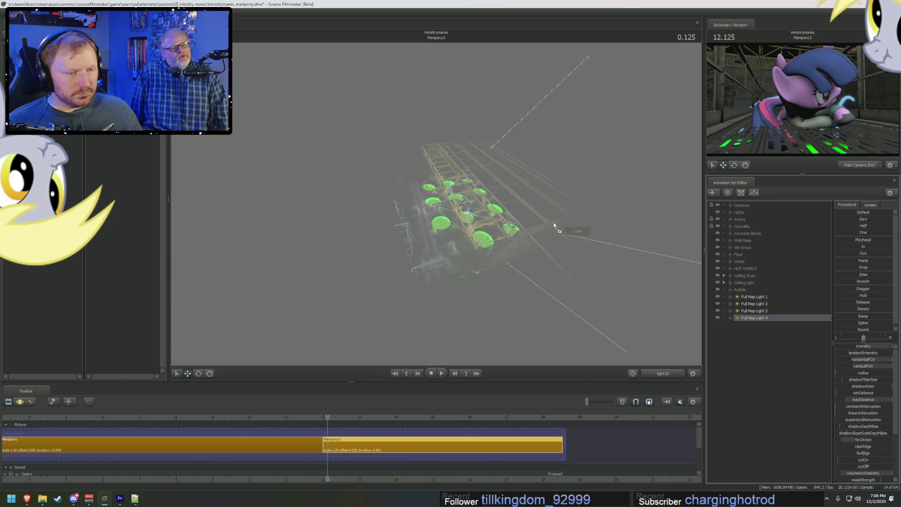
- Fly the view to look down on the map while cycling the timeline editors
key("F3")
key("F4")
mouse_move(437, 212)
left_mouse_down()
mouse_move(450, 268)
mouse_move(458, 240)
mouse_move(437, 204)
left_mouse_up()
key("F2")
key("F4")
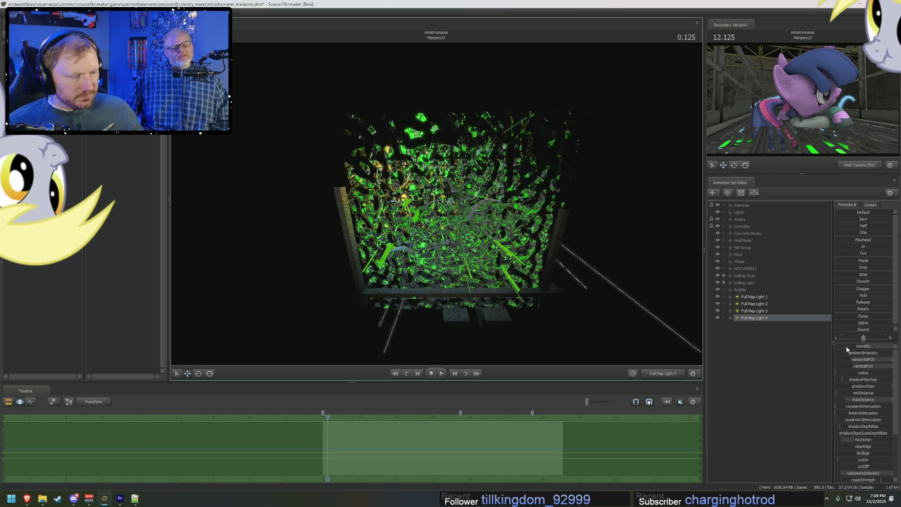
scroll(877, 380, "down", 5)
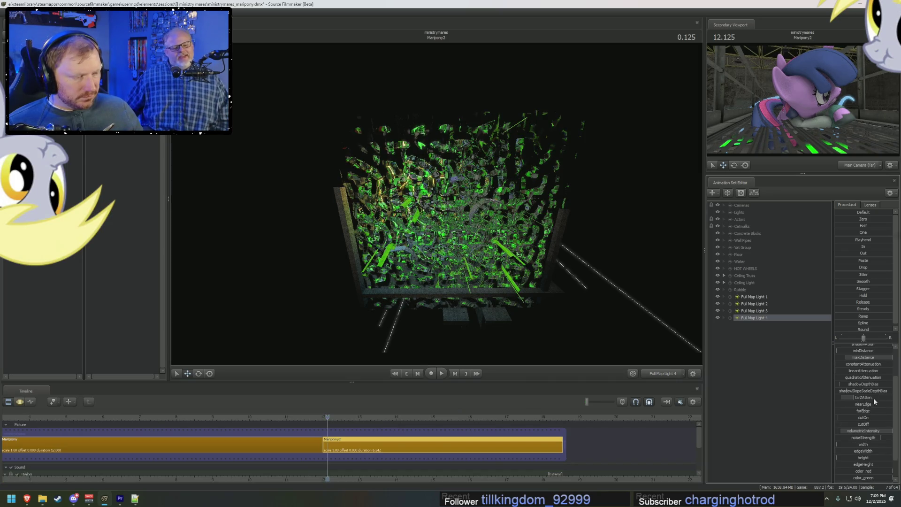
- Select the light's green colour slider and return the main viewport to the work camera
left_click(868, 458)
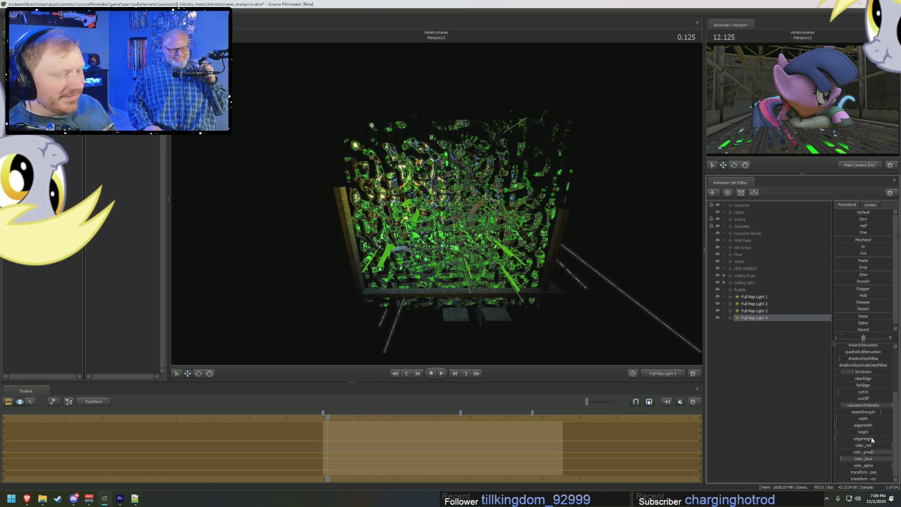
left_click(669, 375)
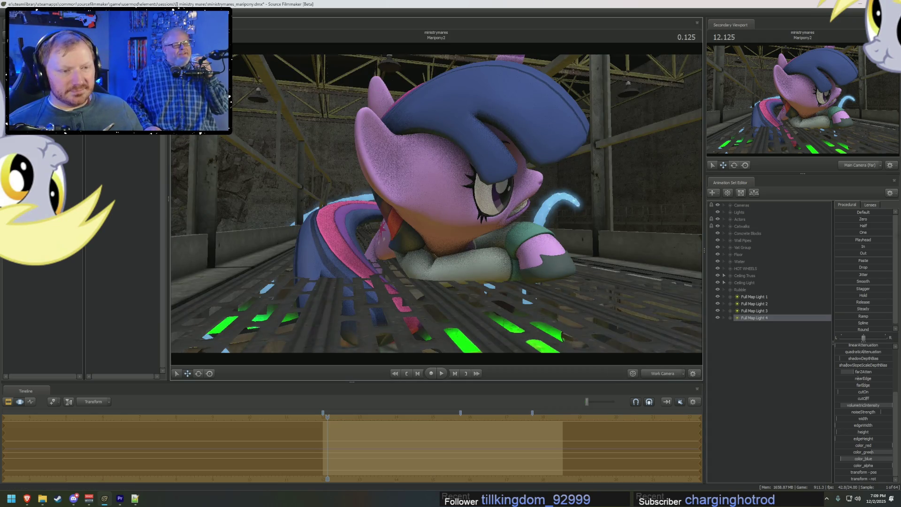
- Fly up to the ceiling trusses and select Full Map Light 4
left_click_drag(437, 204, 437, 141)
mouse_move(437, 205)
left_mouse_down()
mouse_move(437, 176)
mouse_move(437, 190)
left_mouse_up()
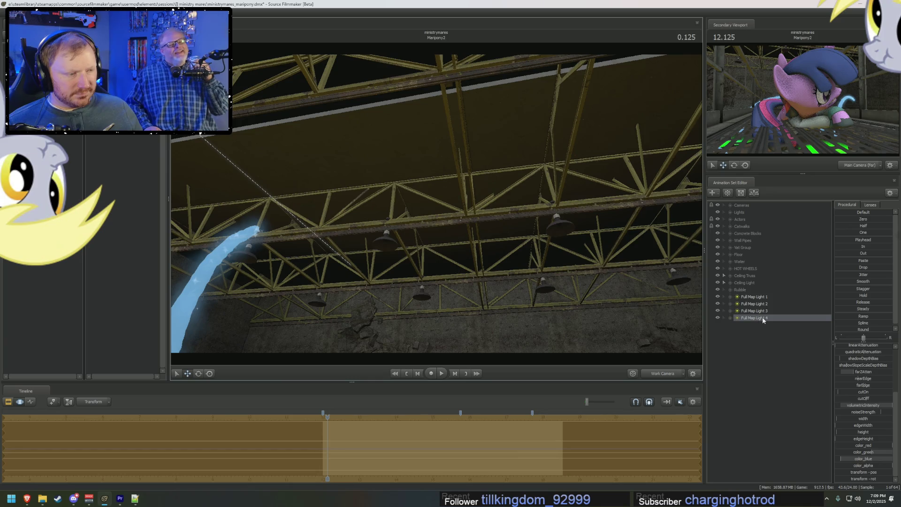
left_click(763, 317)
right_click(762, 317)
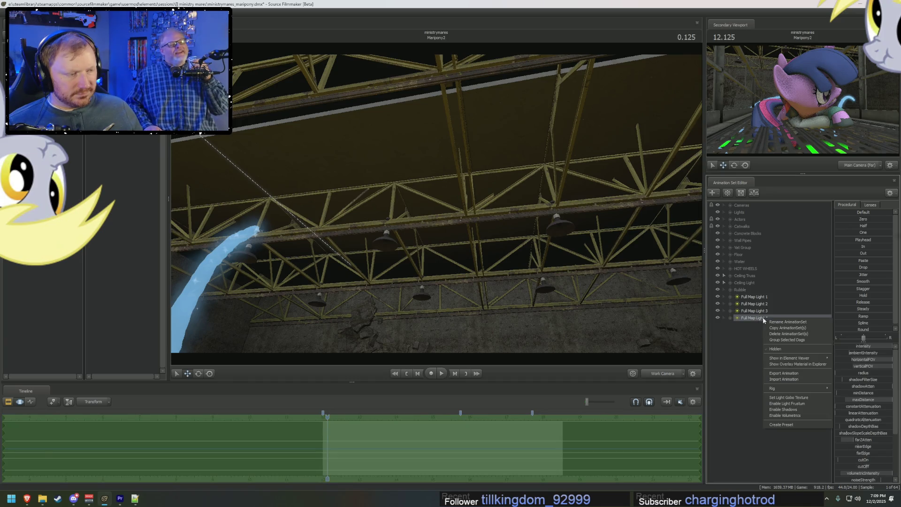
left_click(743, 335)
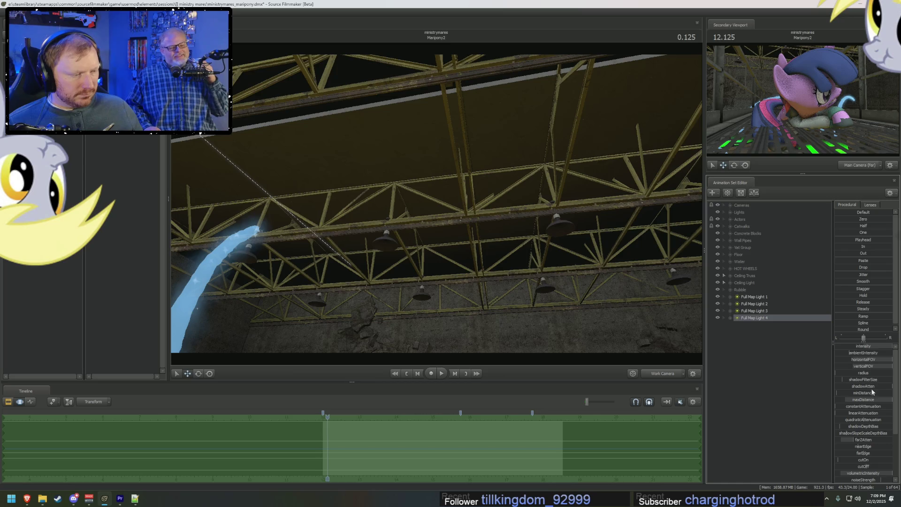
- Toggle Full Map Light 4 off and on to compare the ceiling lamp lighting
left_click(878, 440)
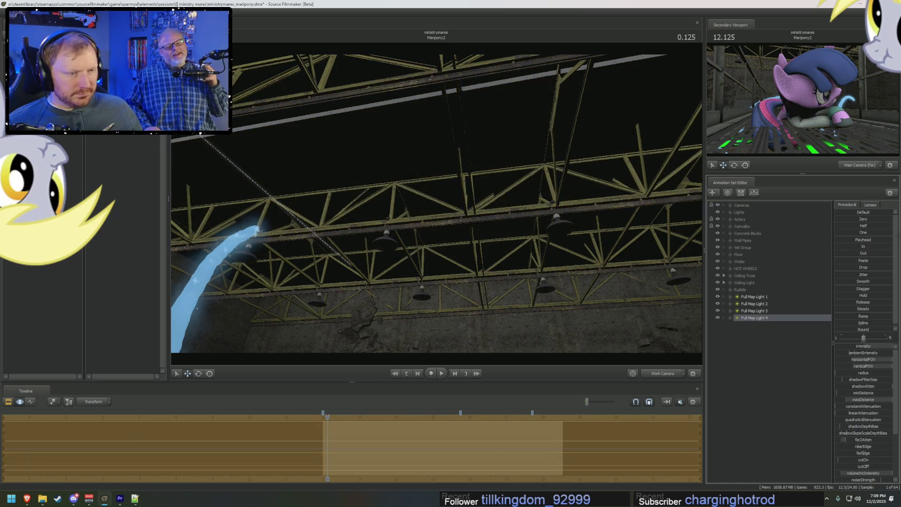
left_click(878, 440)
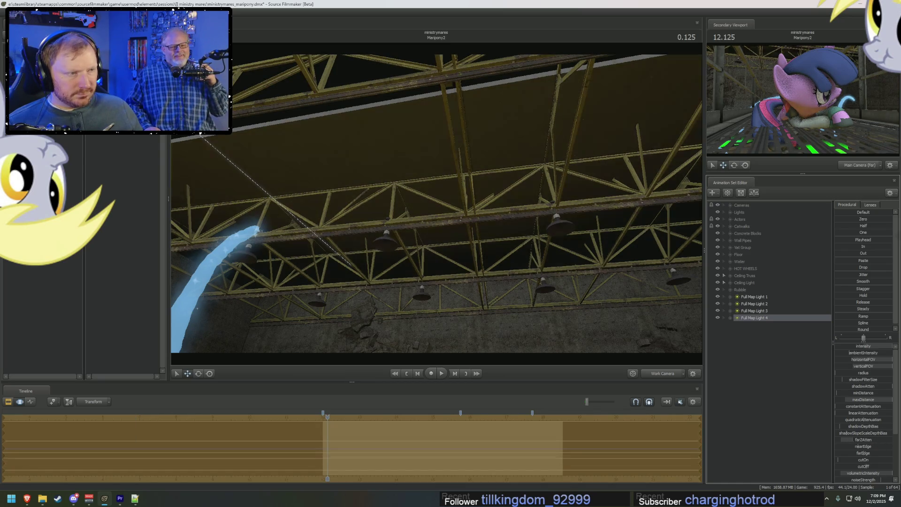
left_click(878, 440)
left_click(878, 440)
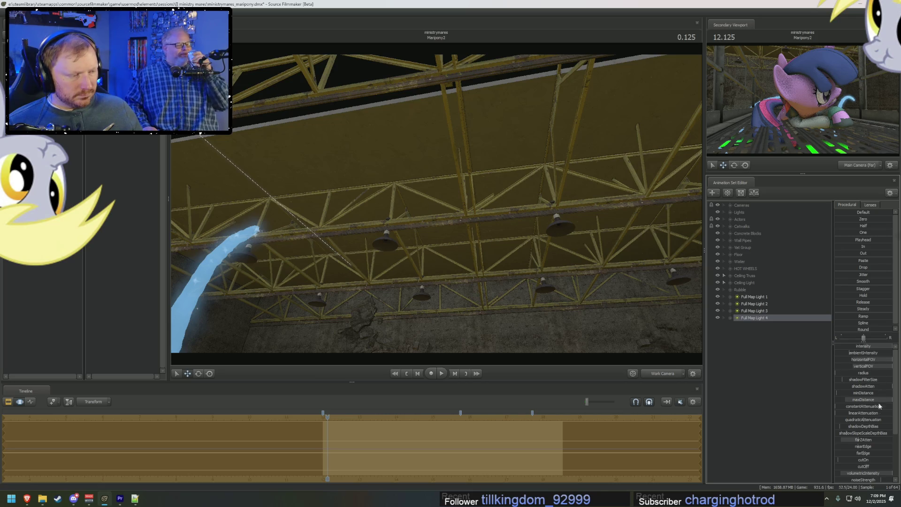
left_click(864, 443)
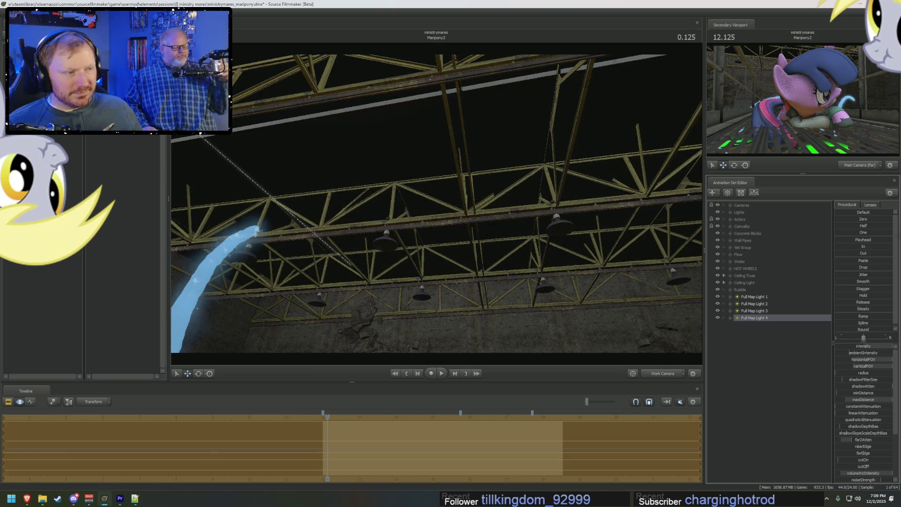
left_click(864, 443)
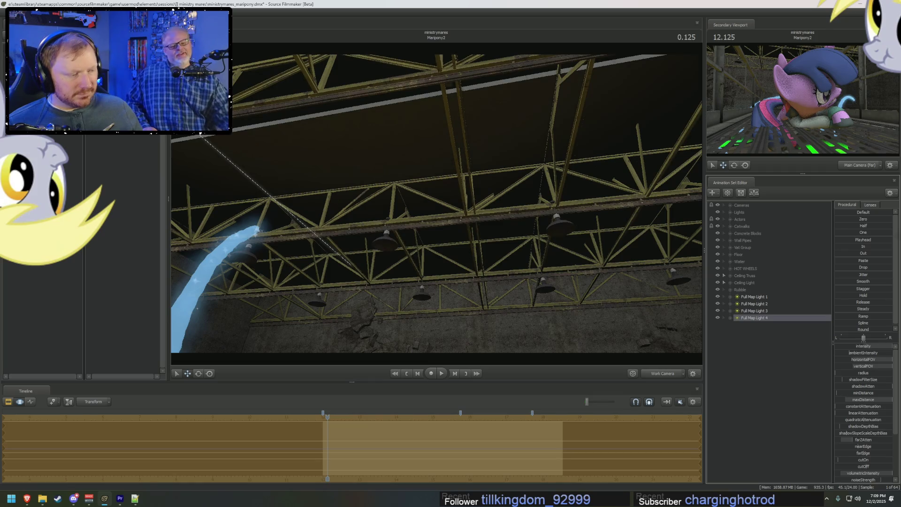
right_click(765, 318)
mouse_move(795, 360)
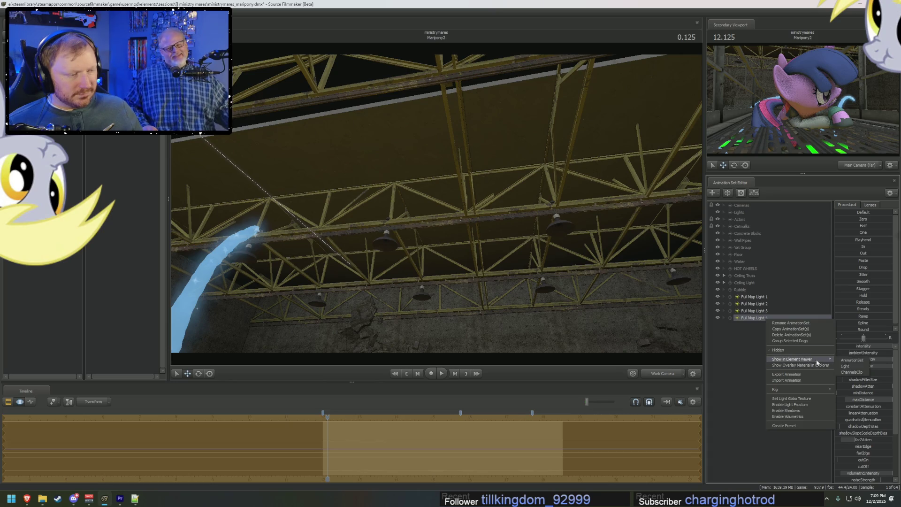
- Show Full Map Light 4 in the Element Viewer, switch it off and bring up the volumetricIntensity slider options
left_click(844, 368)
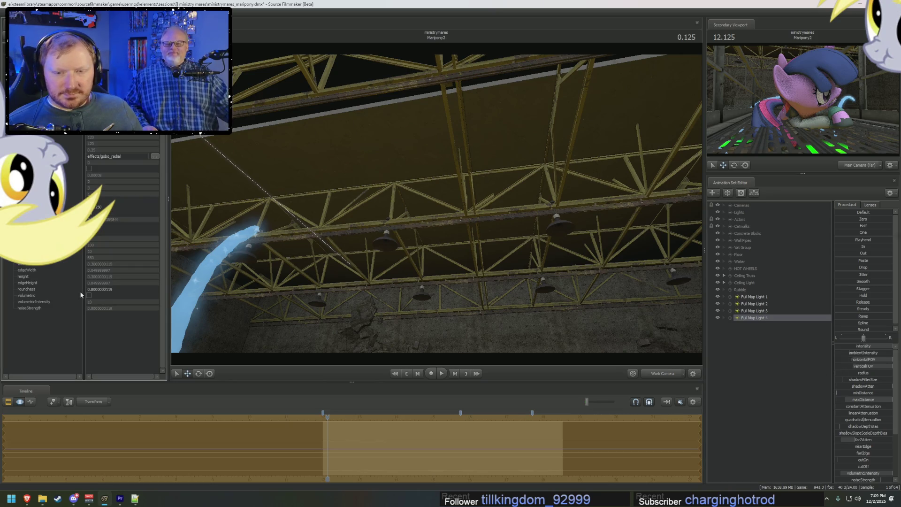
left_click(90, 174)
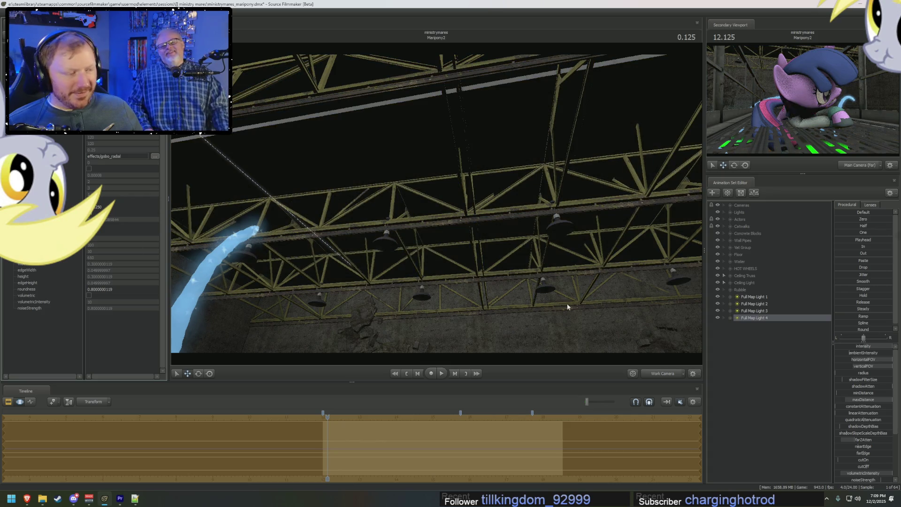
scroll(866, 423, "down", 5)
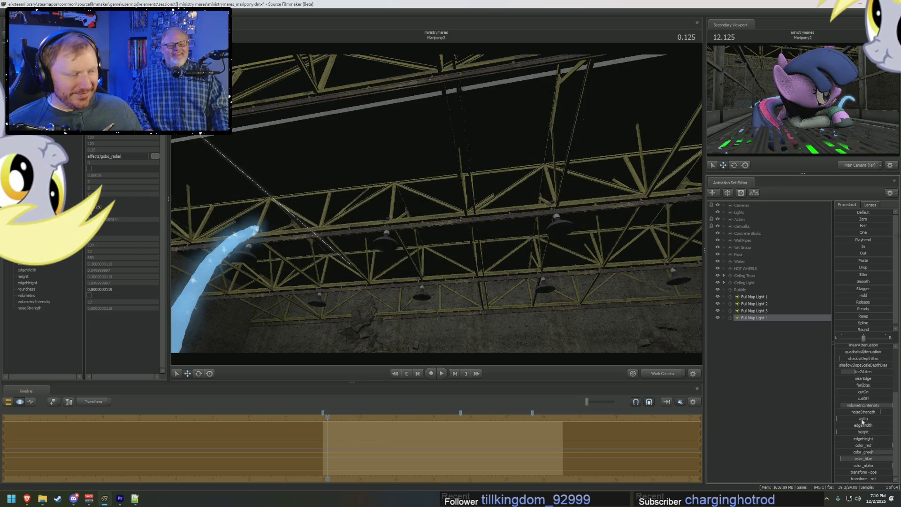
scroll(864, 421, "up", 2)
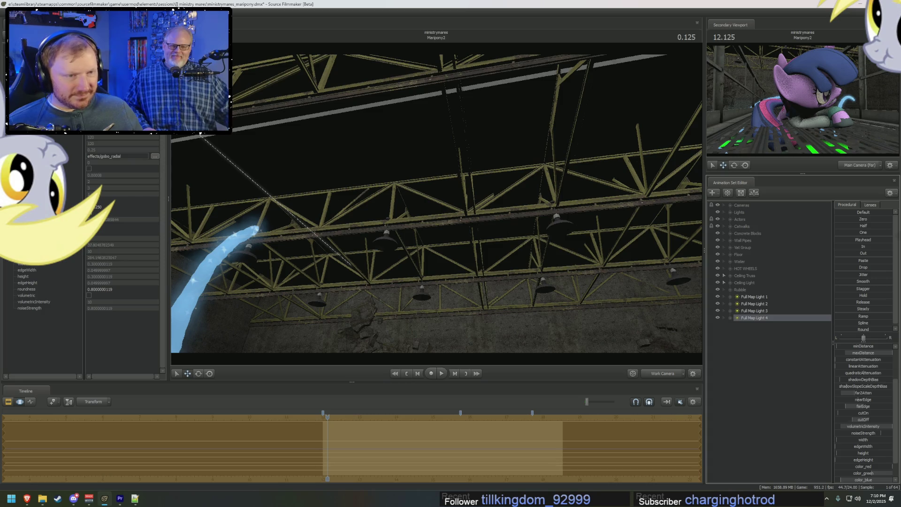
right_click(864, 420)
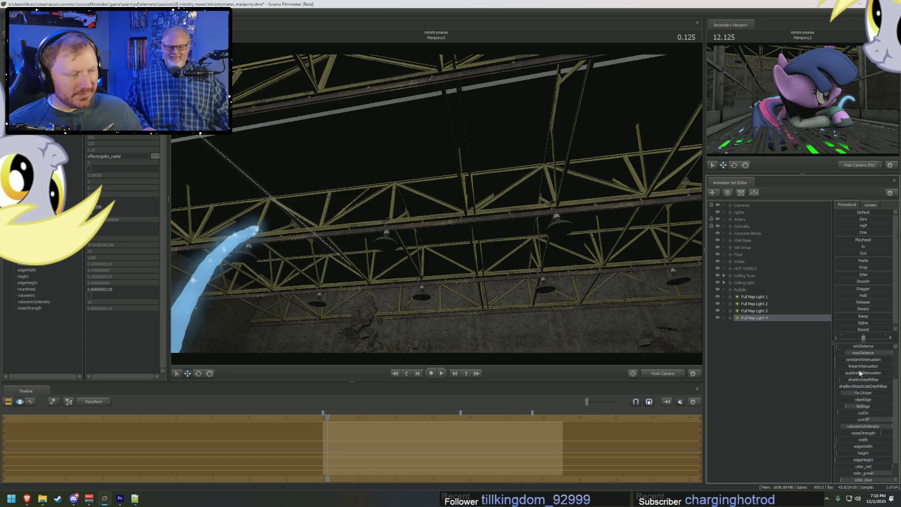
scroll(860, 373, "up", 3)
scroll(860, 402, "down", 3)
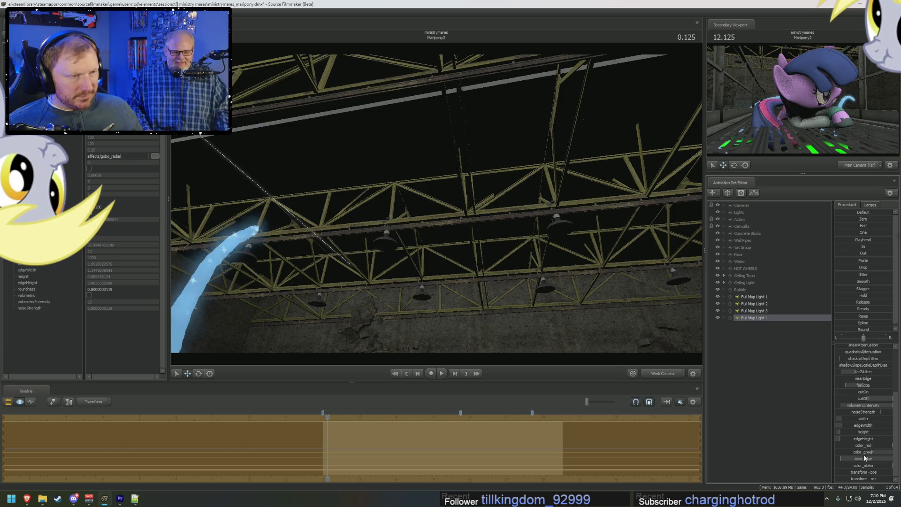
right_click(866, 400)
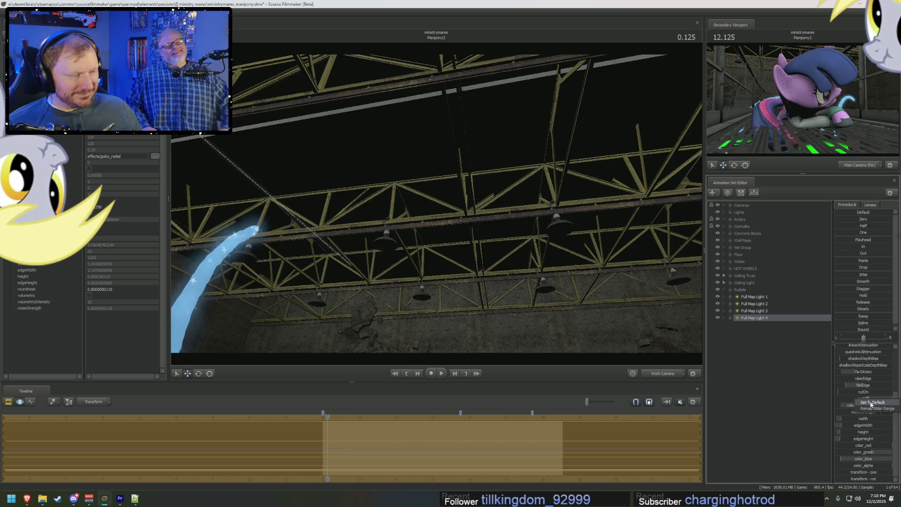
- Remap the volumetric intensity slider with an extra zero on Max and raise it to light the ceiling
left_click(877, 409)
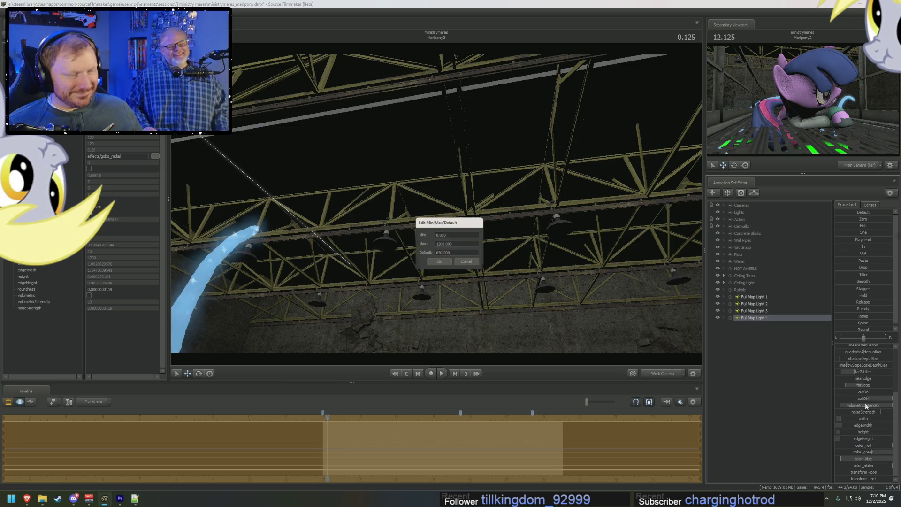
type("0")
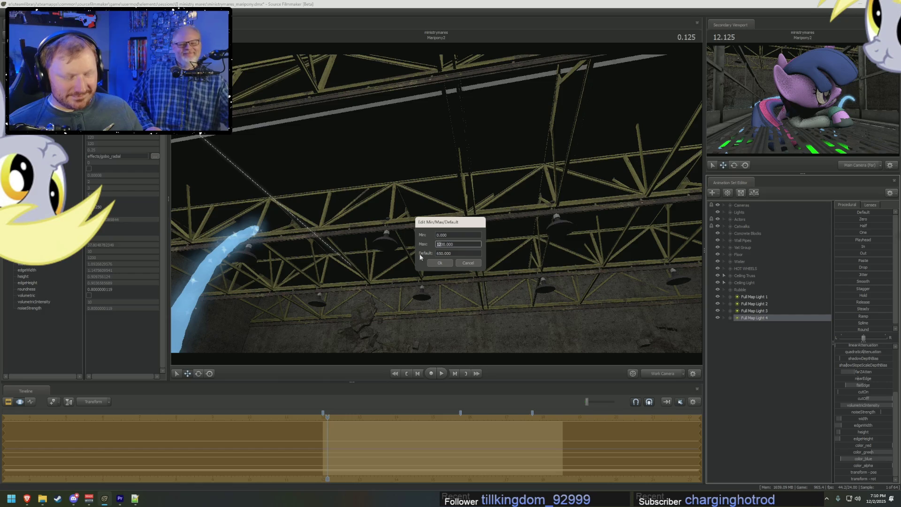
key("Return")
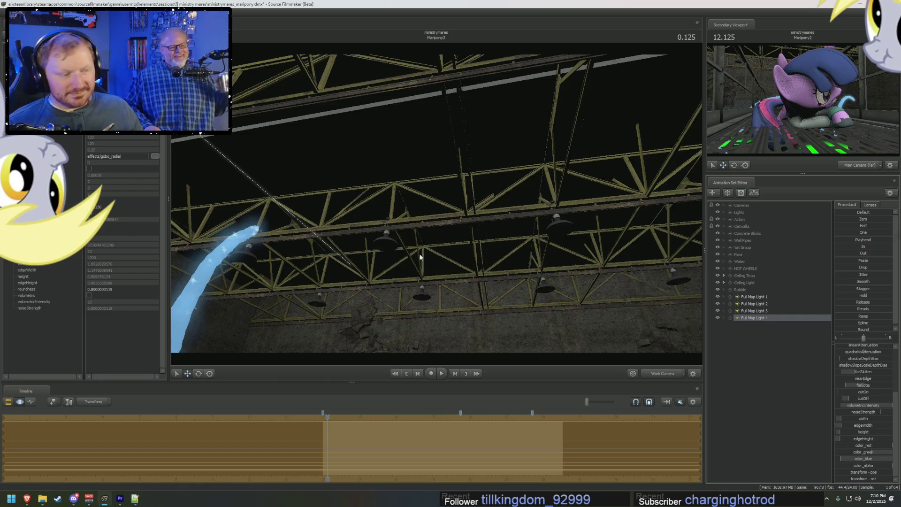
left_click_drag(848, 400, 866, 399)
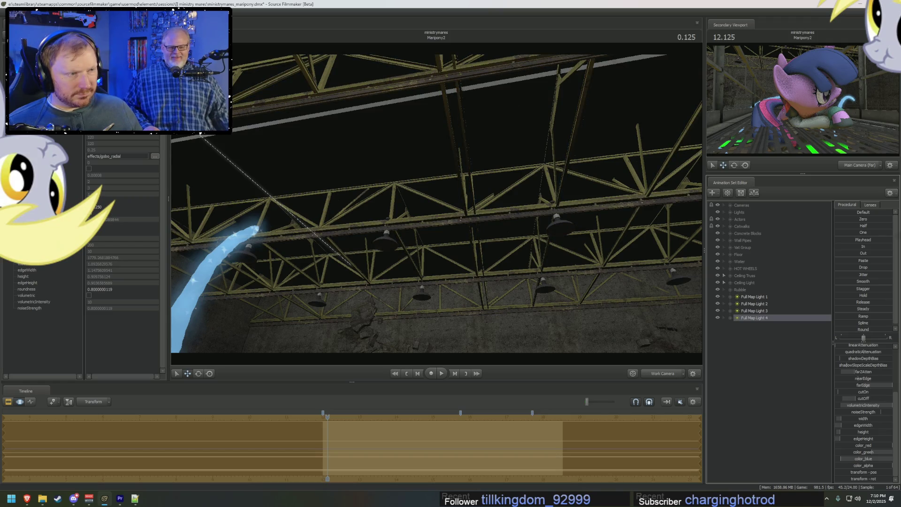
- Fly back over the vats to the pony and enable shadows for Full Map Light 4
left_click(679, 376)
left_click_drag(437, 211, 493, 225)
left_click_drag(436, 211, 493, 246)
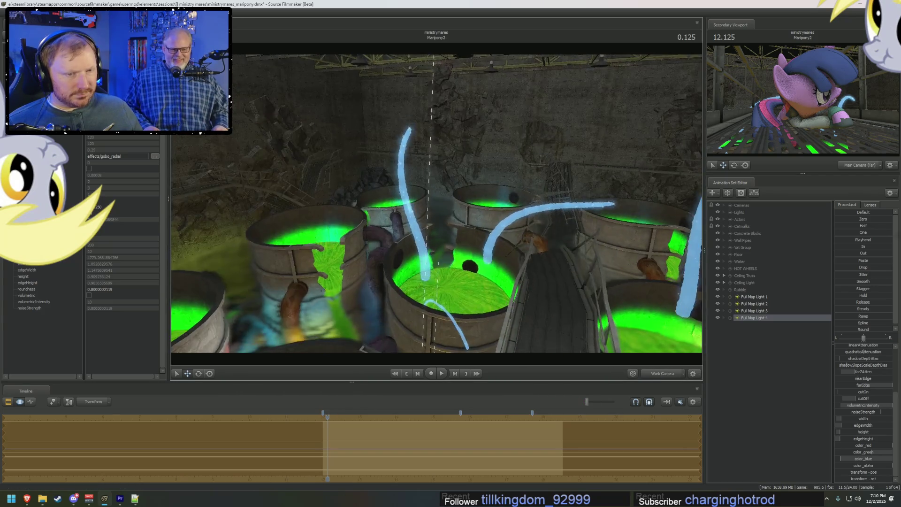
left_click_drag(436, 212, 492, 247)
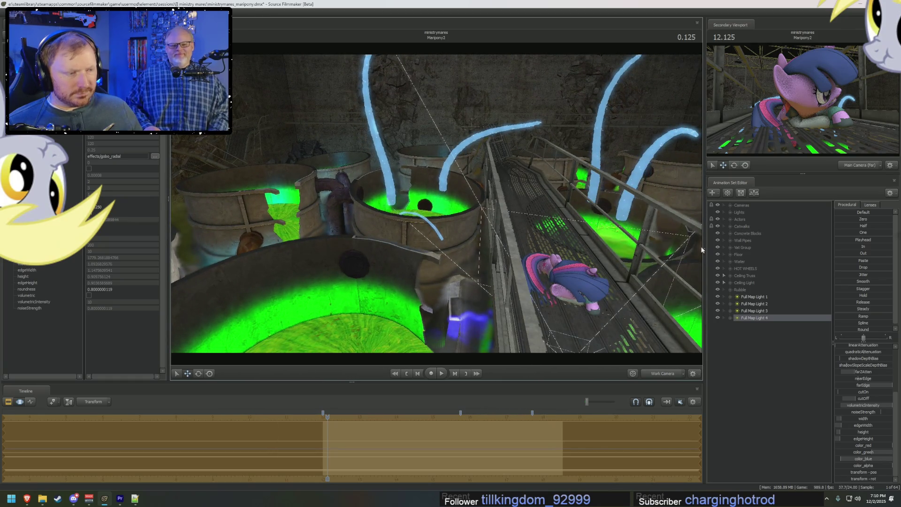
left_click(753, 318)
right_click(767, 318)
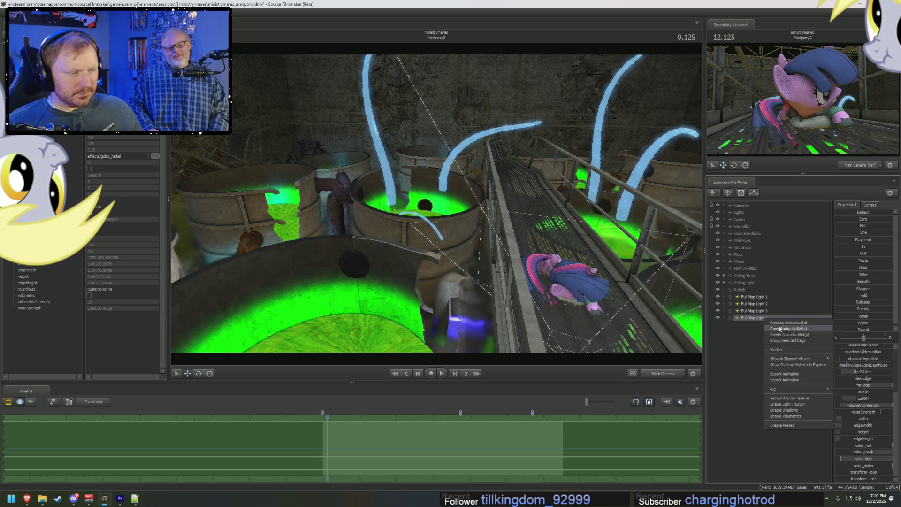
left_click(791, 411)
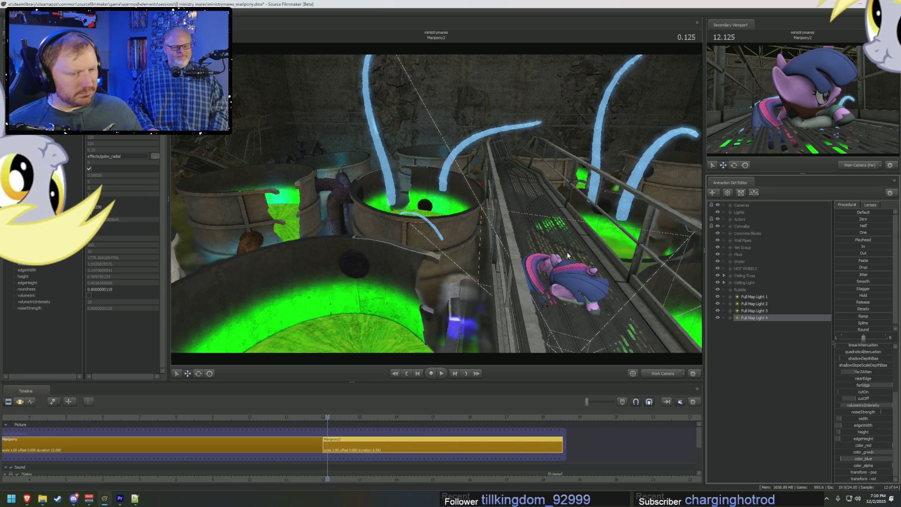
- Look down on the catwalk, step the animation forward and adjust Full Map Light 4's sliders in the Motion Editor
left_click_drag(437, 204, 423, 282)
key("Right")
key("Right")
key("Right")
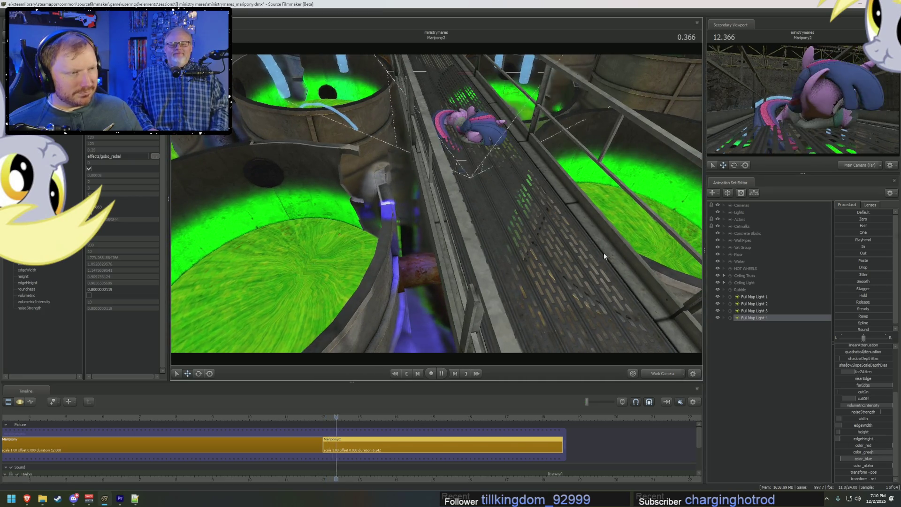
scroll(852, 353, "down", 3)
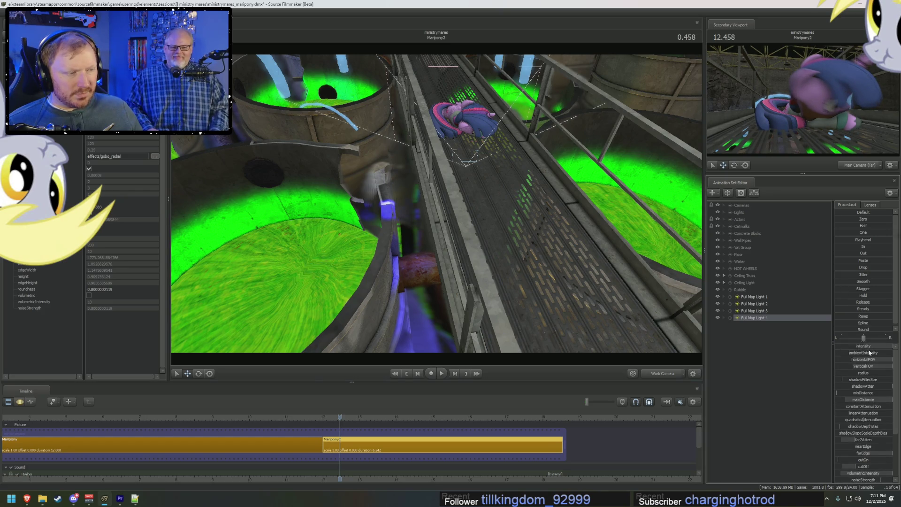
key("F3")
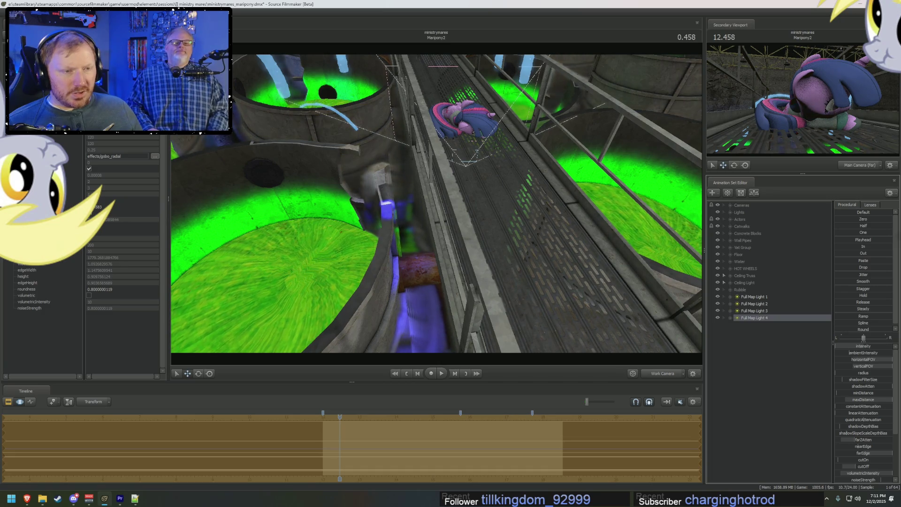
left_click(797, 322)
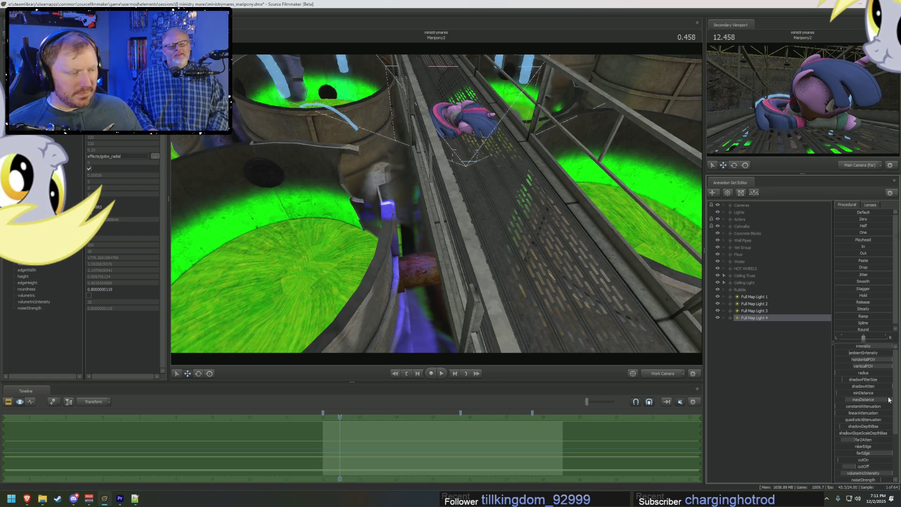
left_click(863, 468)
left_click(773, 426)
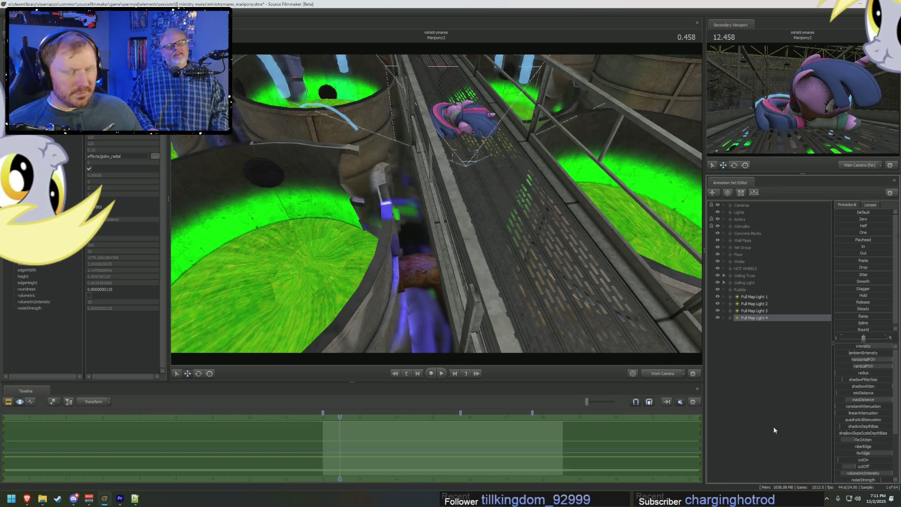
right_click(769, 320)
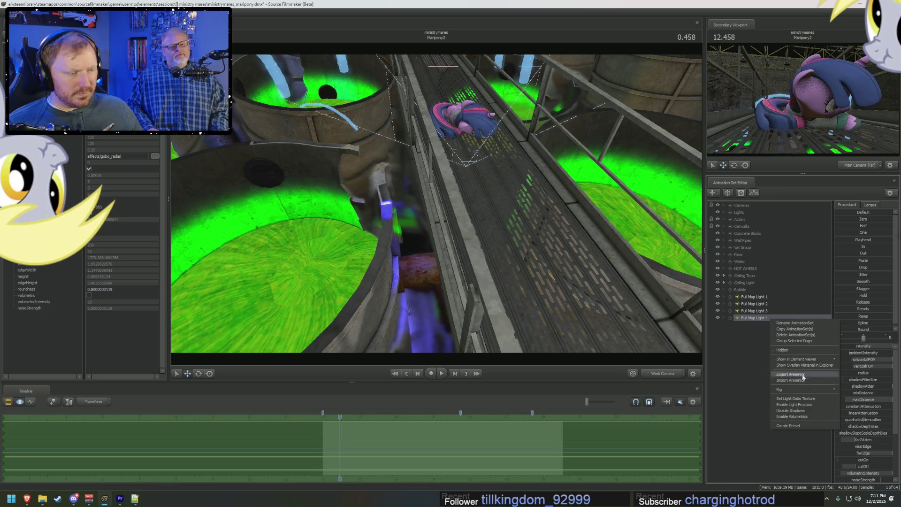
- Disable shadows for Full Map Light 4 and look up along the ceiling trusses
left_click(793, 410)
middle_click_drag(436, 212, 352, 176)
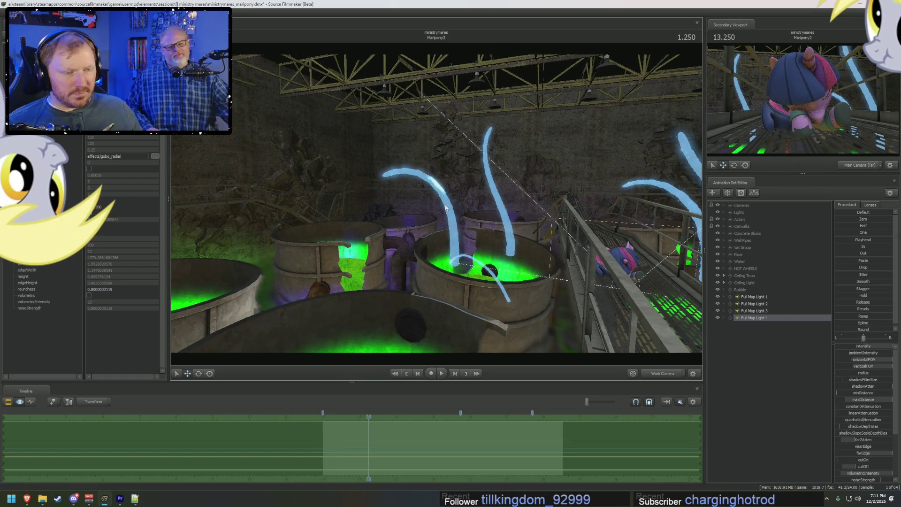
left_click_drag(498, 256, 436, 176)
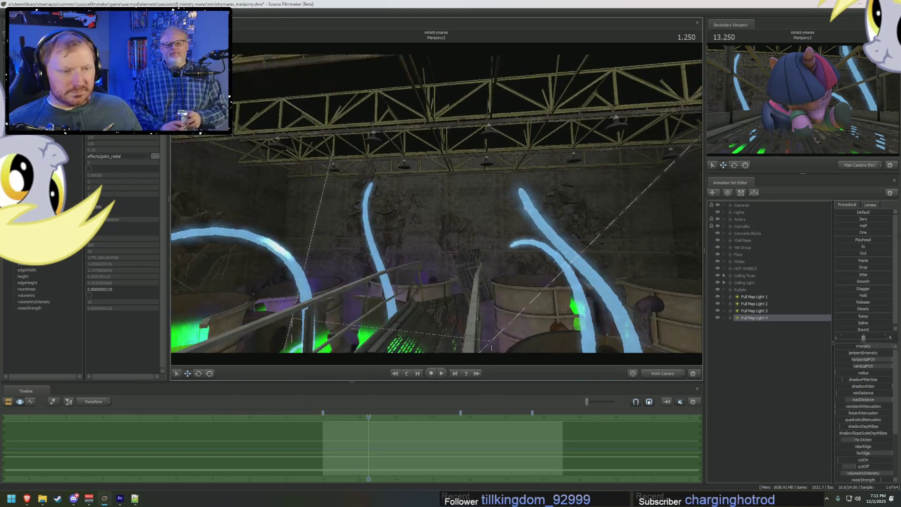
left_click_drag(437, 211, 437, 202)
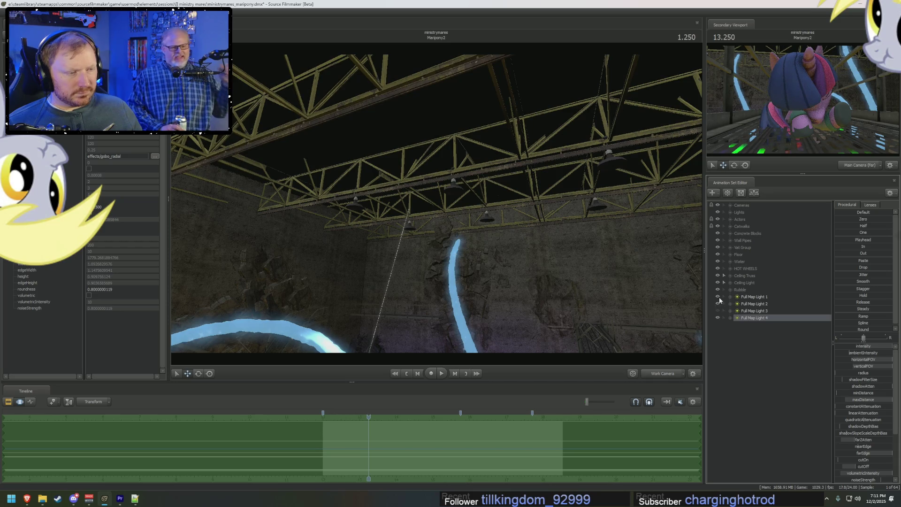
- Toggle Full Map Light 1 and 2 visibility, then view the whole map from Full Map Light 1
left_click(718, 298)
left_click(719, 297)
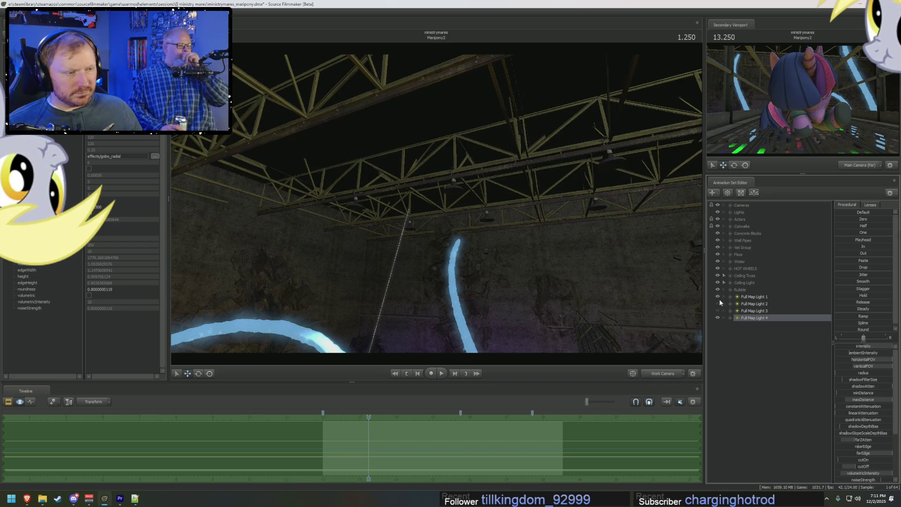
left_click(719, 305)
key("c")
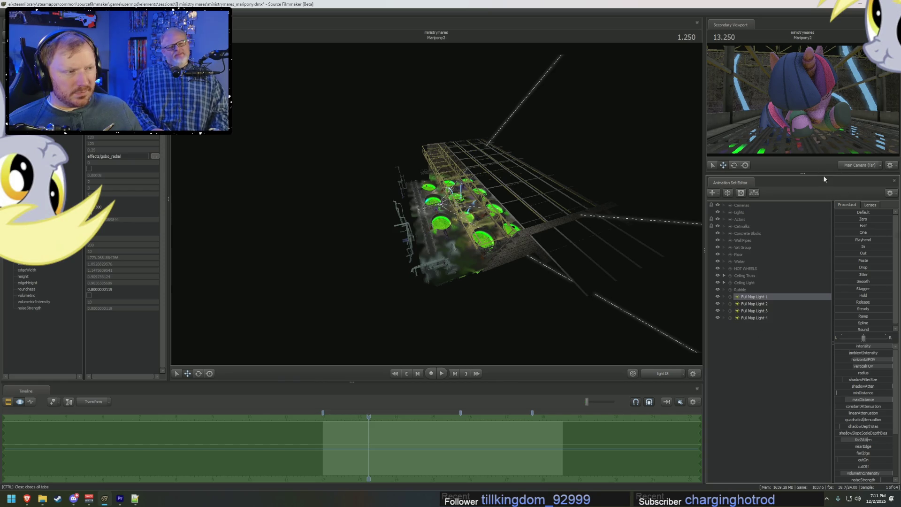
- Widen the animation set panel and make the secondary viewport taller
left_click_drag(703, 180, 676, 179)
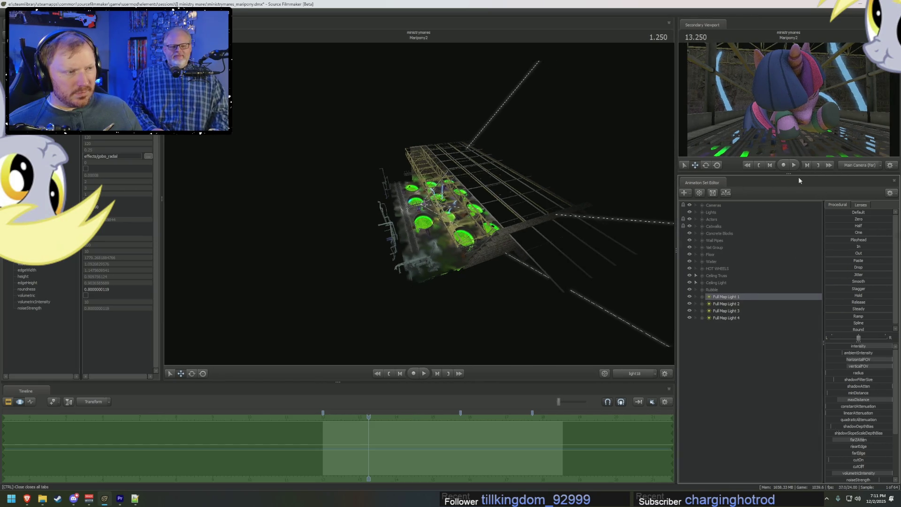
left_click_drag(798, 175, 798, 184)
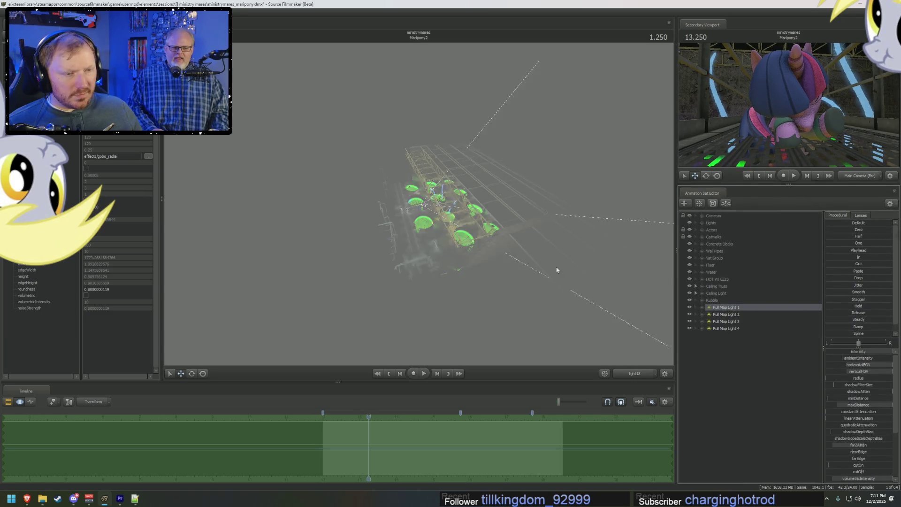
left_click(538, 230)
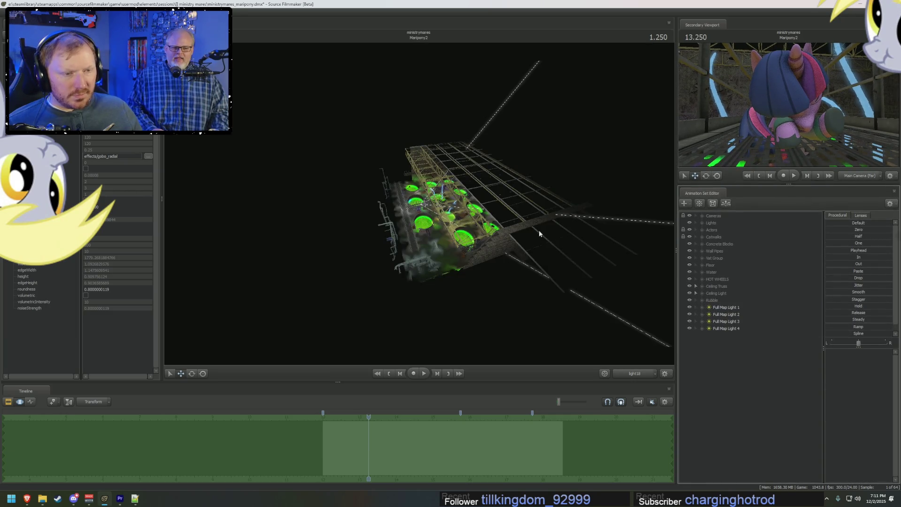
key("F2")
key("F3")
- Select Full Map Light 1 and orbit beneath the map trusses toward it
left_click(726, 307)
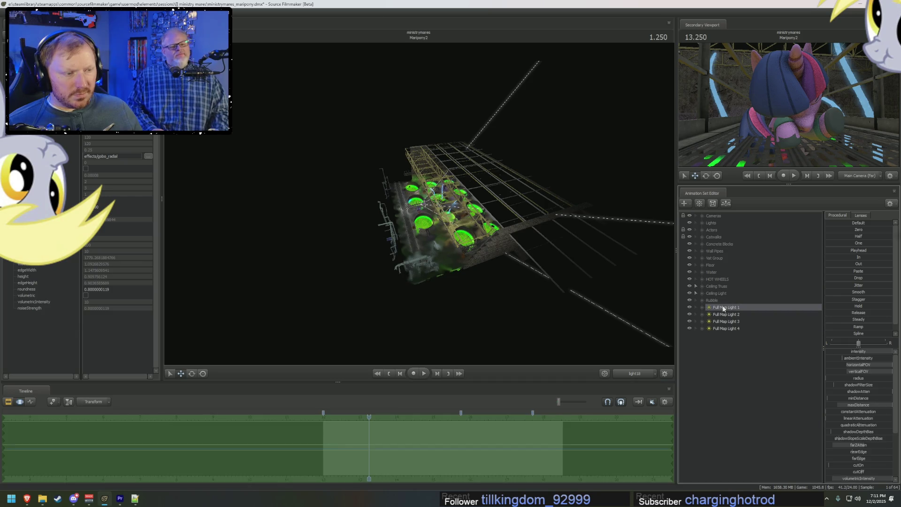
left_click_drag(422, 211, 458, 225)
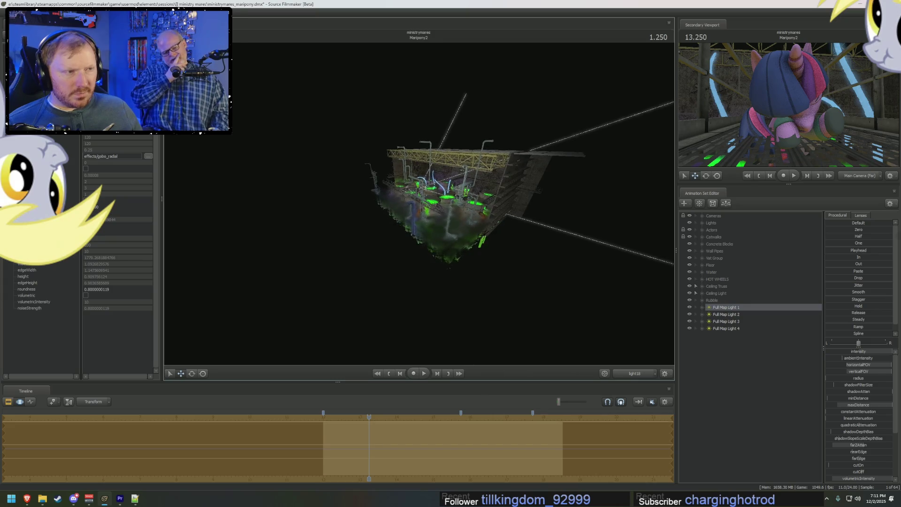
left_click_drag(436, 212, 465, 226)
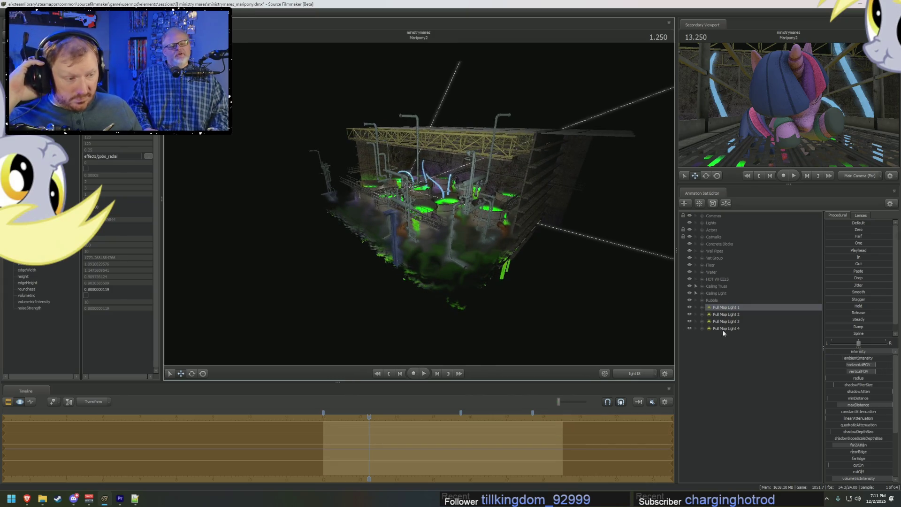
right_click(732, 308)
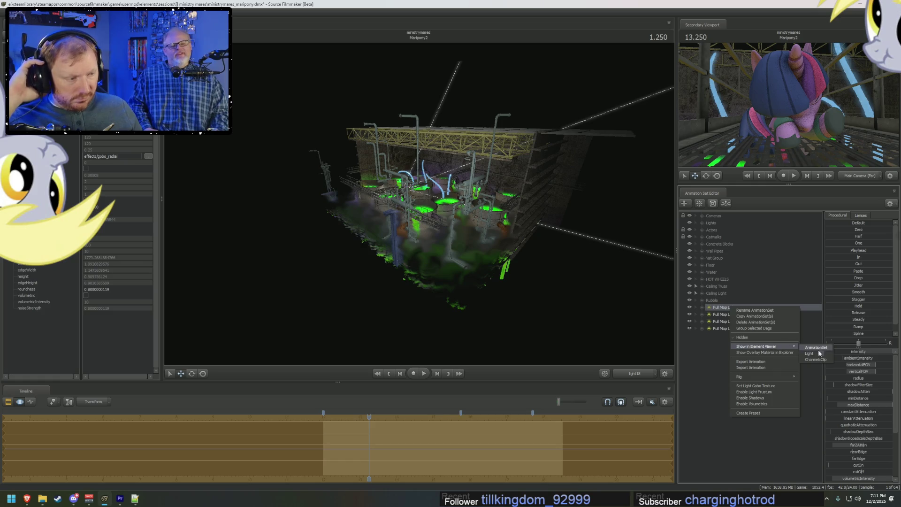
- Show Full Map Light 1 in the Element Viewer and lower one light value from 0.3 to about 0.09
left_click(817, 352)
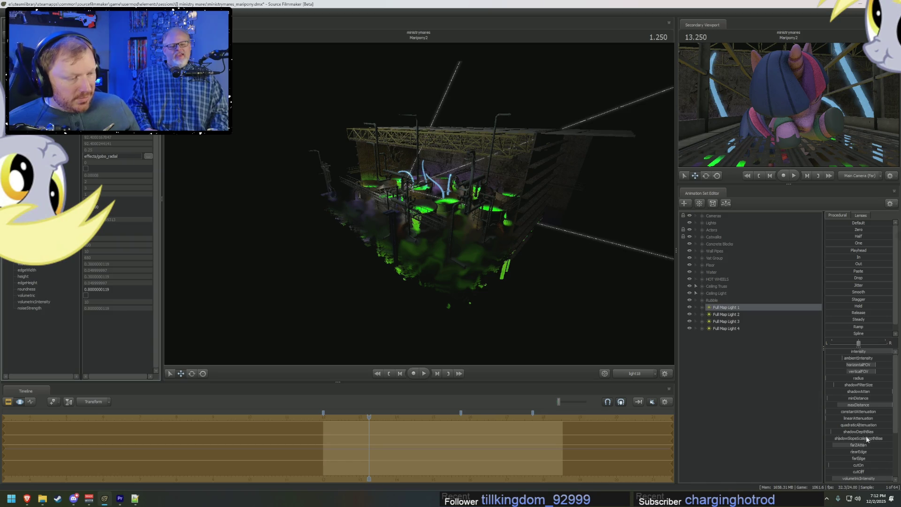
scroll(868, 438, "down", 3)
scroll(859, 458, "down", 3)
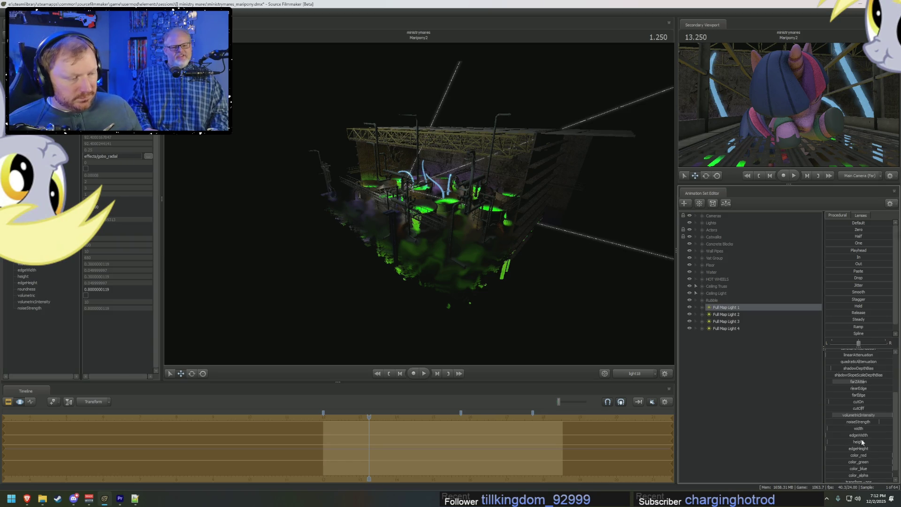
left_click_drag(862, 442, 845, 443)
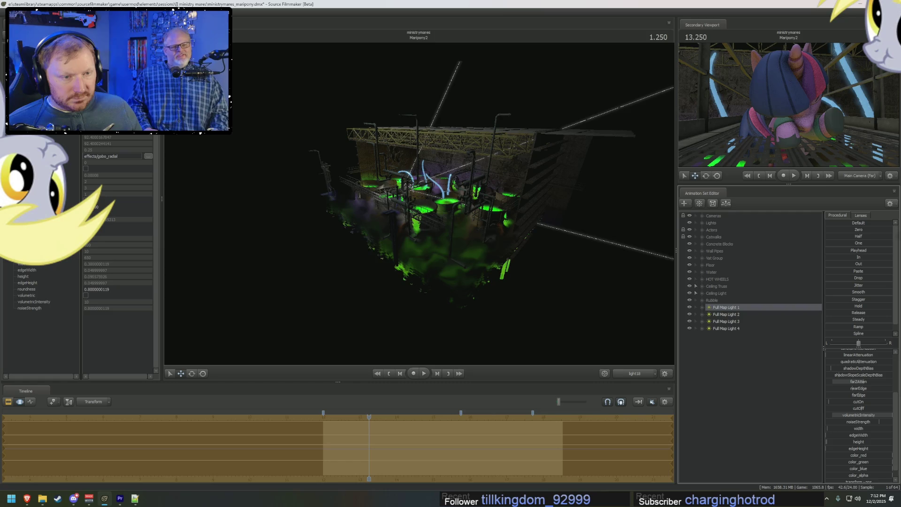
mouse_move(422, 212)
left_mouse_down()
mouse_move(451, 183)
mouse_move(447, 206)
left_mouse_up()
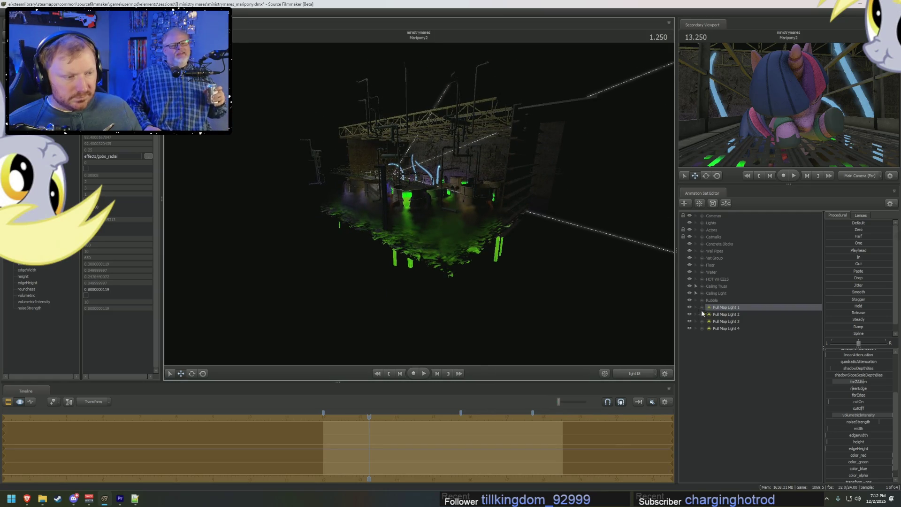
mouse_move(423, 211)
left_mouse_down()
mouse_move(437, 190)
mouse_move(430, 239)
mouse_move(415, 226)
left_mouse_up()
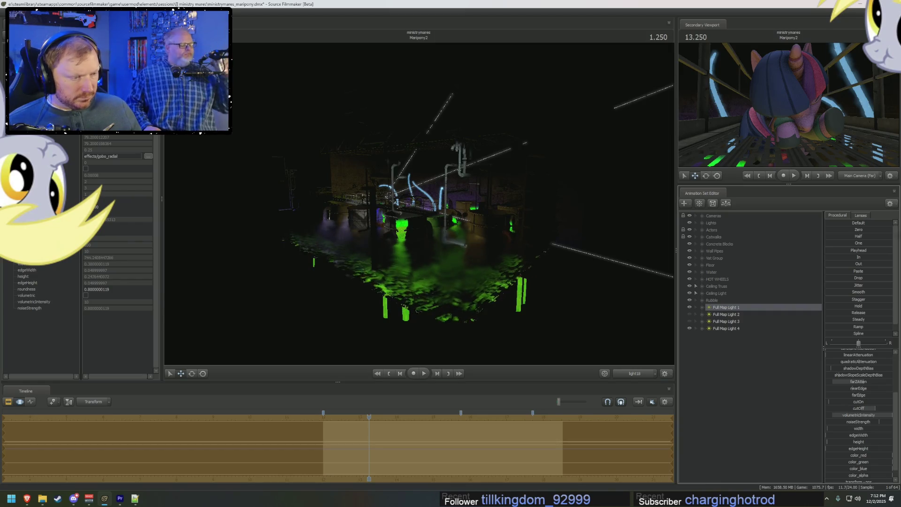
right_click(871, 409)
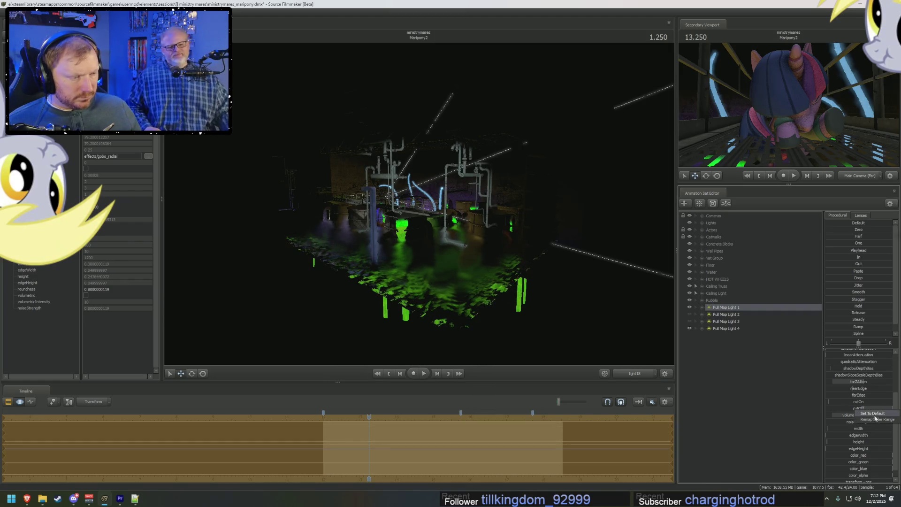
- Remap the Full Map Light 1 slider's min/max range and raise its value to brighten the map
left_click(877, 419)
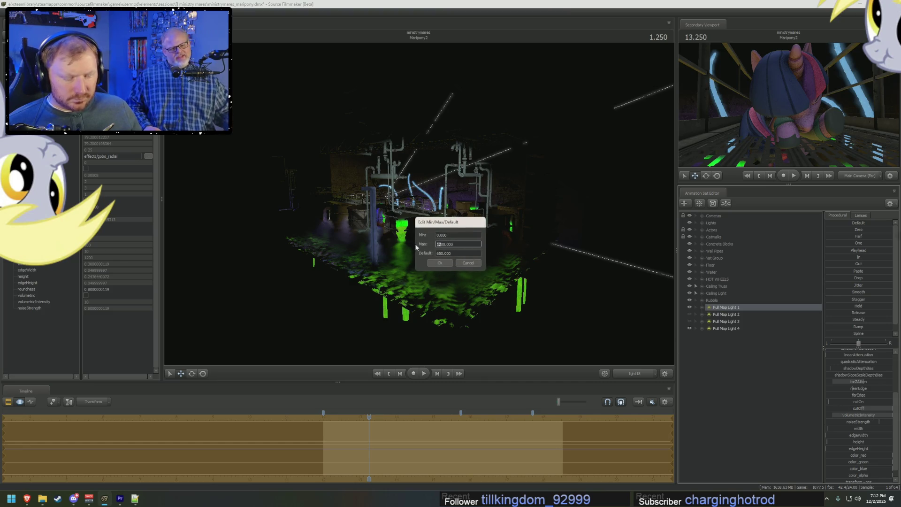
key("Return")
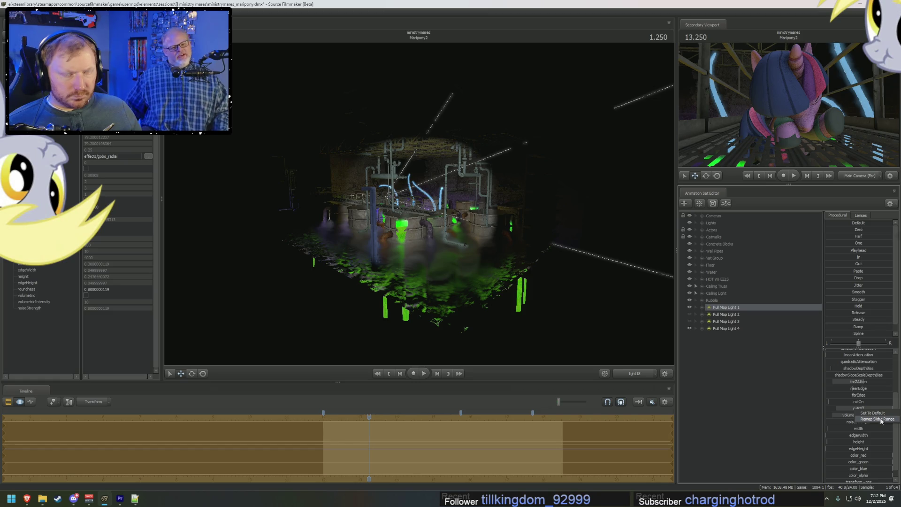
left_click(881, 420)
key("Return")
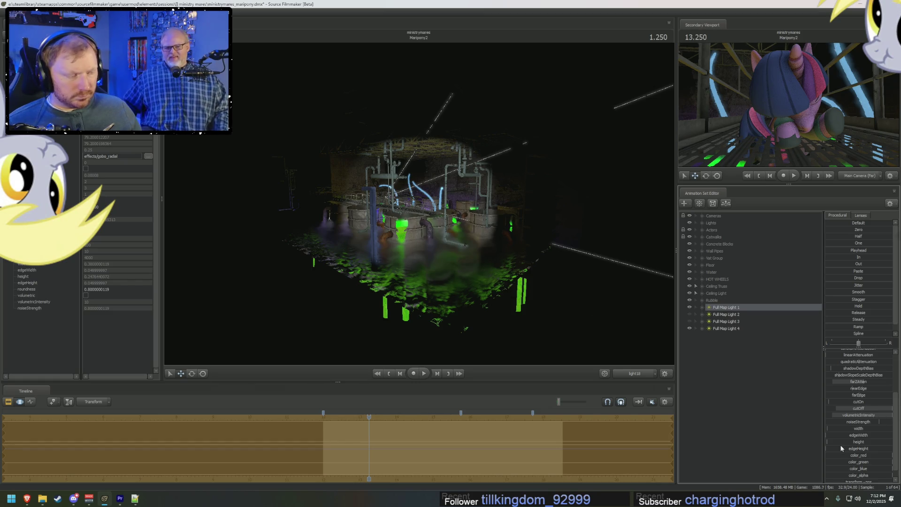
scroll(865, 451, "down", 1)
left_click_drag(844, 429, 857, 429)
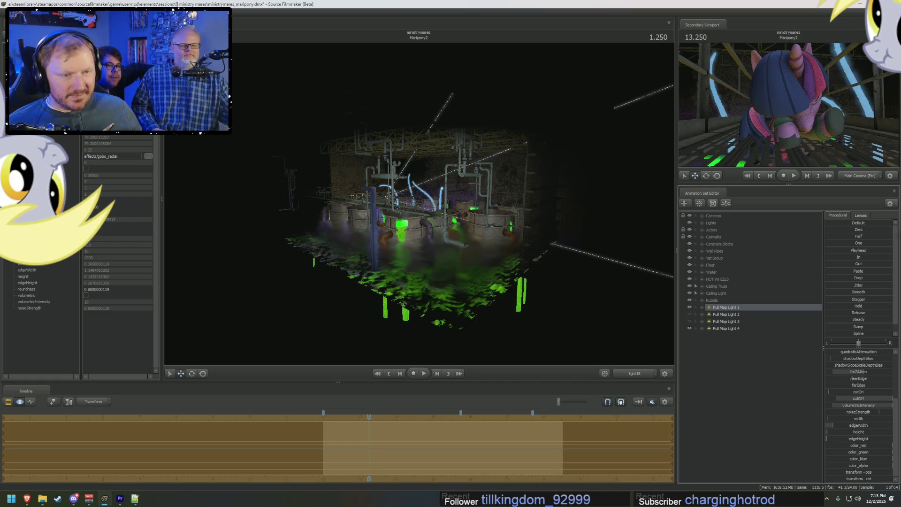
- Nudge the view to check the lighting and switch the main viewport to the work camera
left_click_drag(403, 302, 398, 309)
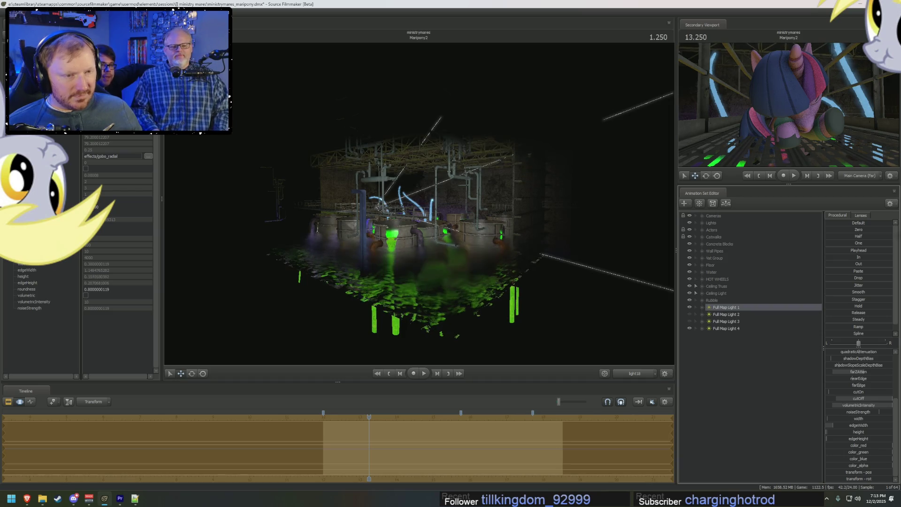
left_click_drag(422, 211, 422, 201)
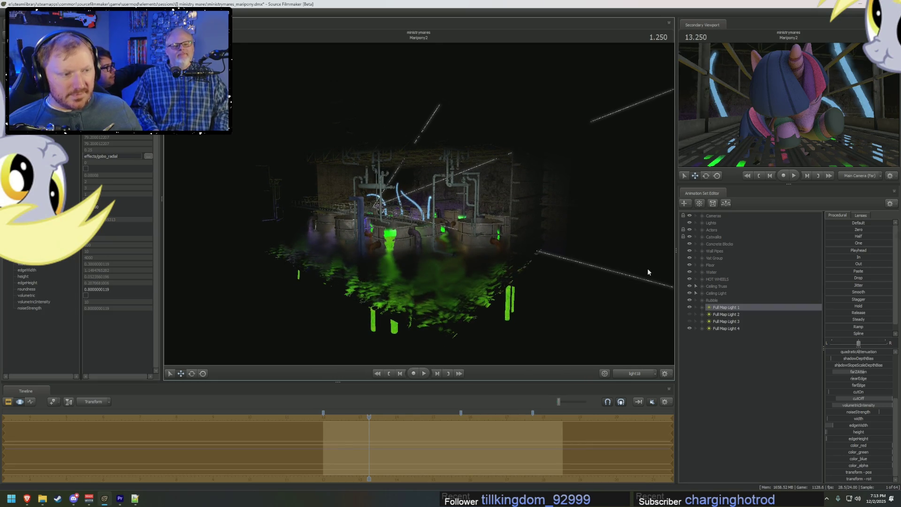
left_click(634, 373)
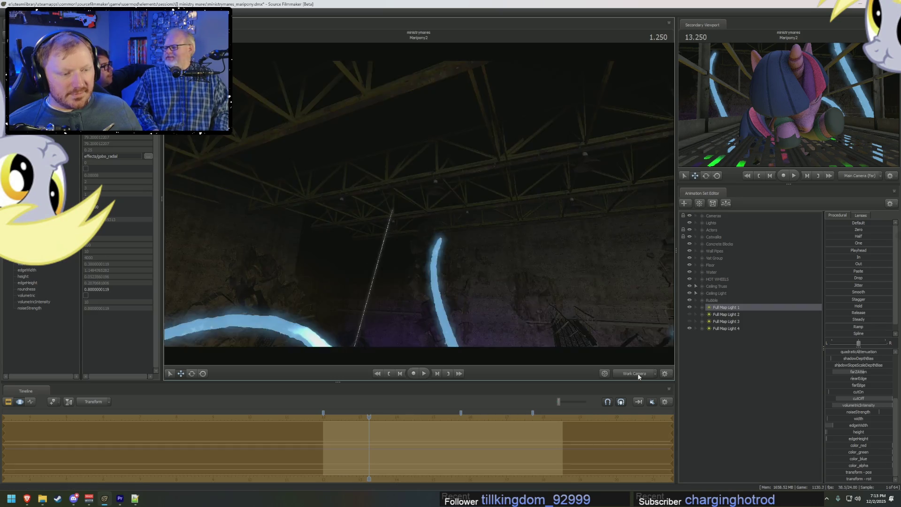
- Fly the view over the green vats and flip between the work and scene cameras
left_click_drag(422, 211, 423, 317)
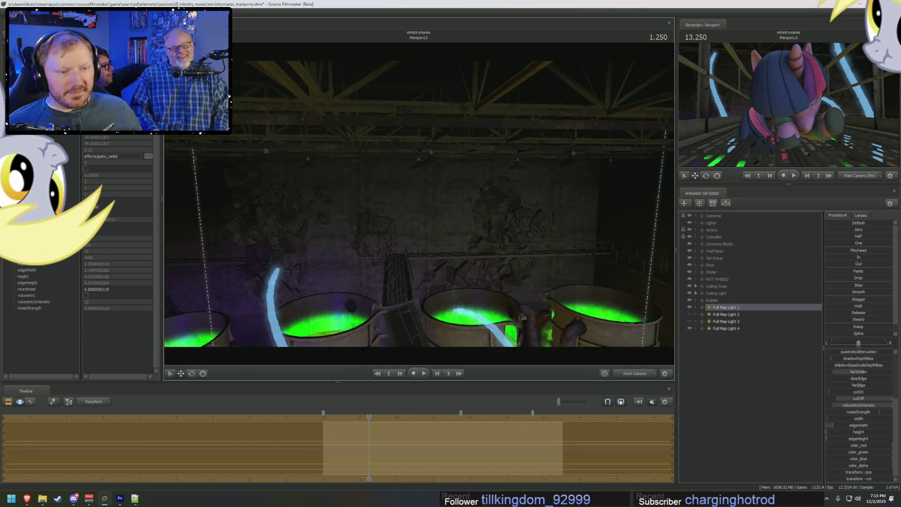
left_click_drag(423, 212, 423, 246)
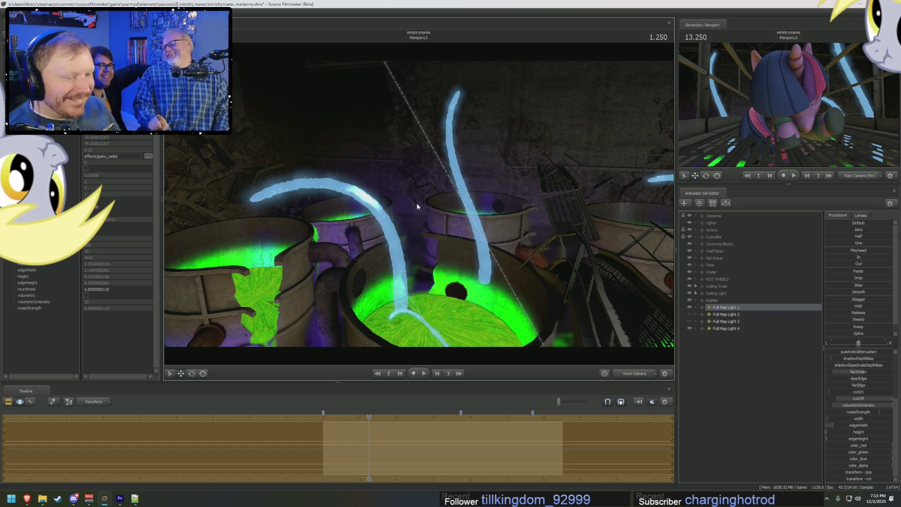
left_click(634, 373)
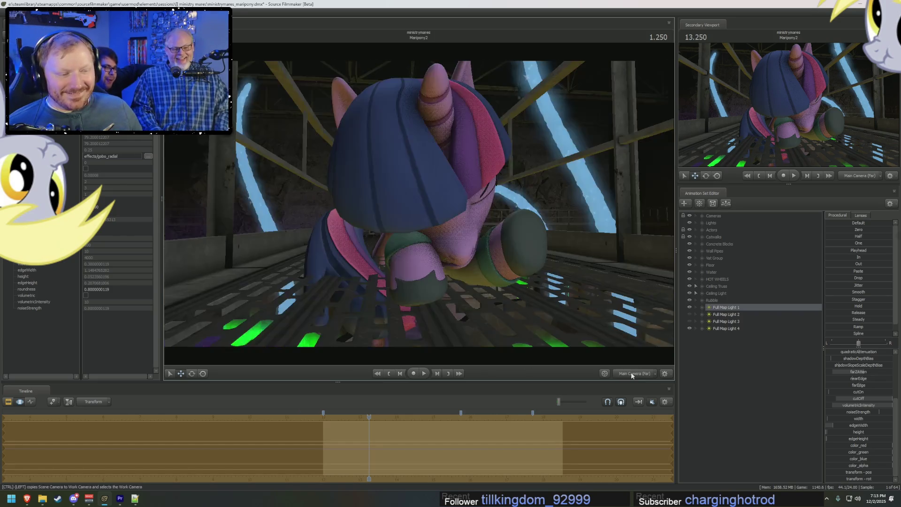
left_click(634, 373)
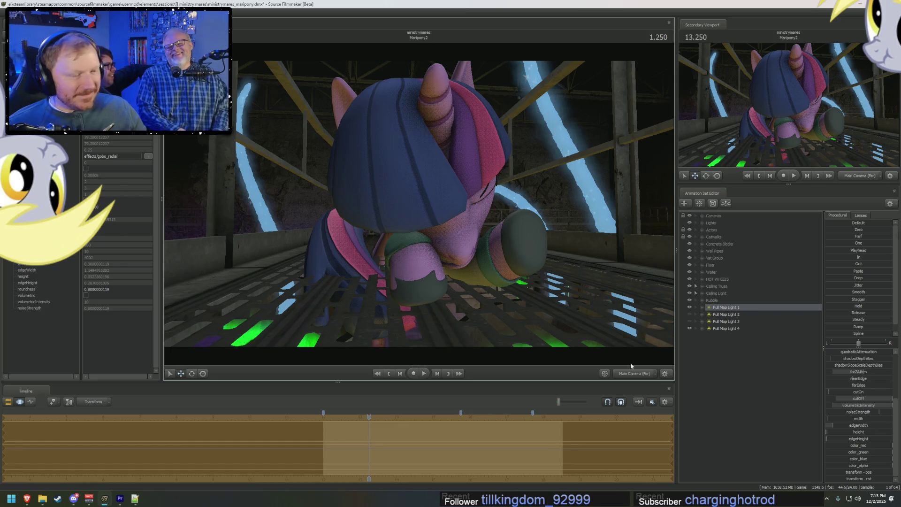
- Set the viewport to the free work camera and swing the view toward the ceiling trusses and vats
right_click(589, 320)
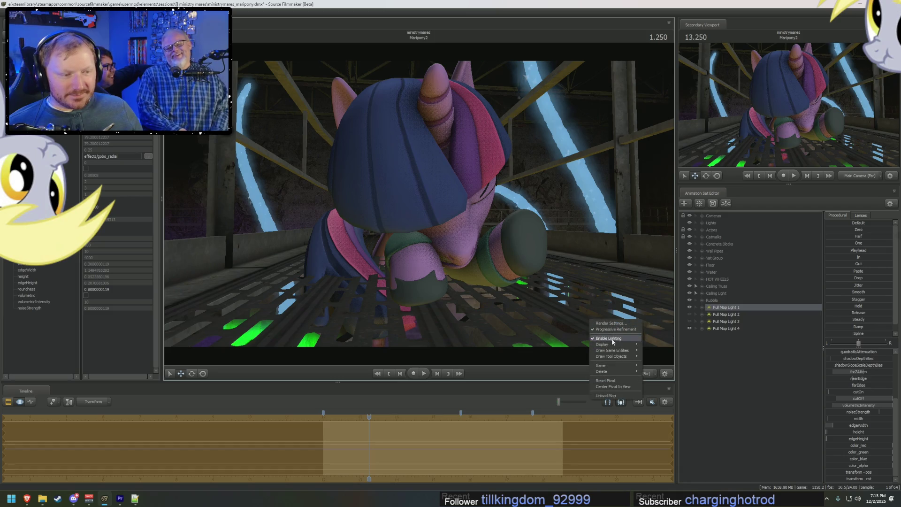
left_click(653, 329)
left_click(633, 373)
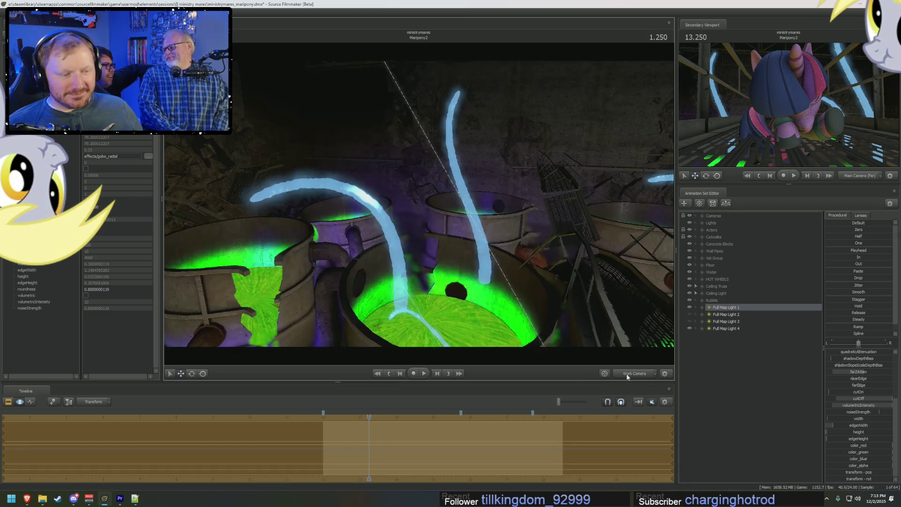
left_click(633, 373)
mouse_move(615, 348)
left_mouse_down()
mouse_move(493, 281)
mouse_move(418, 203)
left_mouse_up()
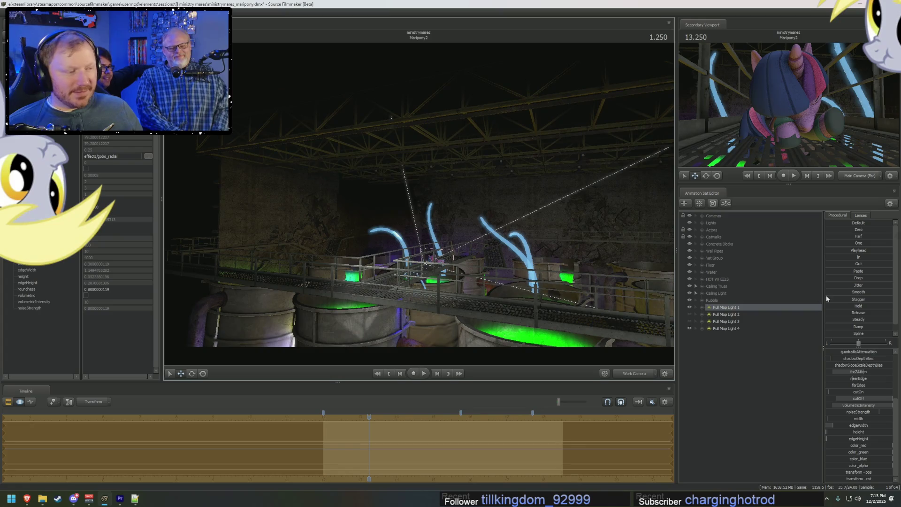
scroll(845, 359, "up", 3)
- Reset the maxDistance slider's min/max/default range, then select the blue glowing tube animation set
right_click(850, 352)
left_click(866, 359)
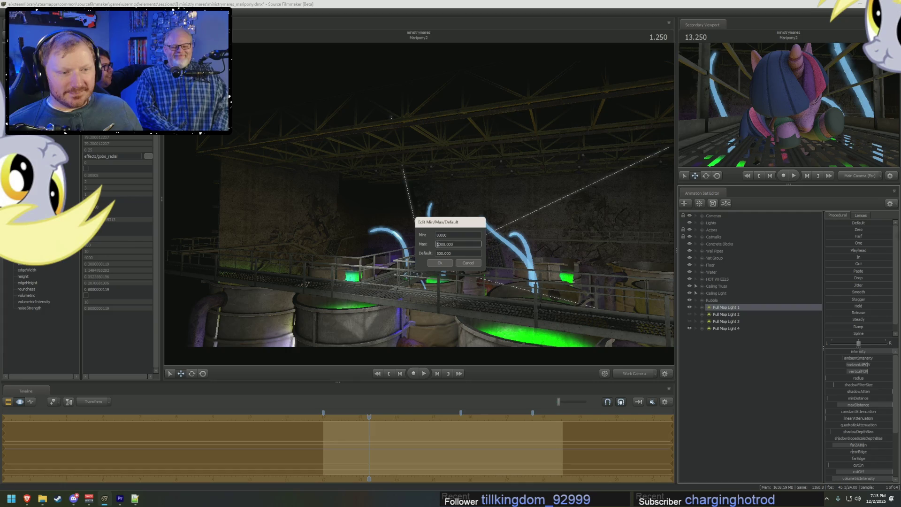
key("Return")
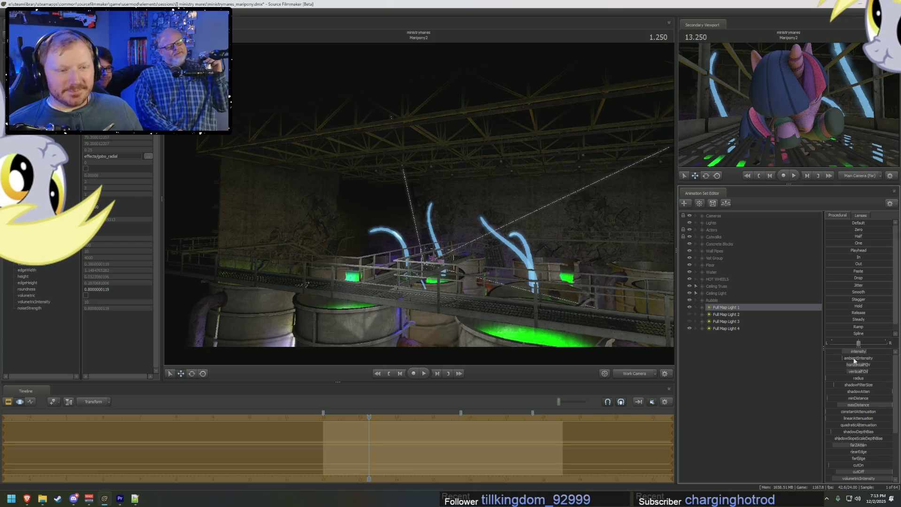
scroll(872, 405, "down", 3)
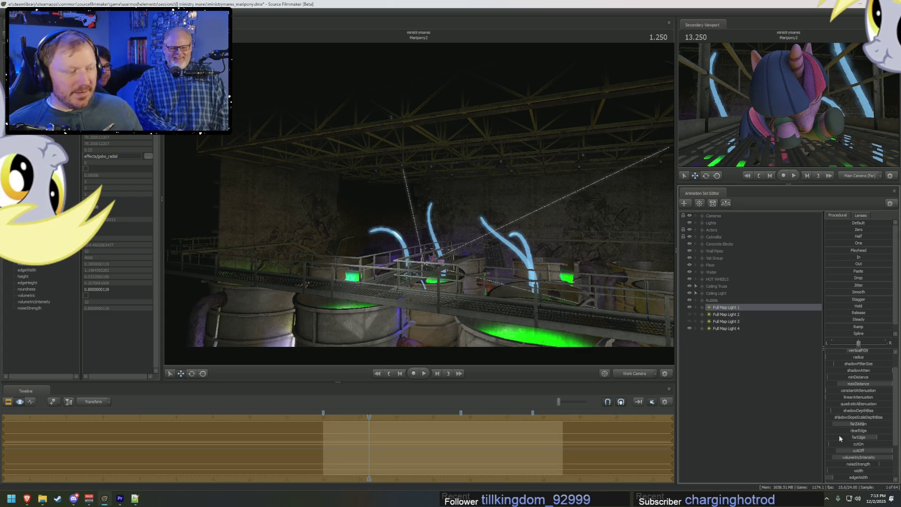
left_click(711, 280)
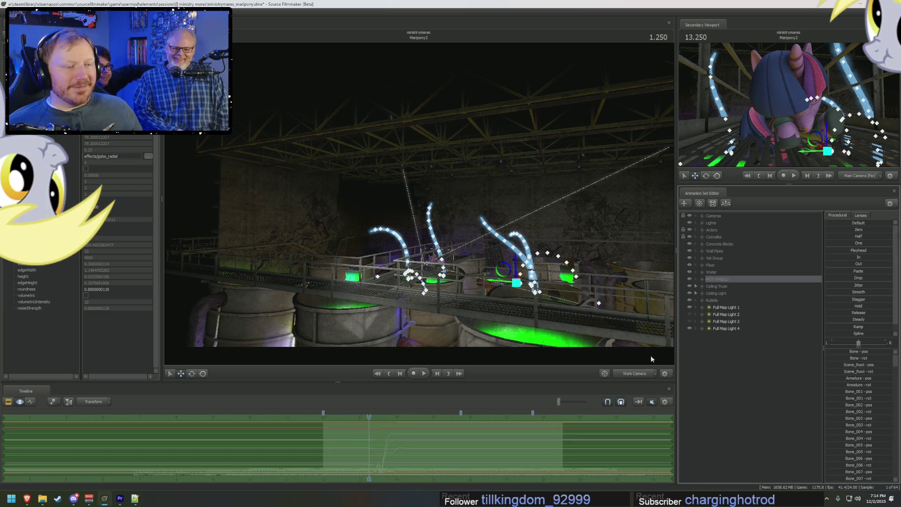
- Hide the blue glowing tube animation set while checking the scene cameras
left_click(635, 374)
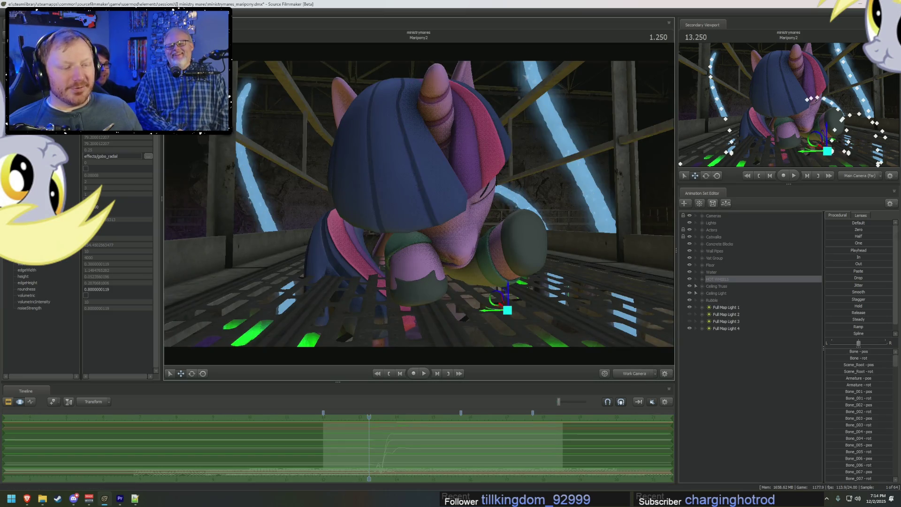
left_click_drag(419, 203, 418, 203)
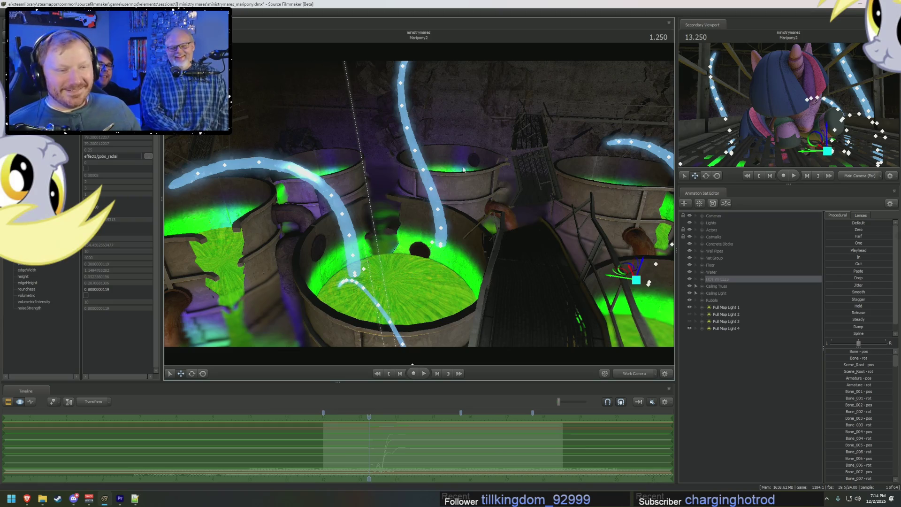
left_click(691, 280)
left_click(626, 372)
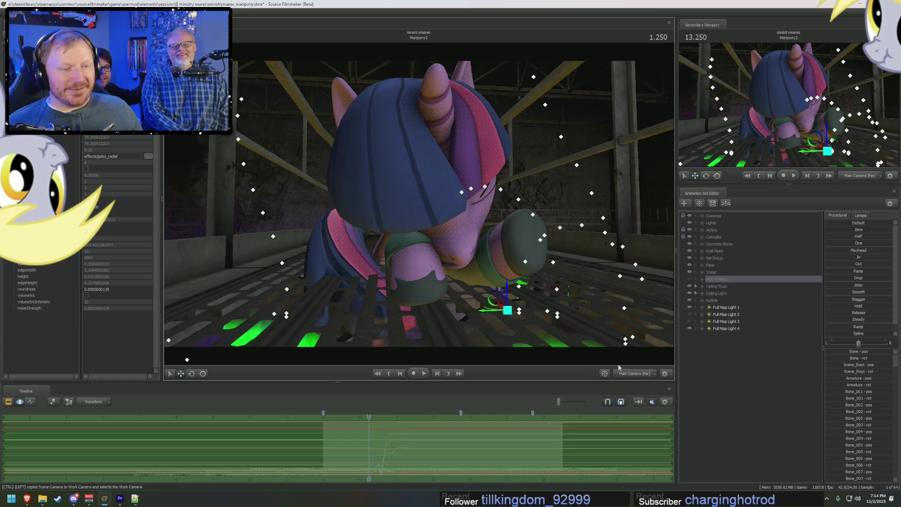
- Return to the work camera looking up at the bare trusses and select Full Map Light 1
left_click(632, 372)
left_click(631, 373)
left_click_drag(595, 265, 423, 176)
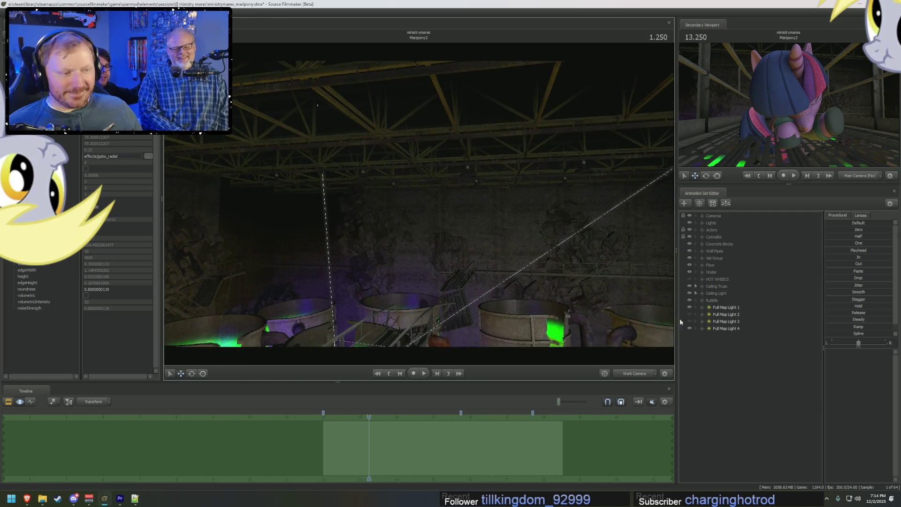
left_click(724, 308)
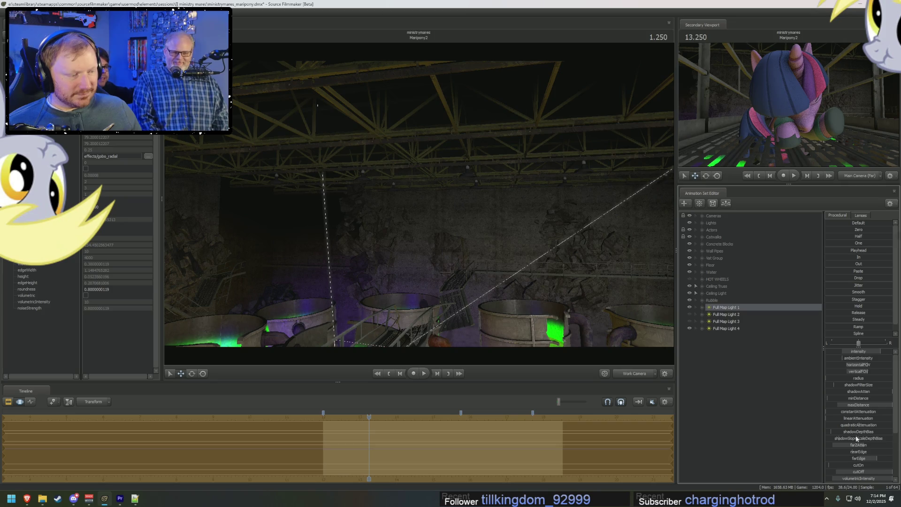
scroll(857, 439, "down", 1)
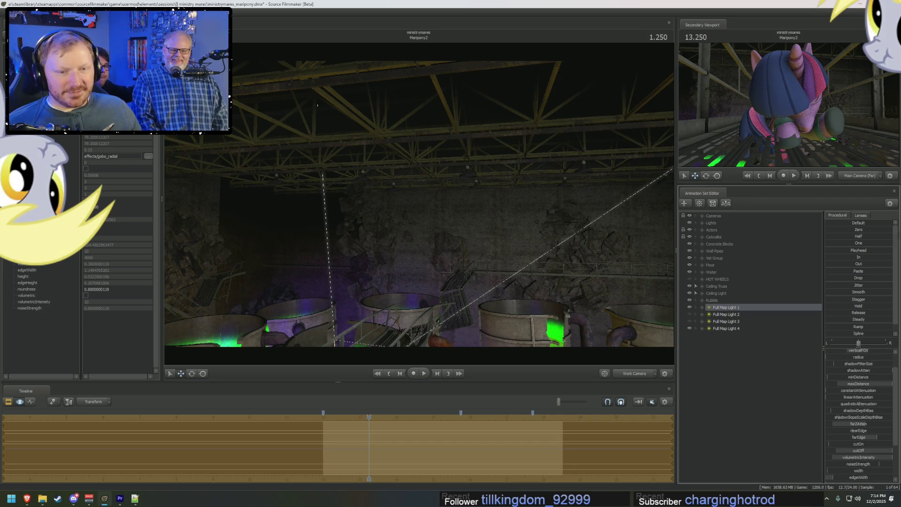
- Retune one Full Map Light 1 slider's min/max/default range via its editor
right_click(856, 387)
left_click(862, 394)
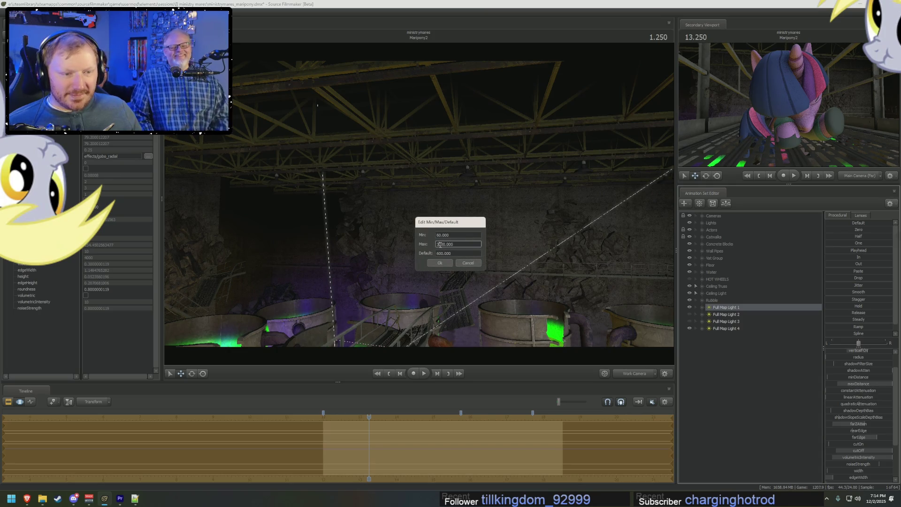
left_click(440, 263)
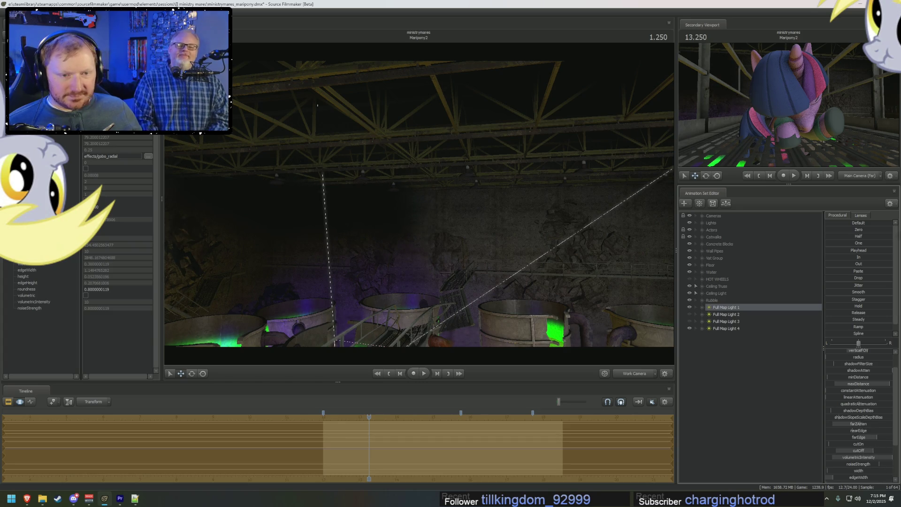
- Set another light slider's range to 0–200 and view the scene from Full Map Light 1
right_click(857, 437)
left_click(874, 446)
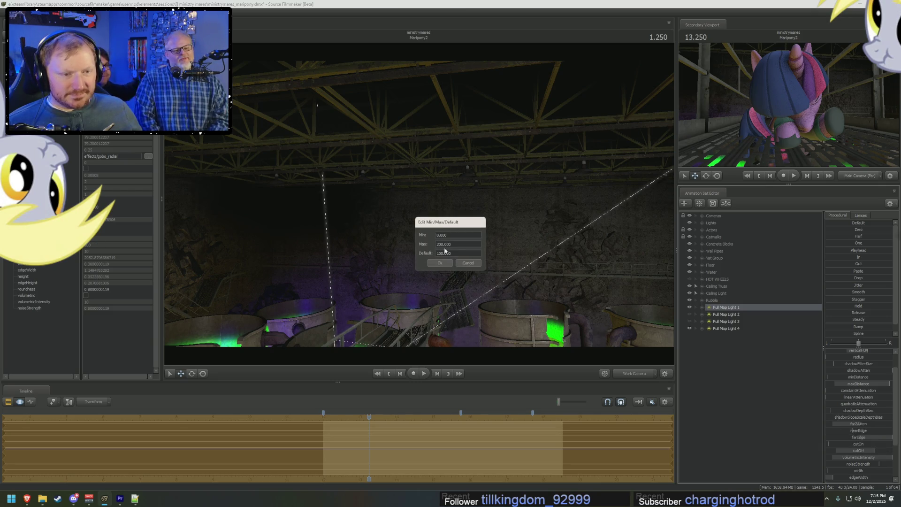
key("Return")
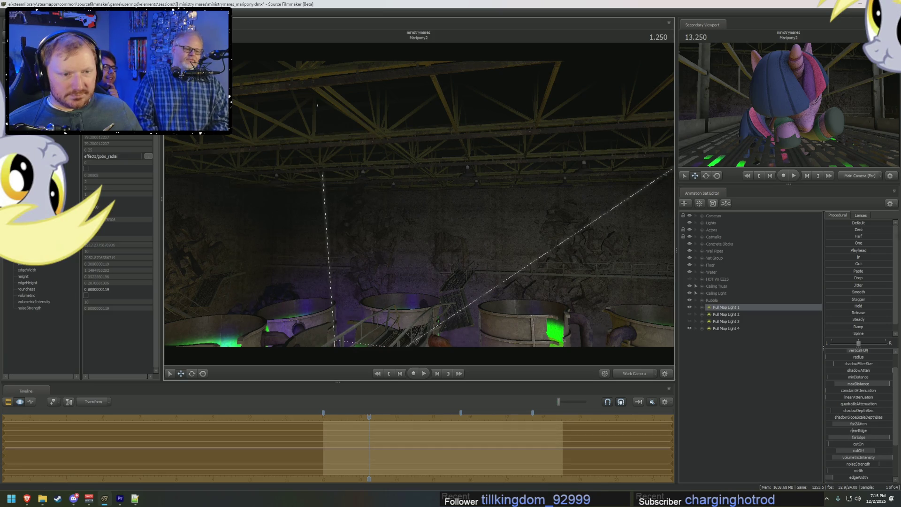
left_click_drag(422, 247, 387, 246)
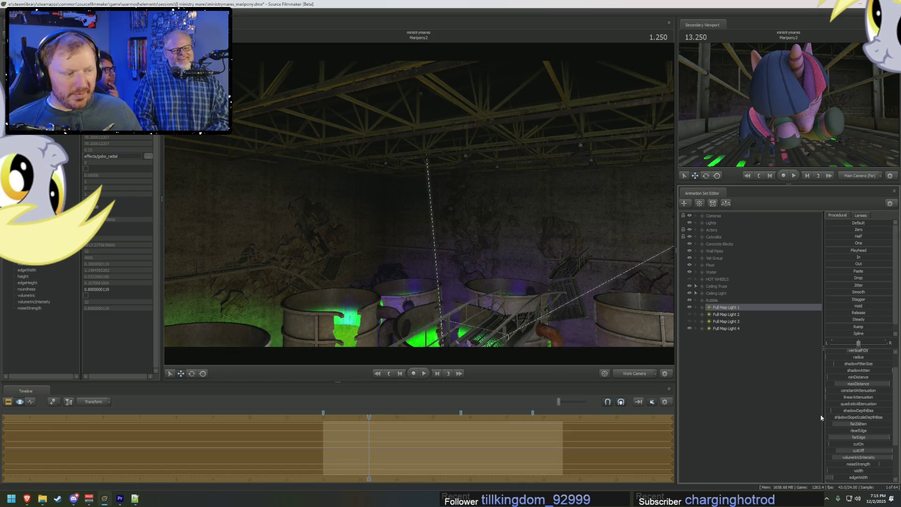
left_click(736, 308)
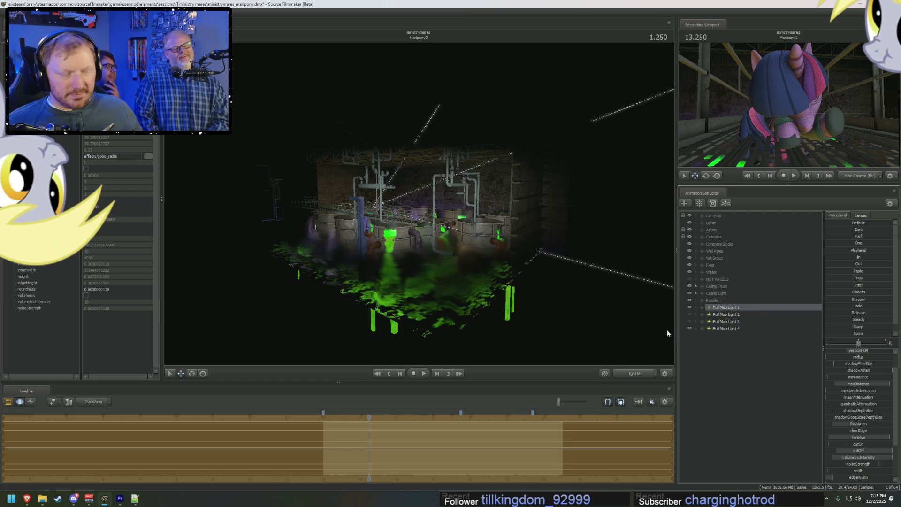
- Preview Full Map Lights 2 and 3, then copy Full Map Light 2 and paste it into the light list
key("Down")
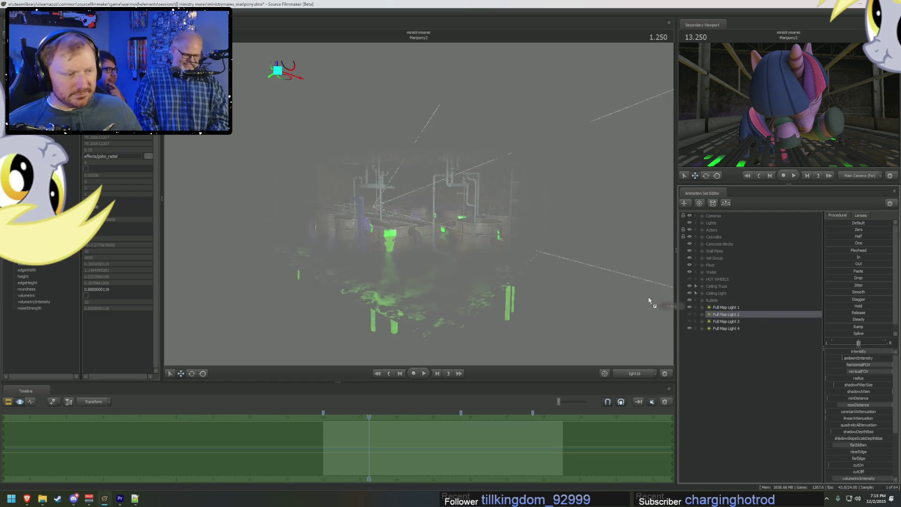
left_click(724, 322)
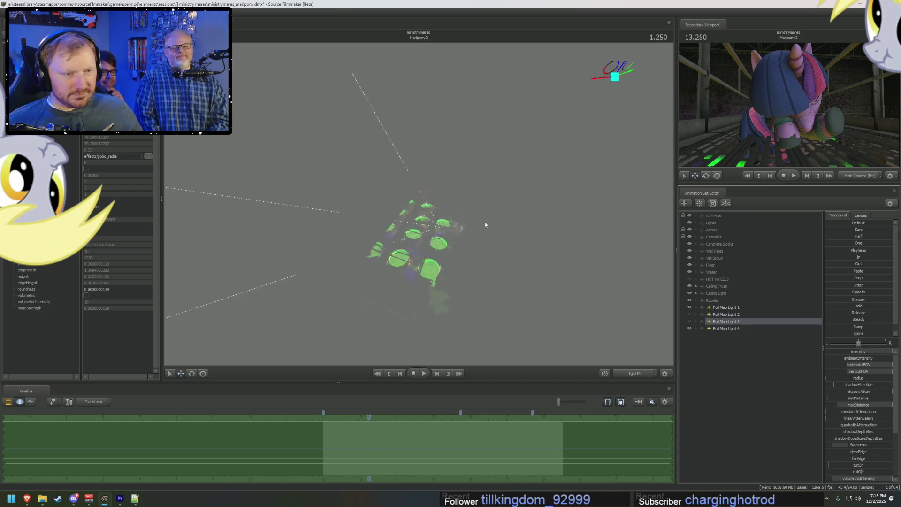
left_click(710, 315)
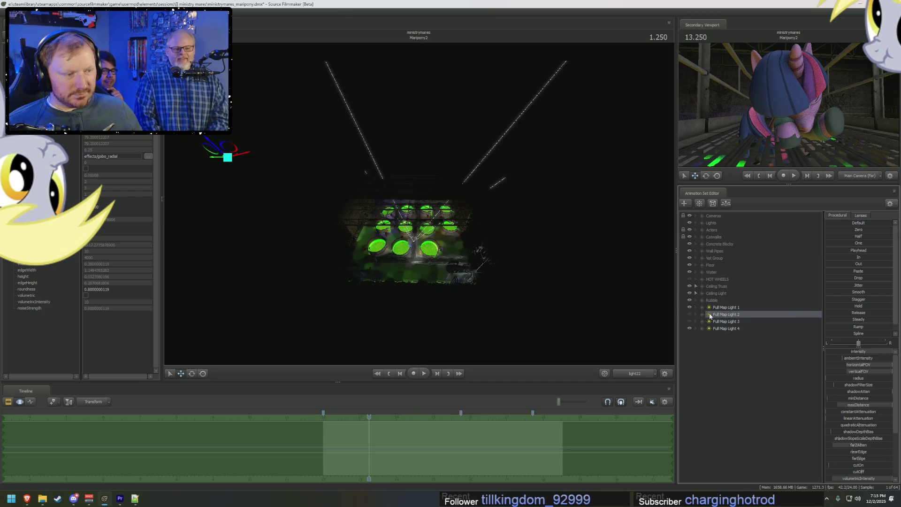
right_click(717, 316)
left_click(727, 321)
right_click(716, 354)
left_click(735, 382)
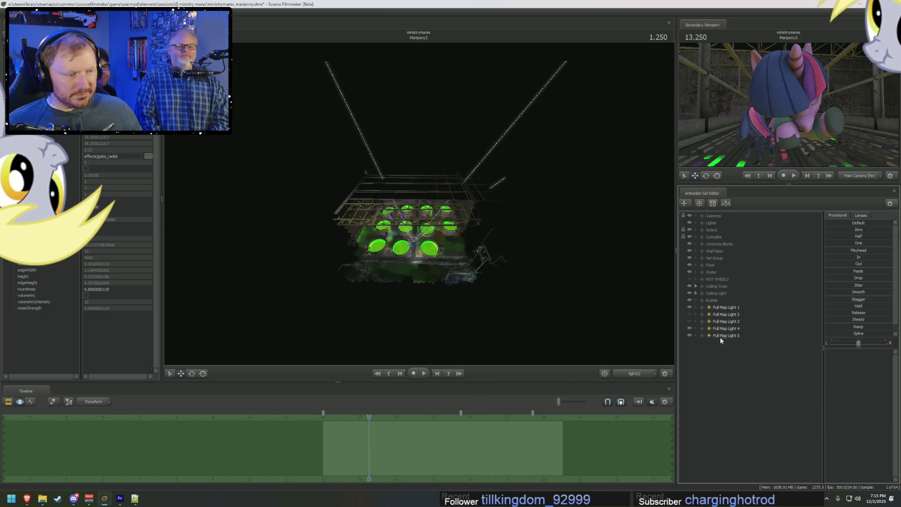
- Remove an extra pasted light entry and view the scene from another map light
left_click(723, 321)
right_click(722, 322)
left_click(746, 336)
left_click(725, 314)
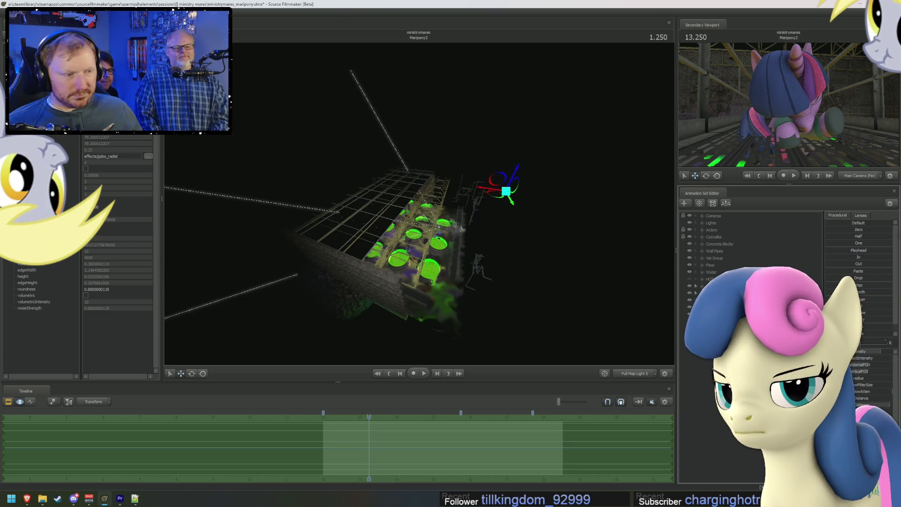
key("ctrl+p")
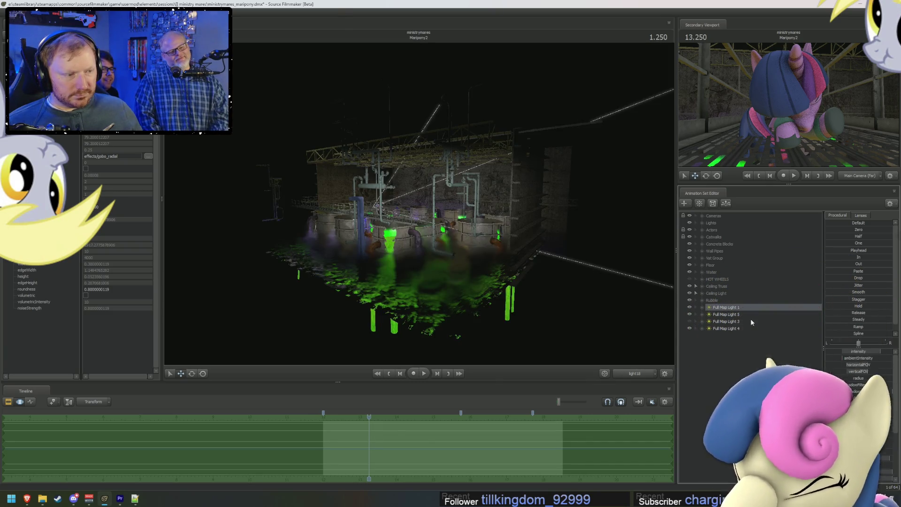
- Paste the copy as Full Map Light 5, view the scene from it and orbit to inspect its effect
left_click(725, 315)
right_click(725, 315)
left_click(743, 326)
right_click(726, 353)
left_click(746, 380)
left_click(730, 316)
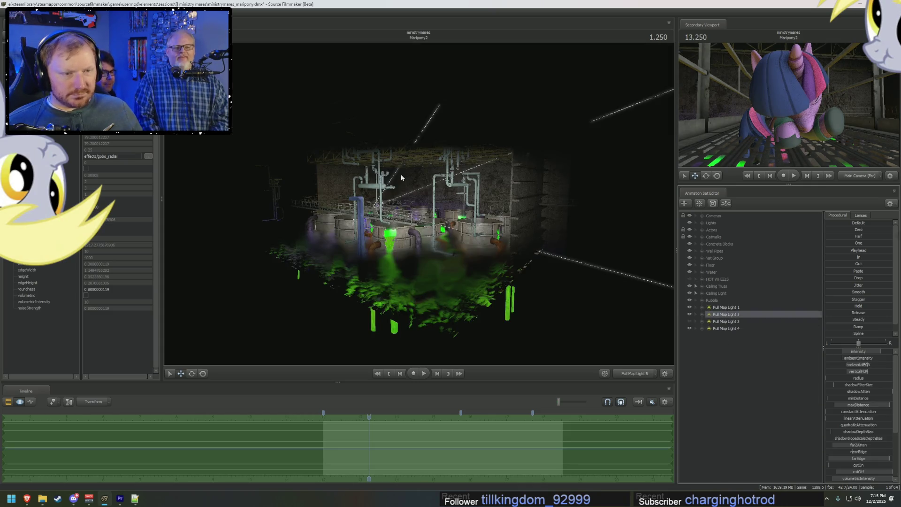
key("F3")
left_click_drag(422, 232, 367, 240)
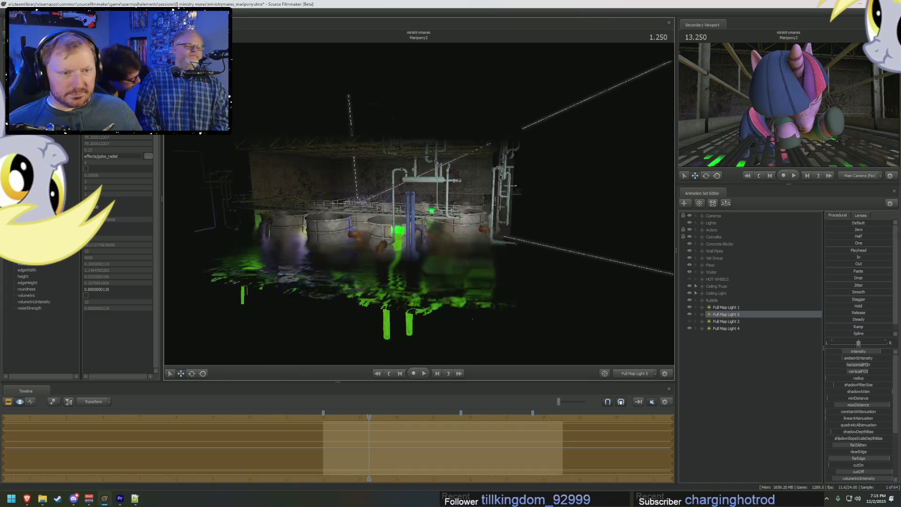
left_click_drag(422, 232, 427, 207)
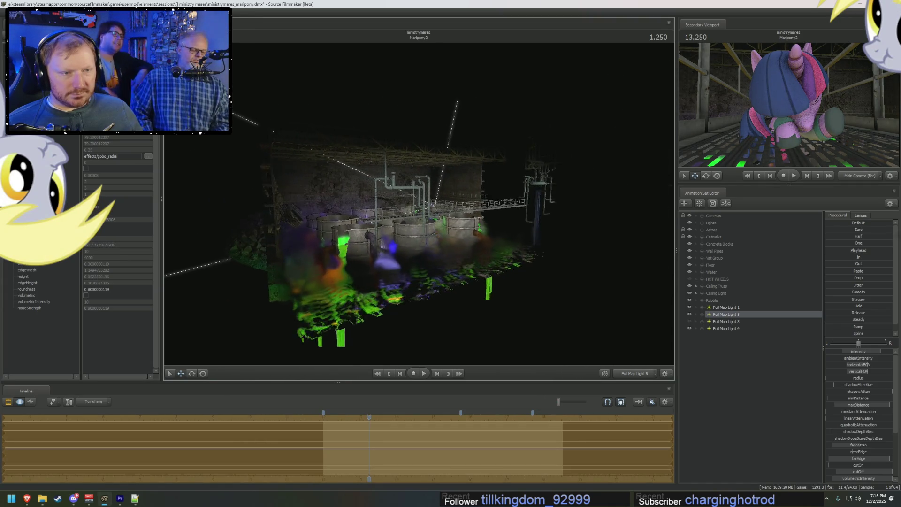